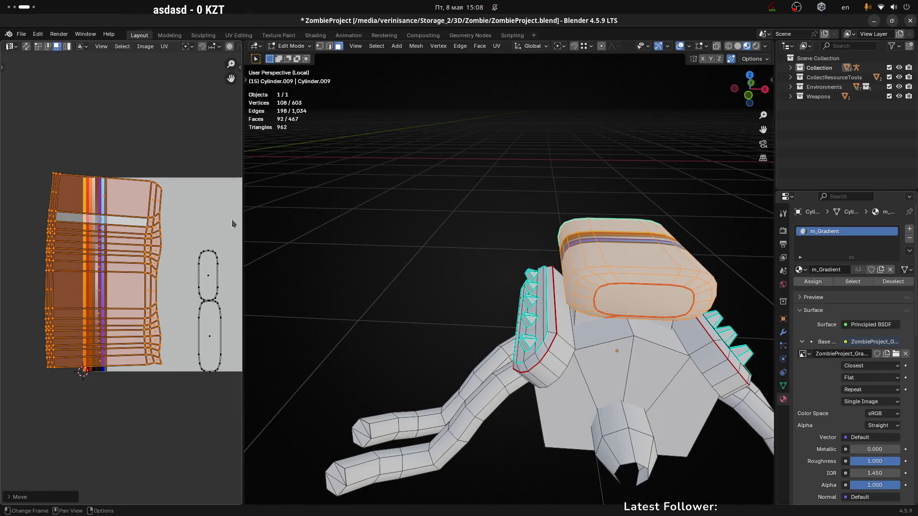
Step: Narrow the blower housing's UV island along X and rotate it to lie horizontal
key(s)
key(x)
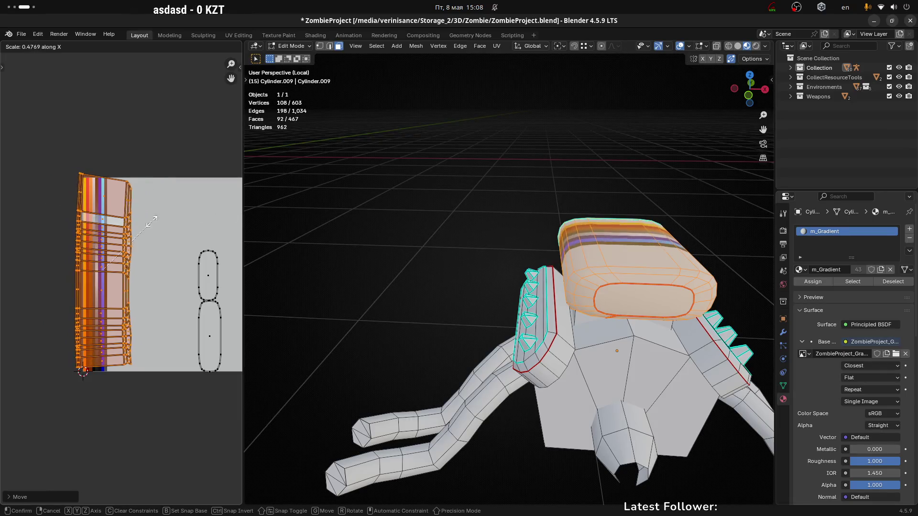
click(118, 220)
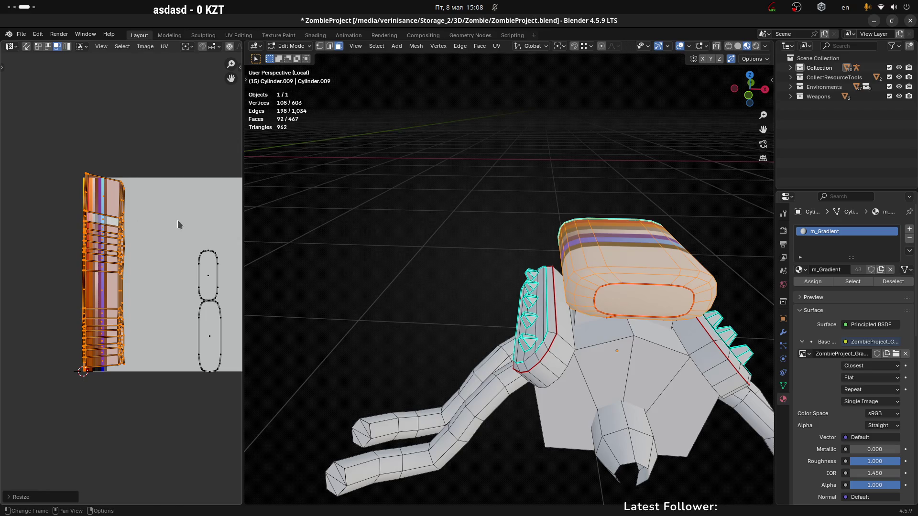
key(r)
text(90)
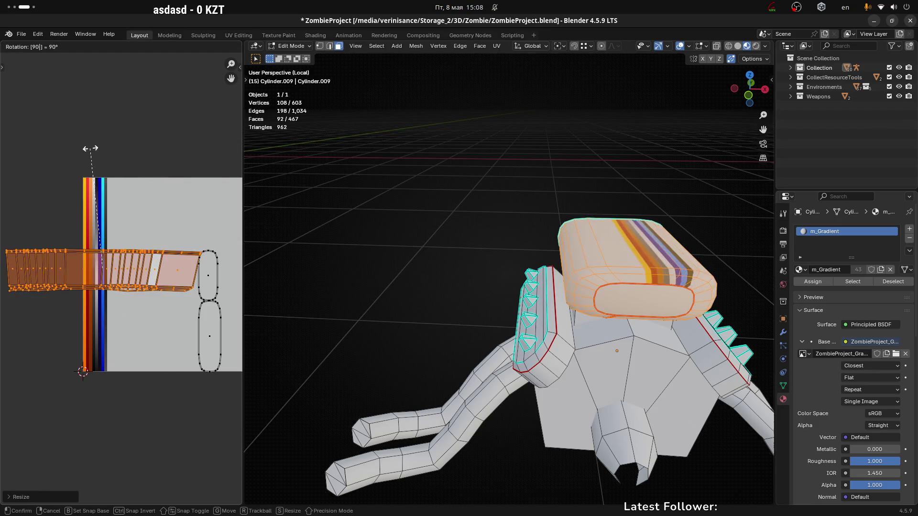
click(181, 206)
key(s)
key(x)
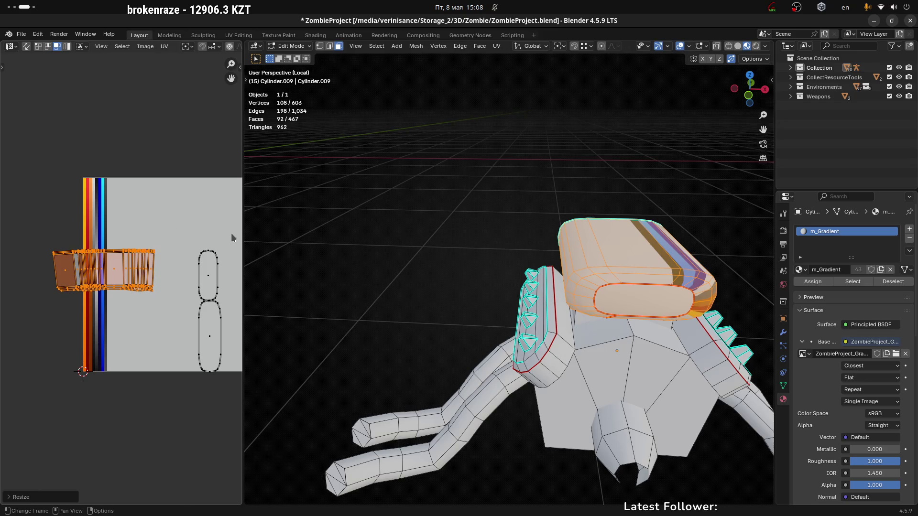
click(110, 254)
scroll(120, 260, up, 3)
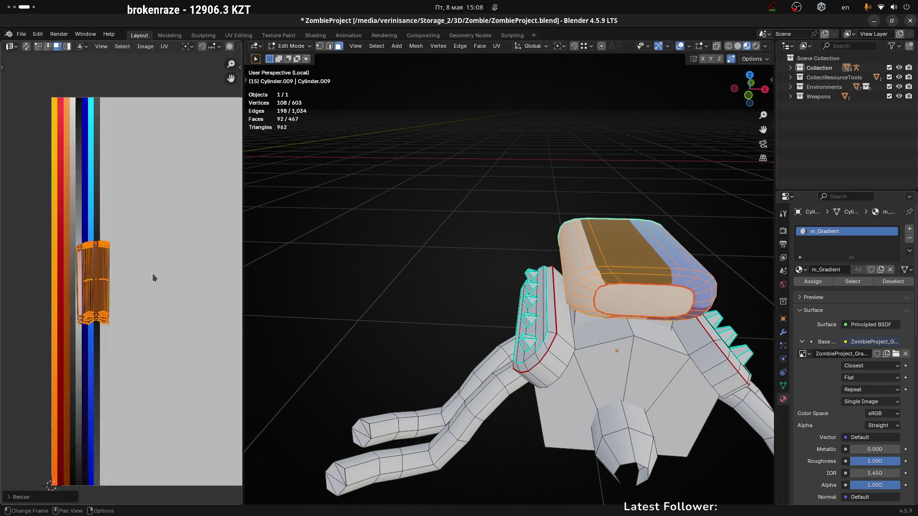
scroll(167, 275, down, 2)
Step: Squeeze the island thinner along X and move it onto the light grey gradient band
key(g)
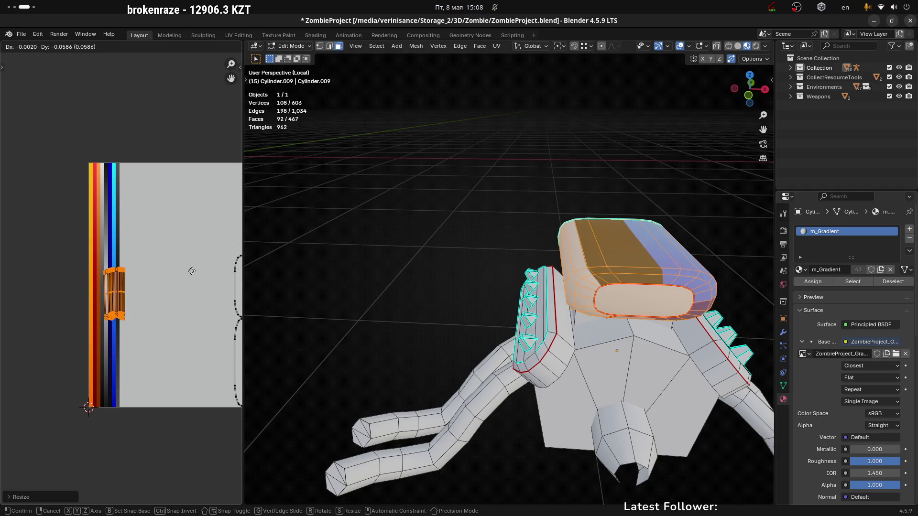
click(193, 261)
key(s)
key(x)
click(128, 262)
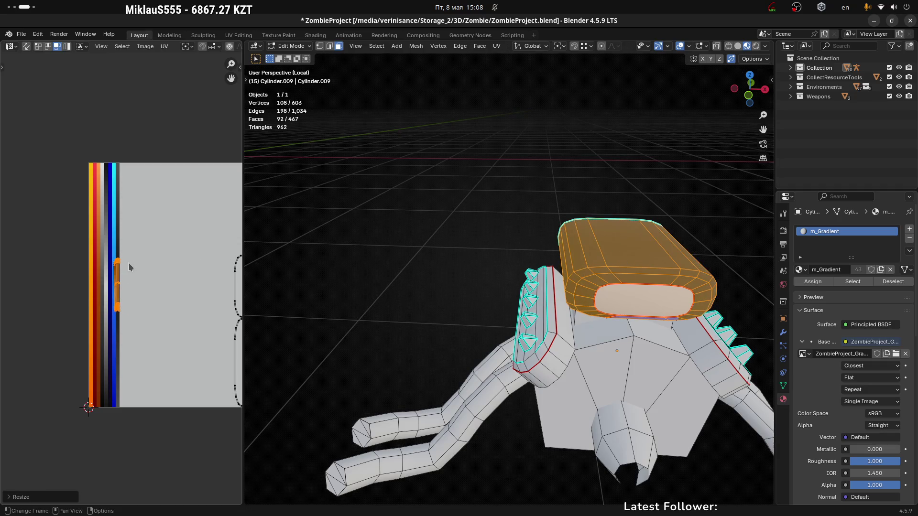
scroll(128, 264, up, 4)
key(s)
key(x)
click(165, 270)
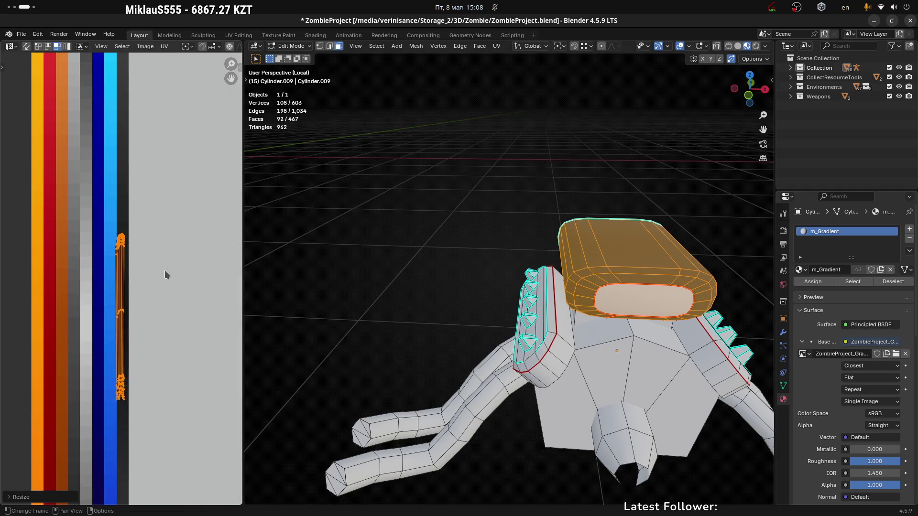
key(g)
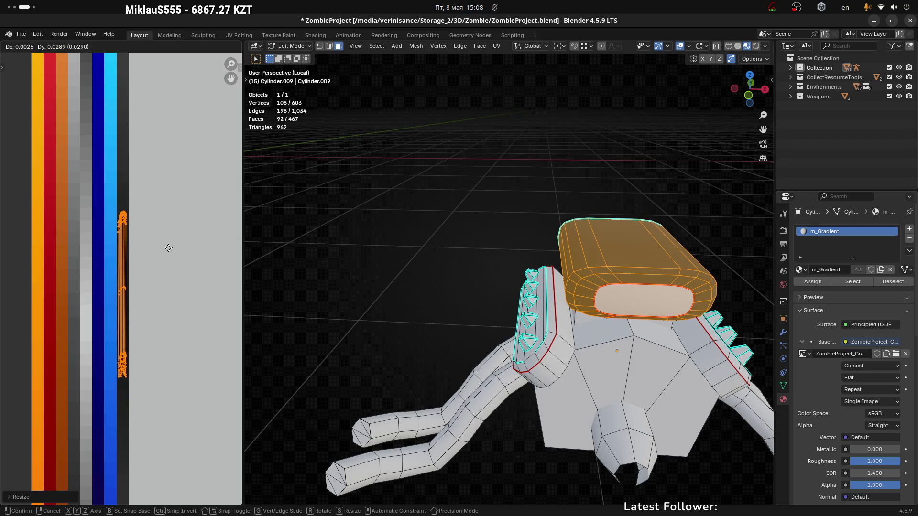
click(169, 247)
key(g)
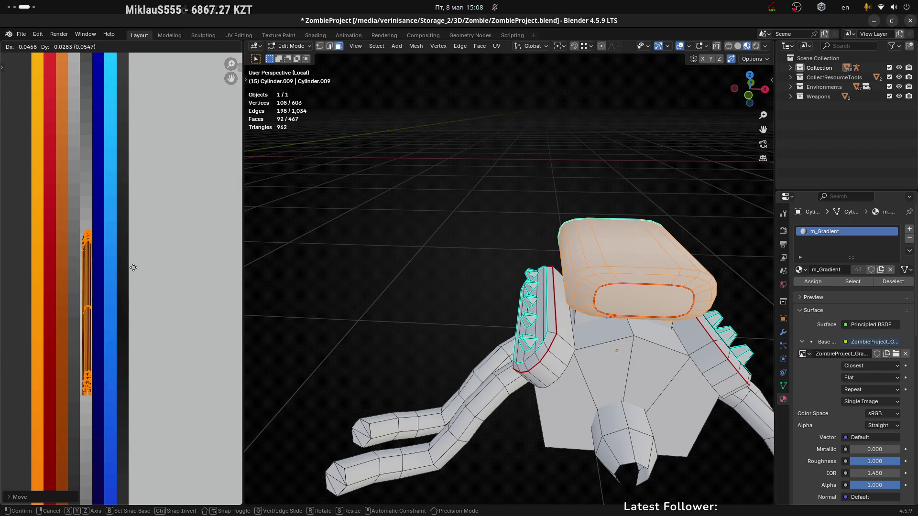
click(133, 268)
Step: Stretch the island's UV points vertically along the light grey band
scroll(133, 268, down, 6)
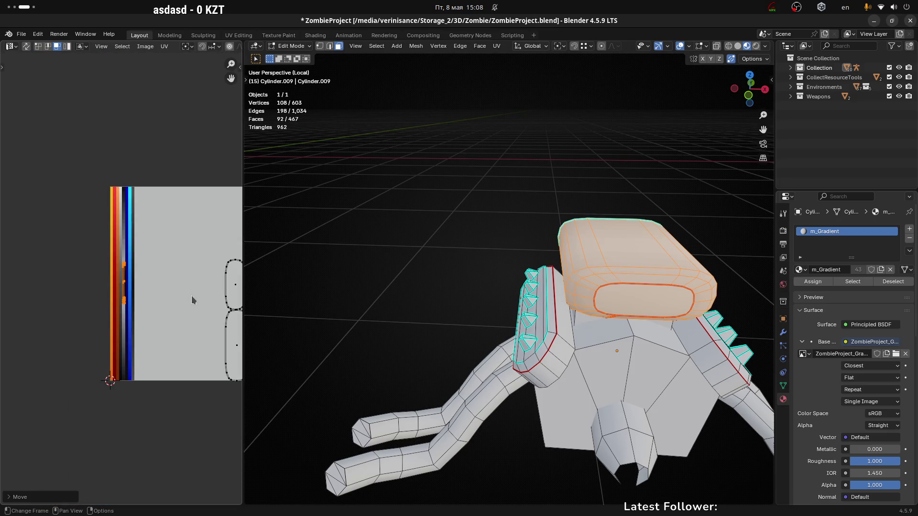
key(s)
key(y)
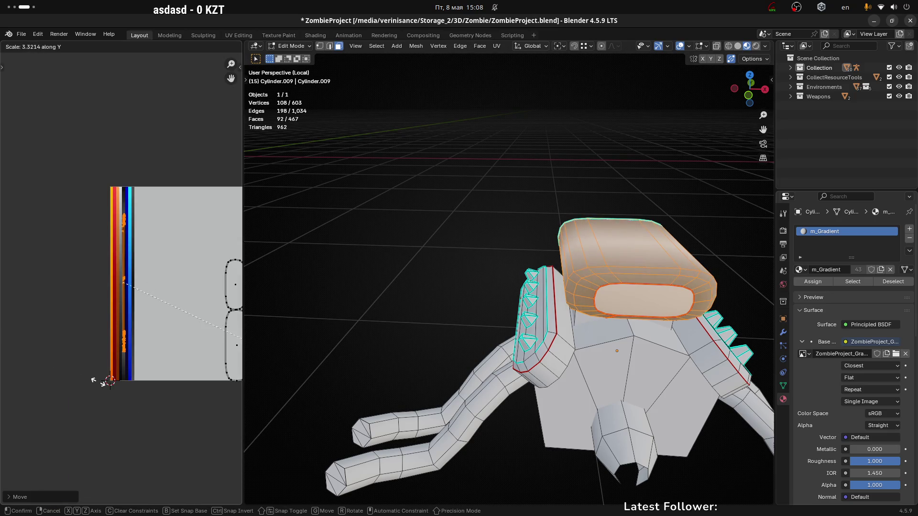
click(32, 321)
scroll(100, 269, up, 6)
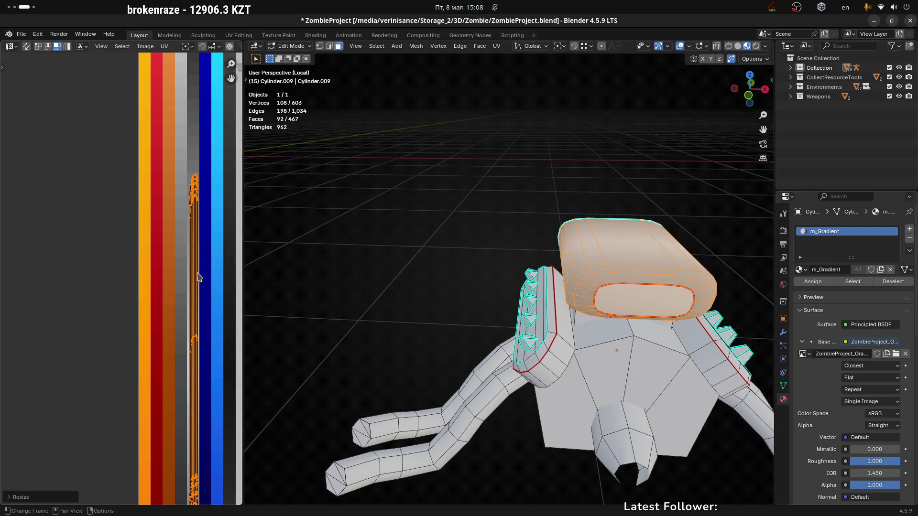
Step: Clear the face selection and select the scoop's top face in Edit Mode
click(453, 229)
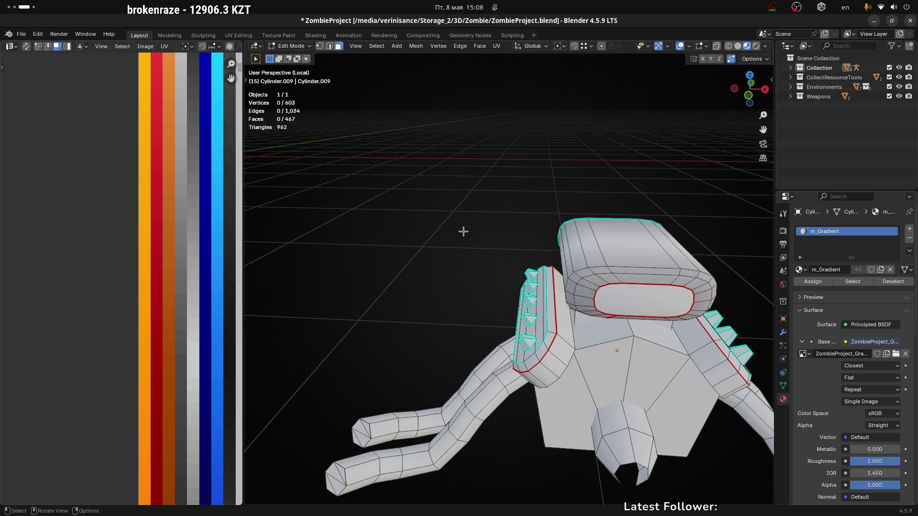
scroll(465, 229, down, 5)
mouse_move(465, 229)
middle_down()
mouse_move(389, 285)
mouse_move(573, 298)
middle_up()
key(Tab)
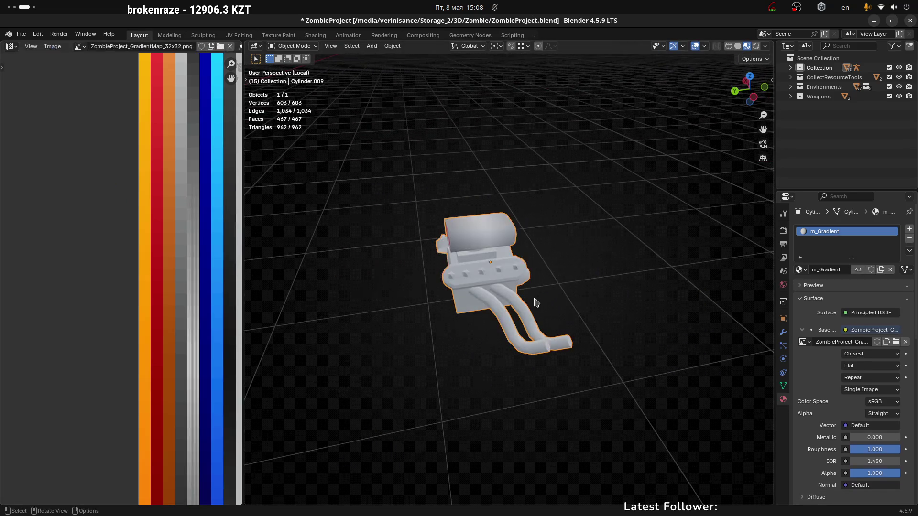
scroll(435, 281, up, 3)
middle_drag(471, 217, 513, 188)
key(Tab)
scroll(526, 200, up, 3)
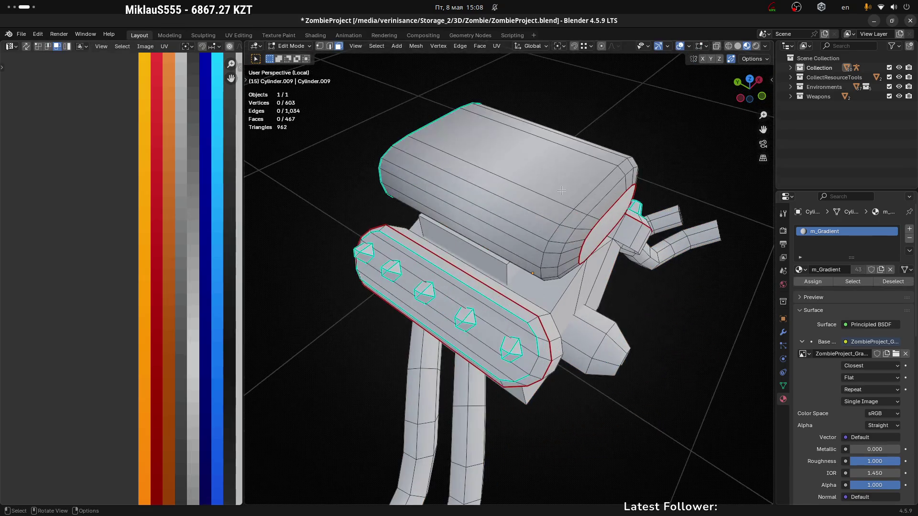
click(561, 203)
Step: Orbit to see the whole engine and select the scoop's front intake face
scroll(562, 224, down, 5)
mouse_move(563, 223)
middle_down()
mouse_move(598, 245)
mouse_move(548, 256)
mouse_move(604, 266)
mouse_move(642, 253)
mouse_move(500, 203)
middle_up()
key(Tab)
scroll(586, 273, up, 2)
key(Tab)
scroll(485, 261, up, 5)
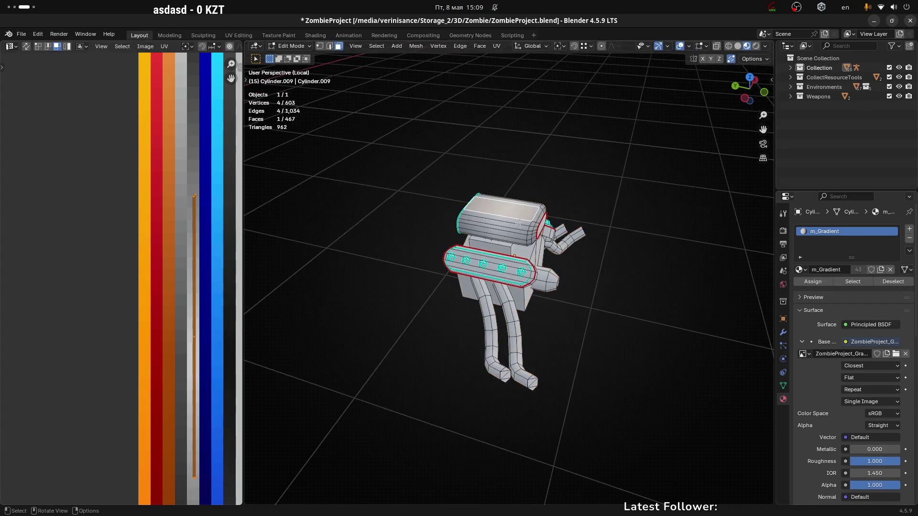
scroll(484, 261, down, 4)
mouse_move(484, 262)
middle_down()
mouse_move(506, 239)
mouse_move(532, 248)
middle_up()
alt+shift+click(533, 248)
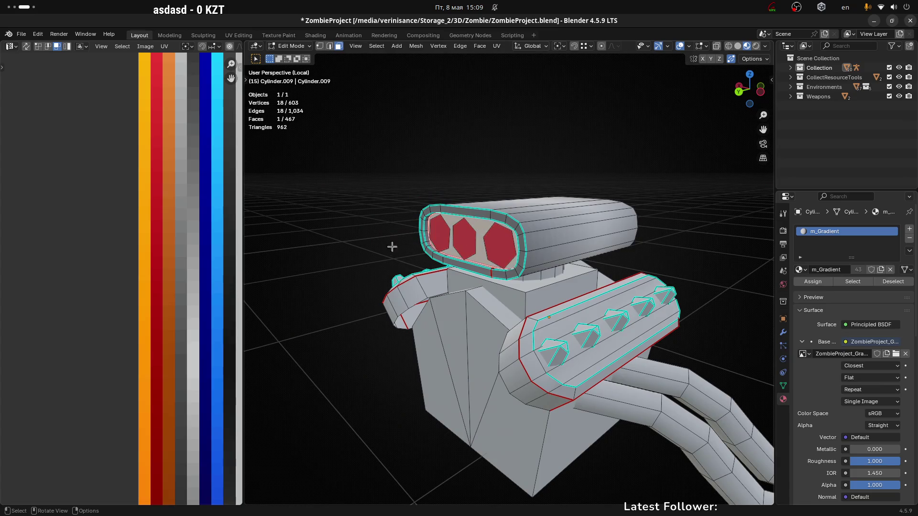
Step: Collapse the face's UV island to a point and place it on the blue strip
scroll(203, 288, down, 5)
key(a)
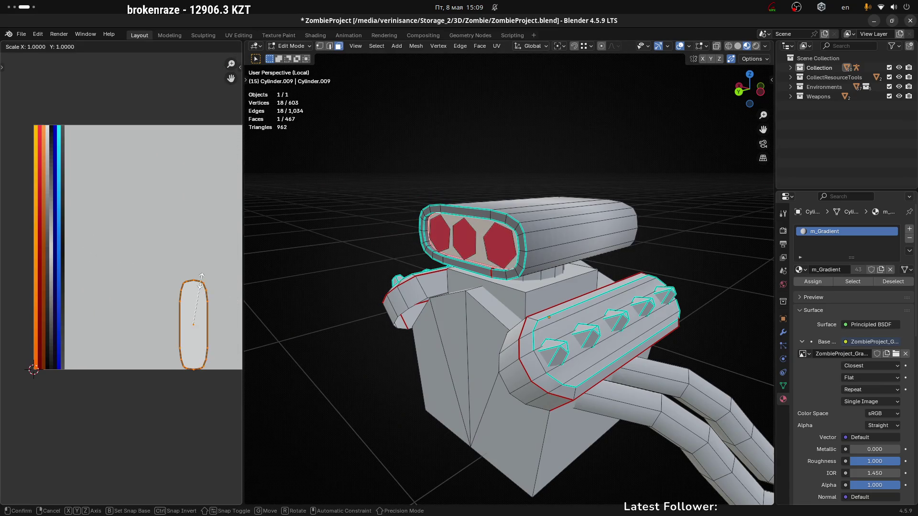
key(s)
key(0)
key(Return)
key(g)
click(62, 314)
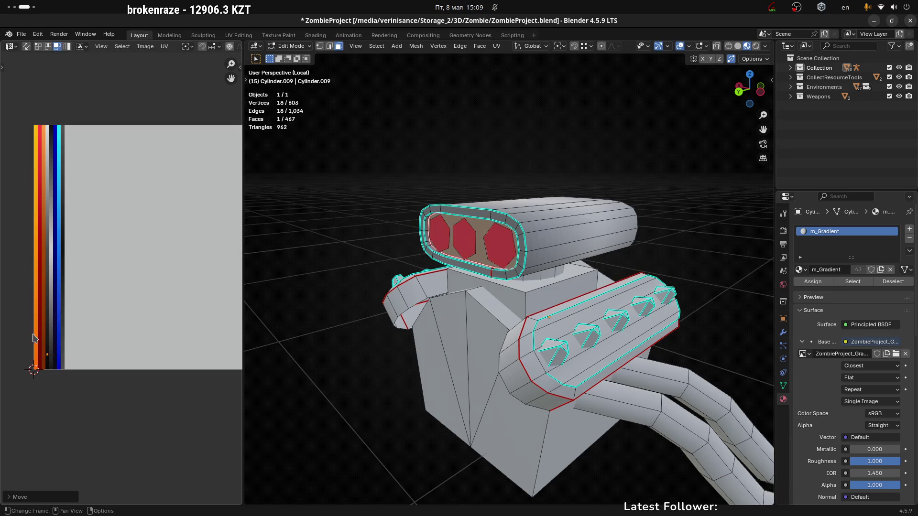
scroll(58, 340, up, 4)
key(g)
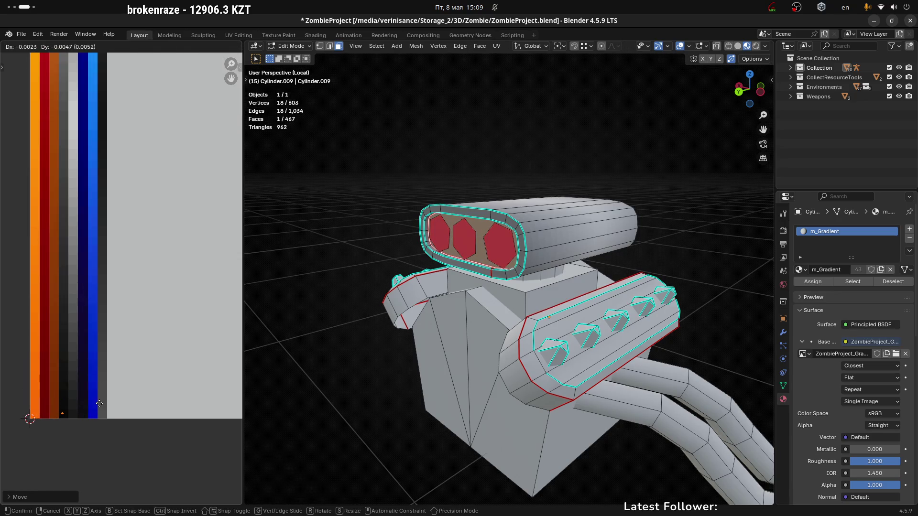
key(Return)
Step: Check the colours, reselect the scoop's front face, and drop its UV island onto the gradient strips
key(Tab)
scroll(514, 317, down, 3)
mouse_move(514, 317)
middle_down()
mouse_move(627, 283)
mouse_move(540, 244)
middle_up()
scroll(540, 240, up, 3)
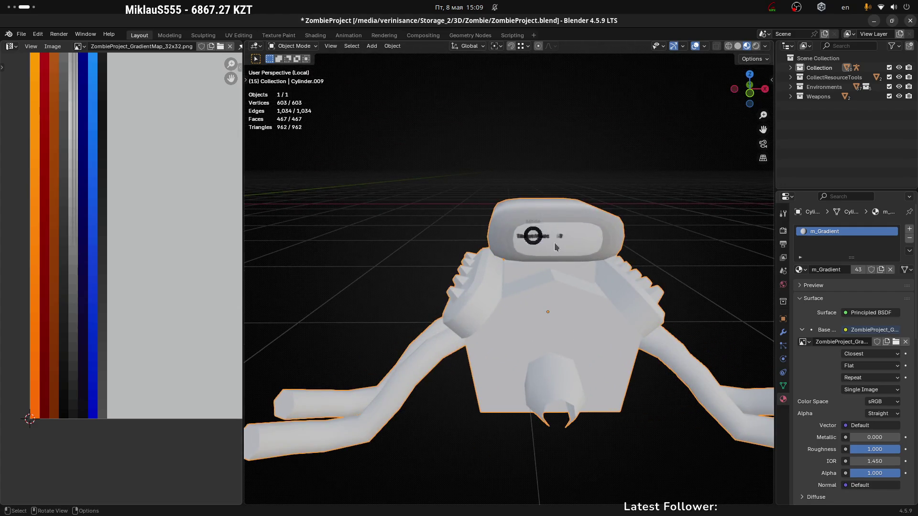
key(Tab)
click(550, 239)
scroll(191, 281, down, 4)
middle_drag(191, 276, 109, 199)
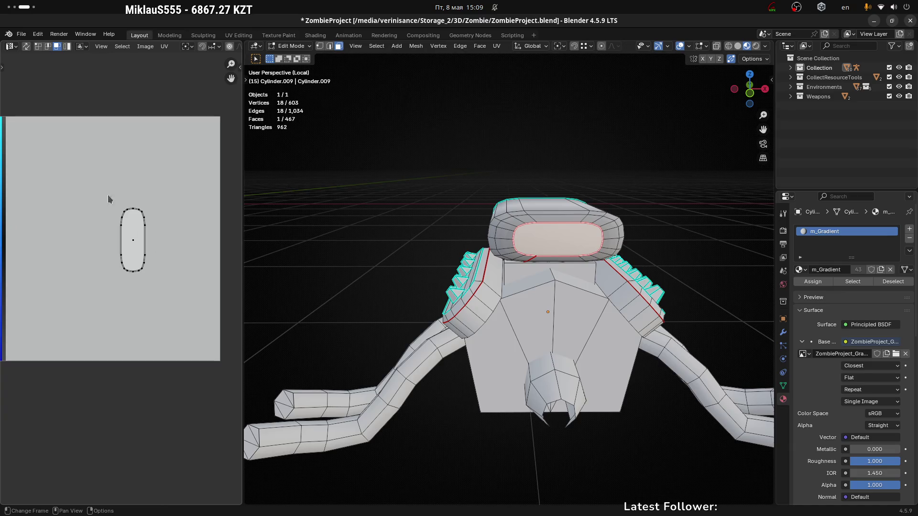
key(a)
middle_drag(109, 293, 173, 312)
key(g)
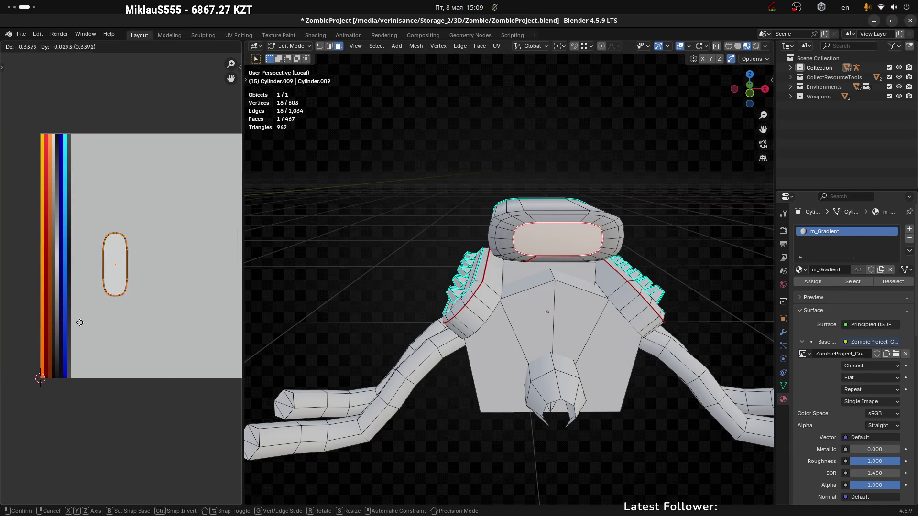
click(33, 328)
scroll(42, 271, up, 5)
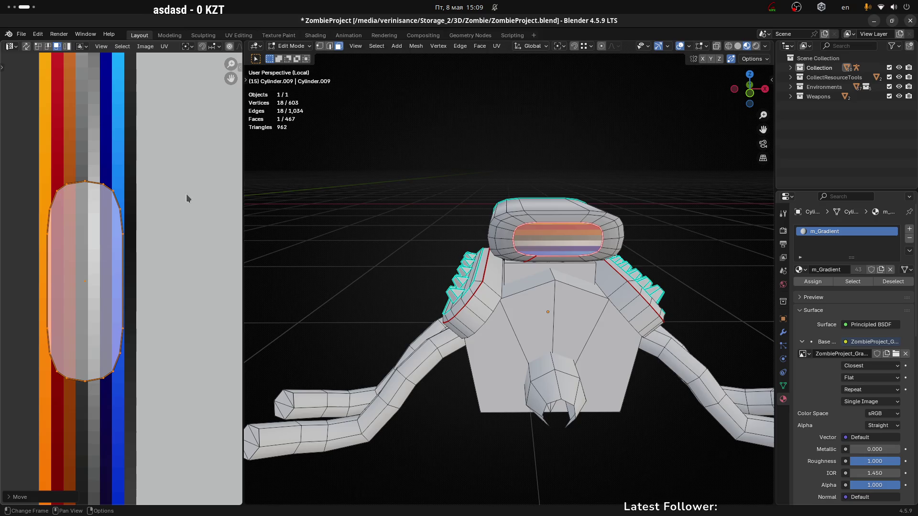
Step: Rotate the island 90°, narrow it along X, and settle it on the light grey band
text(r90)
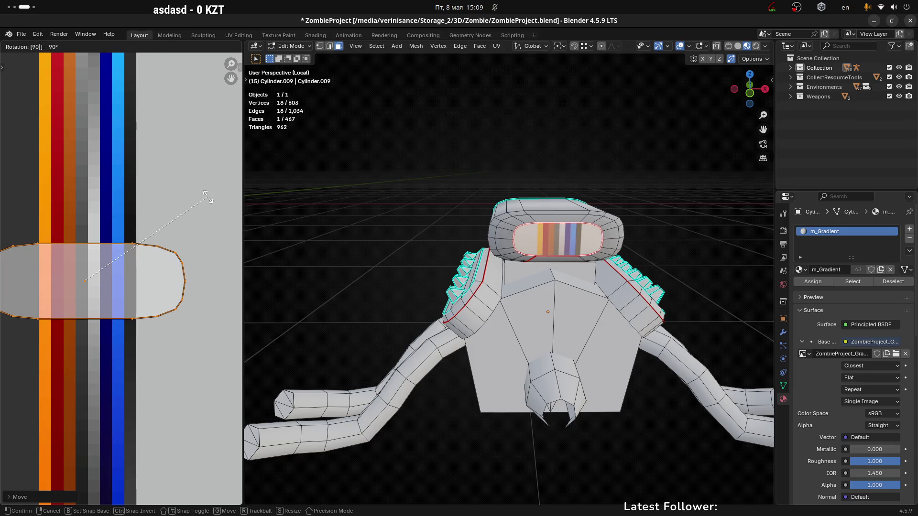
key(Return)
key(s)
key(x)
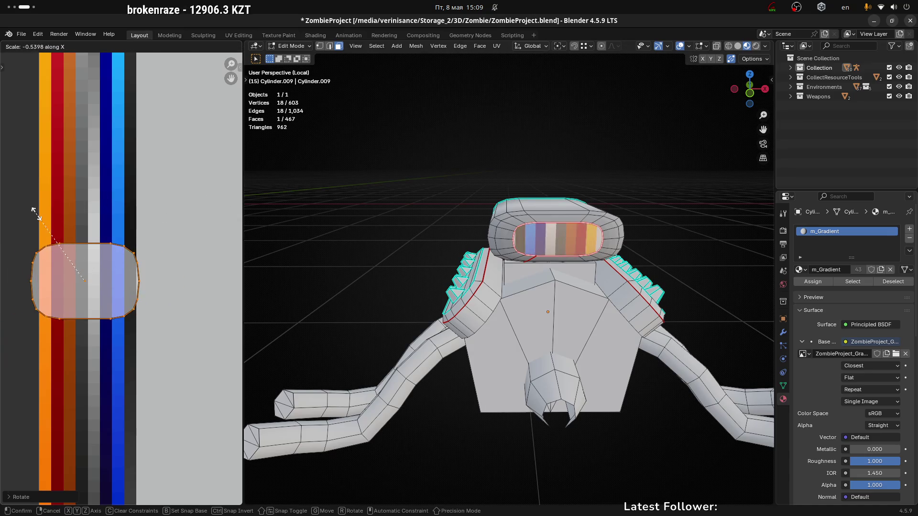
key(Escape)
key(s)
key(x)
click(119, 276)
key(g)
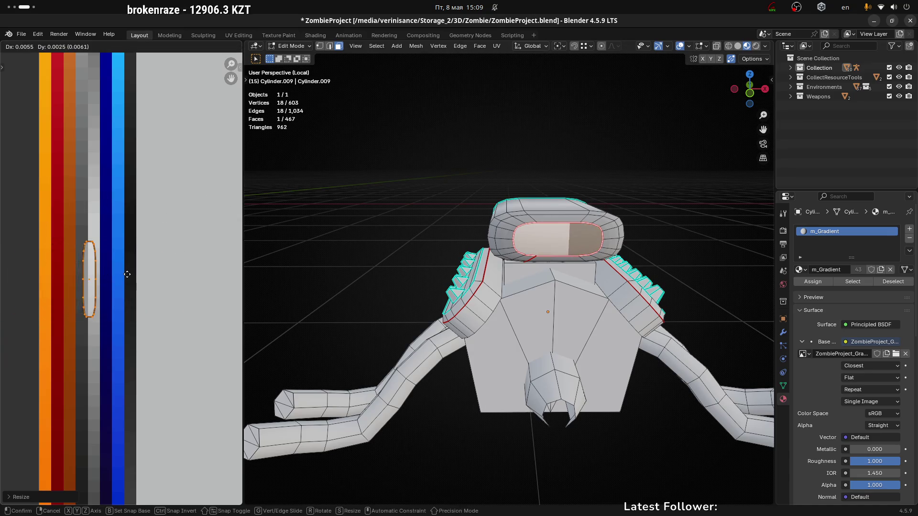
click(129, 275)
key(g)
click(134, 276)
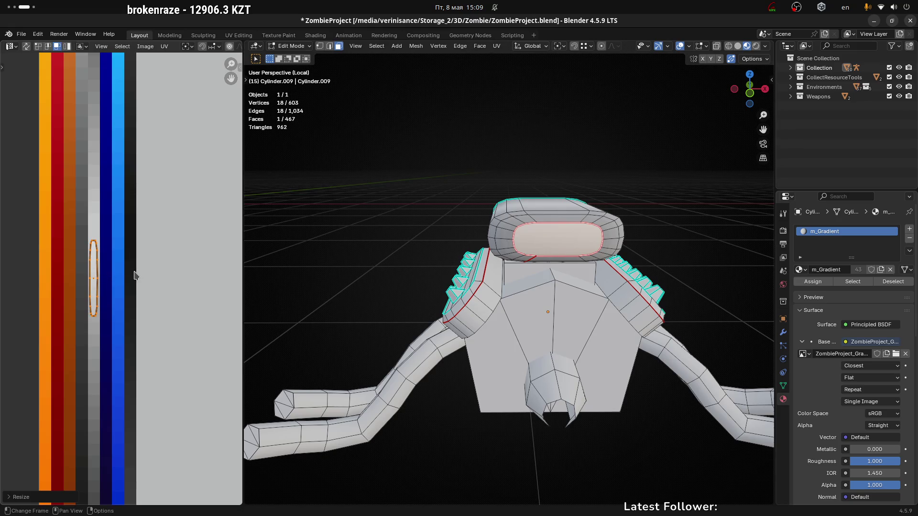
mouse_move(511, 239)
middle_down()
mouse_move(531, 229)
mouse_move(514, 222)
middle_up()
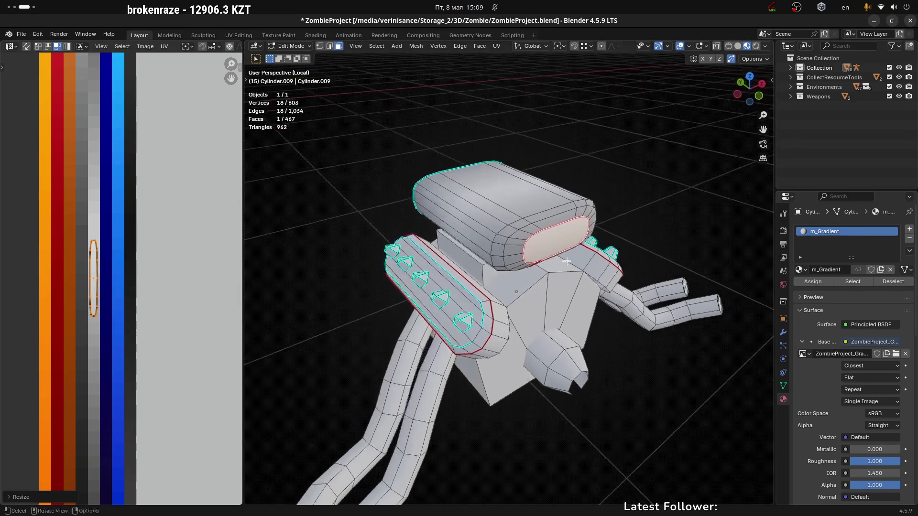
Step: Select a face loop on the top scoop and grow it to the whole island with Ctrl+L
alt+click(505, 216)
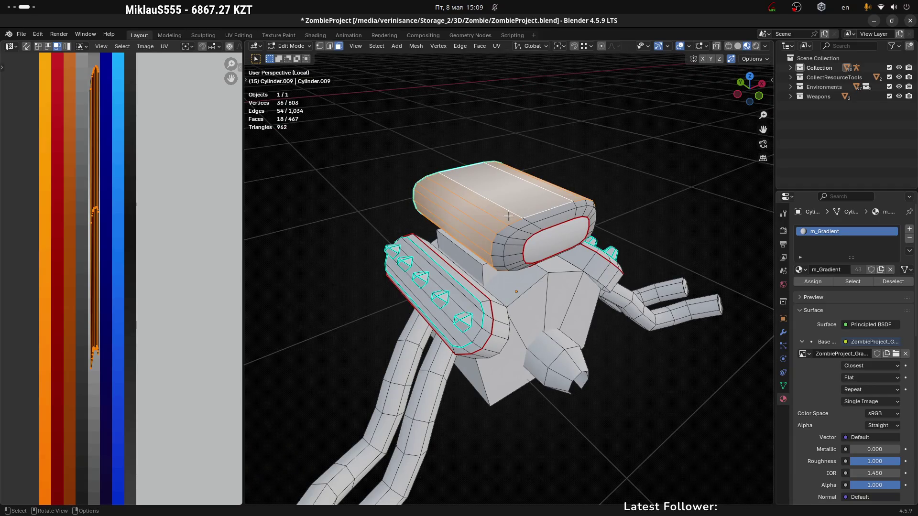
key(ctrl+l)
scroll(124, 256, down, 1)
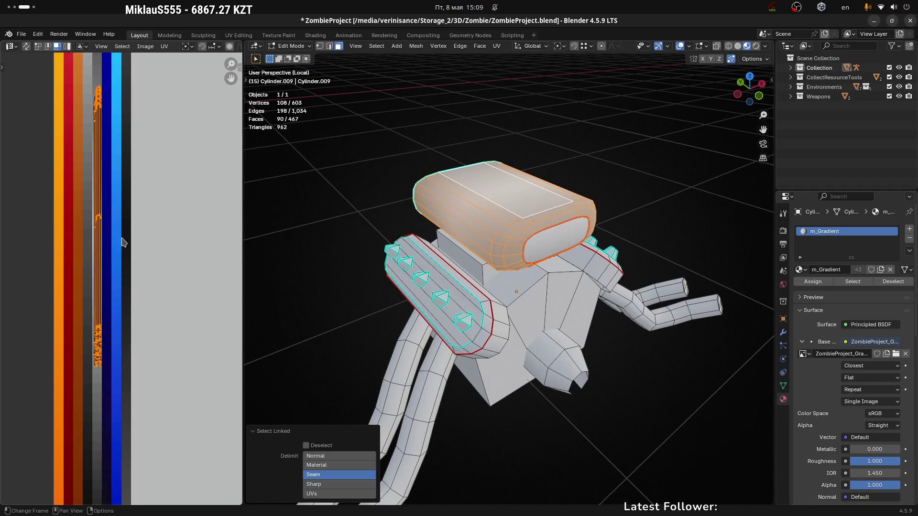
click(137, 243)
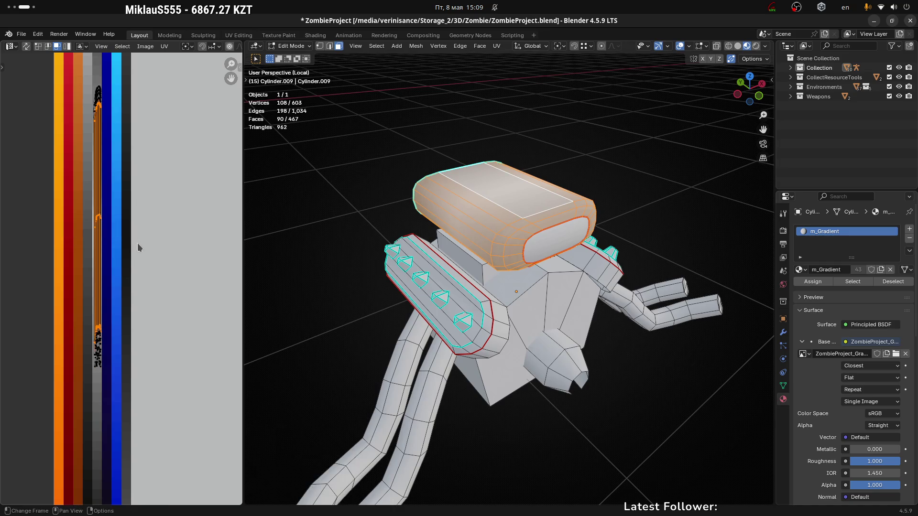
Step: Slide the scoop's UV island vertically onto the dark grey strip and leave Edit Mode
key(g)
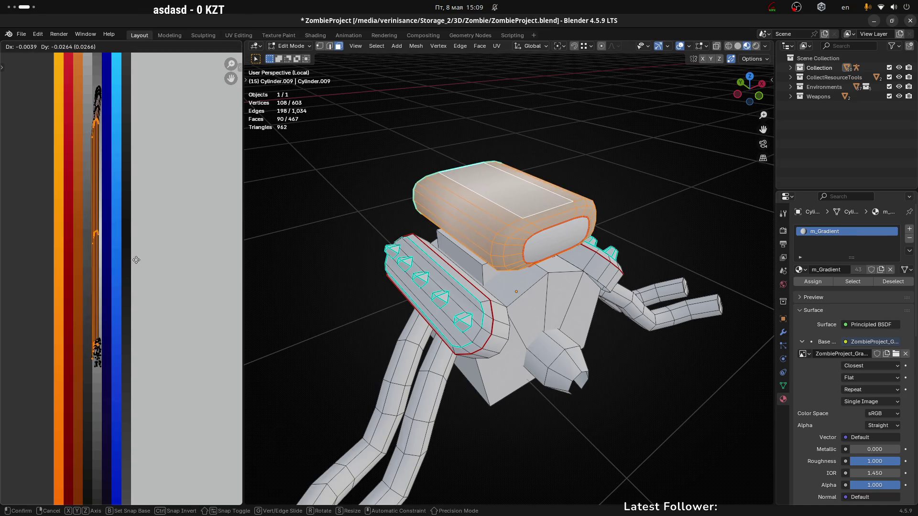
mouse_move(140, 256)
key(y)
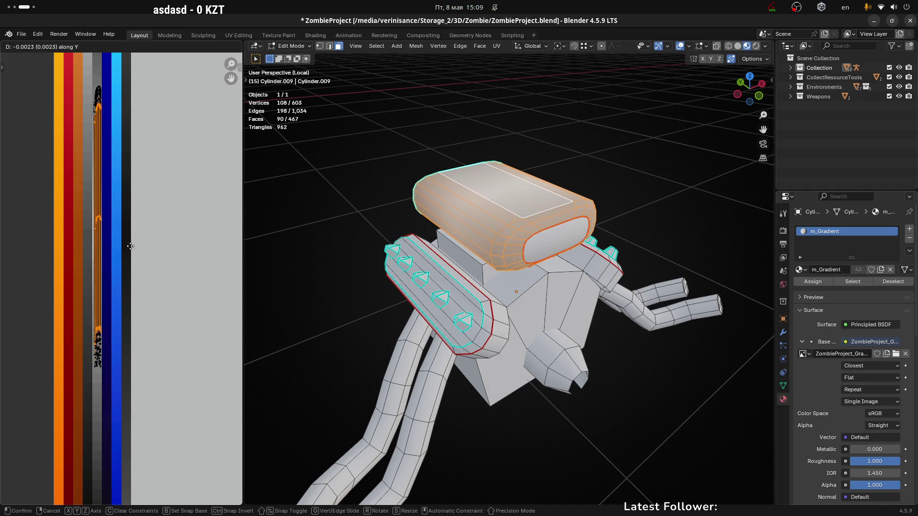
mouse_move(130, 221)
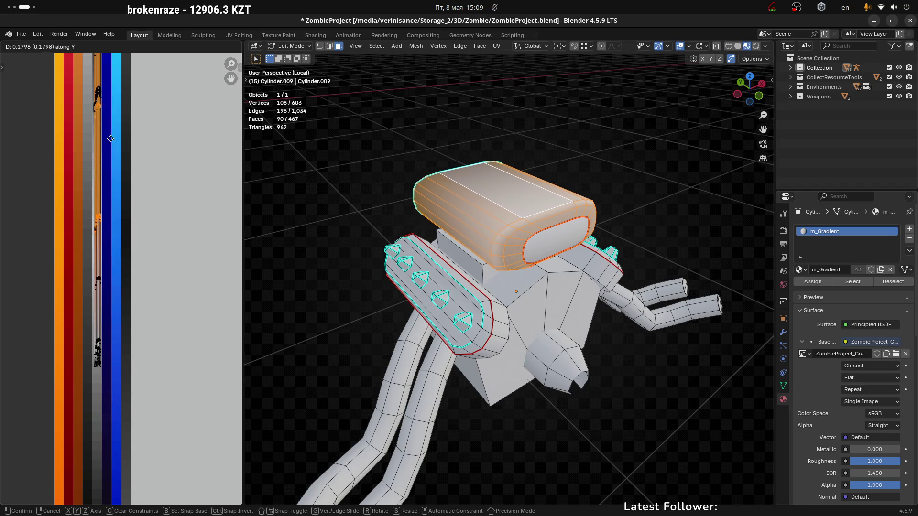
mouse_move(88, 69)
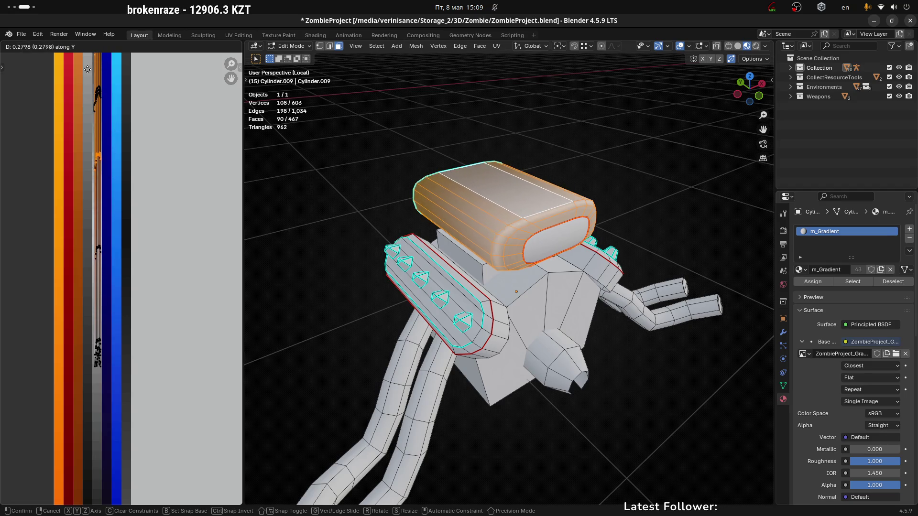
click(84, 501)
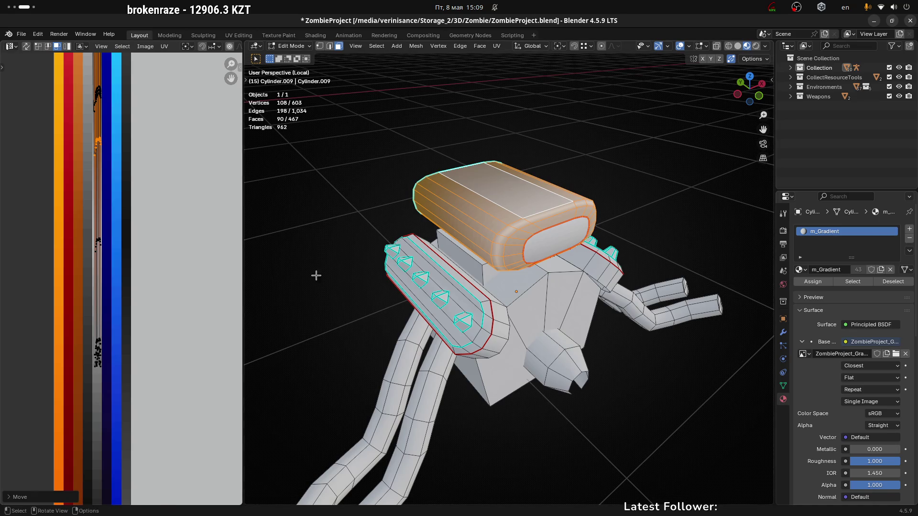
scroll(338, 281, down, 3)
mouse_move(338, 280)
middle_down()
mouse_move(420, 321)
mouse_move(459, 301)
mouse_move(630, 304)
mouse_move(516, 321)
mouse_move(490, 301)
mouse_move(503, 346)
mouse_move(506, 230)
mouse_move(558, 268)
middle_up()
key(Tab)
scroll(516, 296, up, 4)
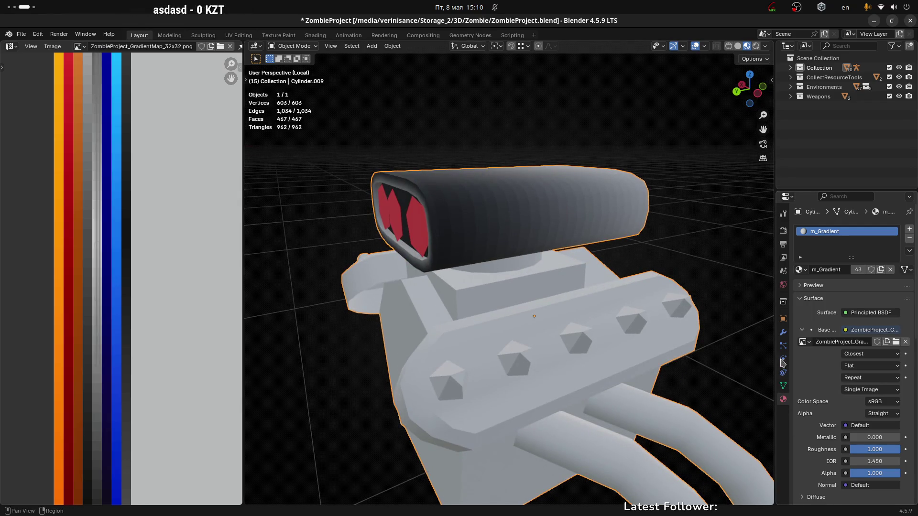
Step: Apply Shade Auto Smooth to the engine from the Quick Favourites menu
click(786, 336)
middle_drag(538, 207, 516, 224)
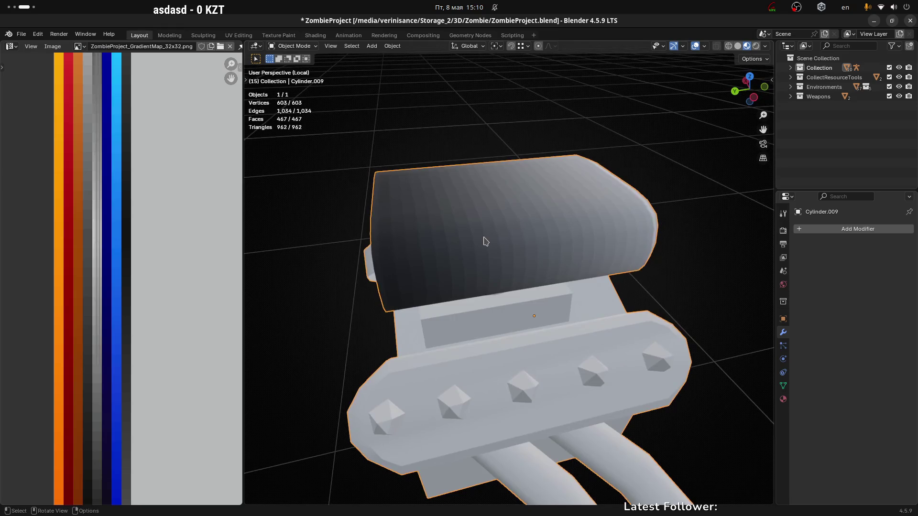
key(q)
click(459, 229)
middle_drag(531, 255, 495, 260)
Step: Try different Smooth by Angle values, including 45°, while checking the shading
click(869, 259)
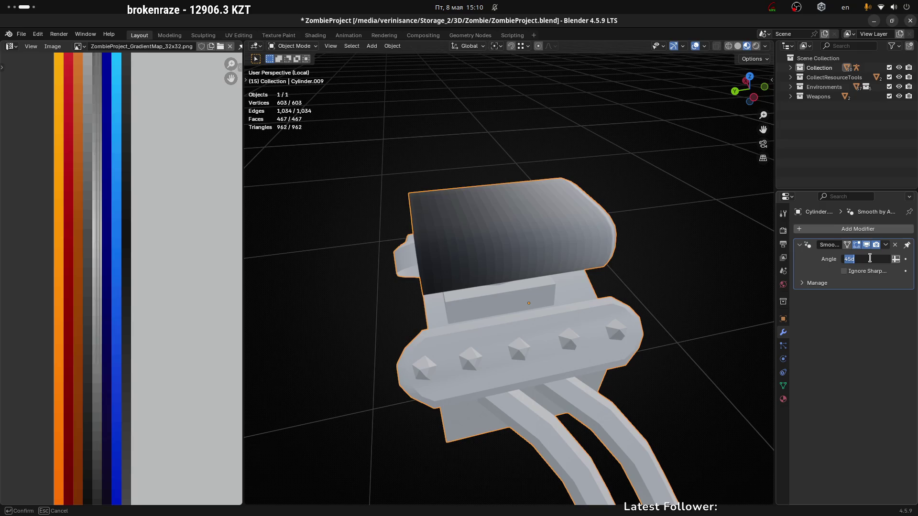
text(0)
key(Return)
middle_drag(765, 252, 421, 246)
click(865, 257)
text(45)
key(Return)
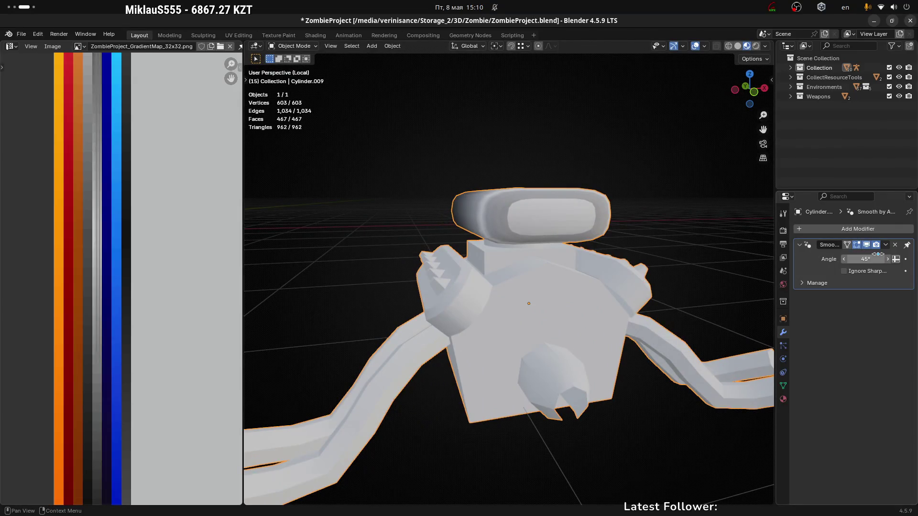
scroll(478, 273, down, 5)
mouse_move(597, 344)
middle_down()
mouse_move(503, 320)
mouse_move(589, 297)
mouse_move(555, 306)
mouse_move(587, 323)
middle_up()
scroll(592, 334, up, 3)
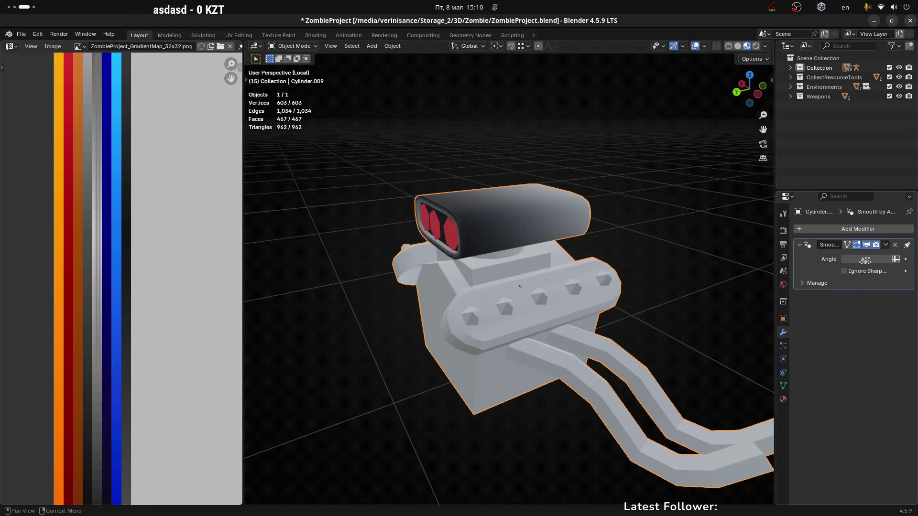
Step: Set the Smooth by Angle angle to 55° and return to Edit Mode
drag(865, 260, 865, 260)
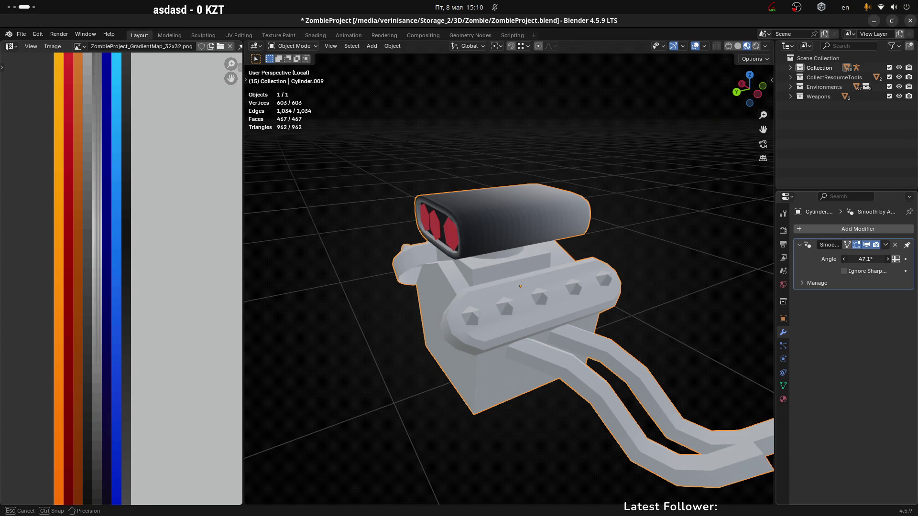
drag(865, 260, 867, 259)
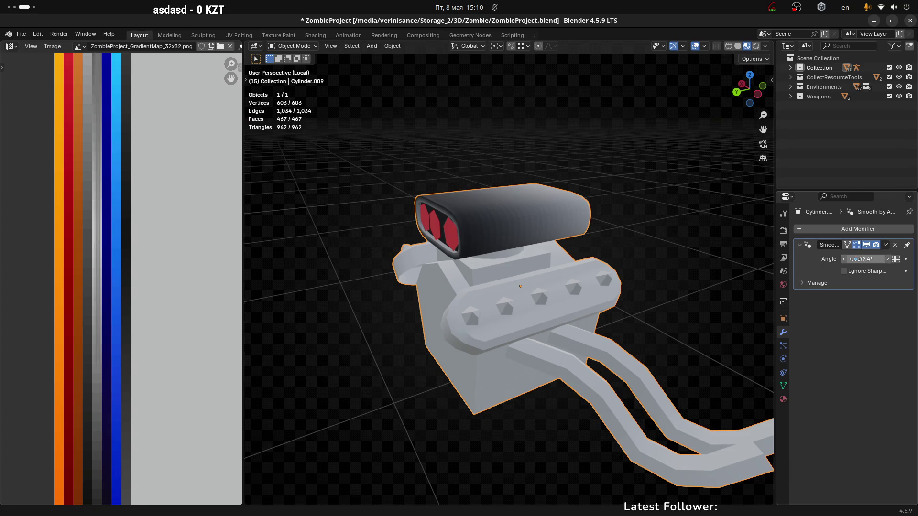
text(55)
key(Return)
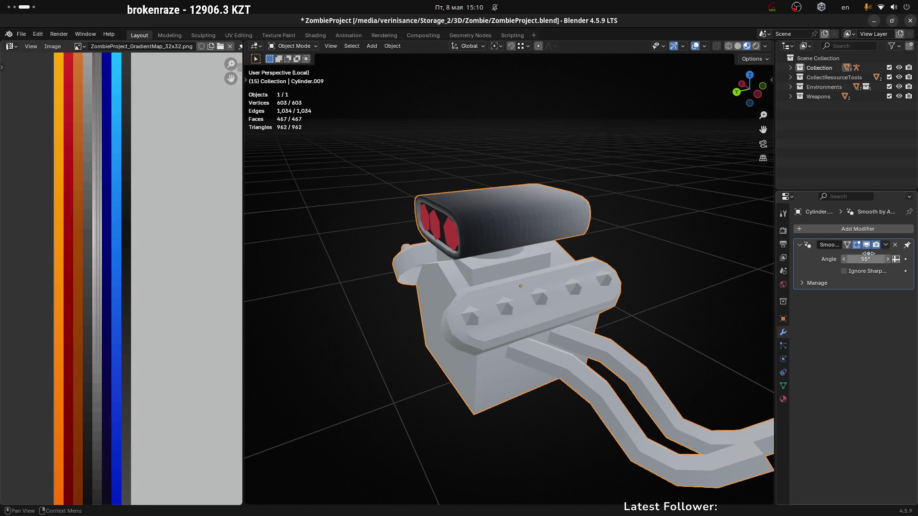
mouse_move(673, 353)
middle_down()
mouse_move(554, 334)
mouse_move(537, 466)
mouse_move(539, 376)
mouse_move(572, 374)
mouse_move(557, 289)
mouse_move(533, 322)
mouse_move(537, 272)
mouse_move(499, 284)
mouse_move(543, 302)
mouse_move(413, 310)
middle_up()
scroll(507, 287, up, 3)
key(Tab)
Step: Select one face strip on the scoop top and move its UVs vertically on the palette
click(579, 301)
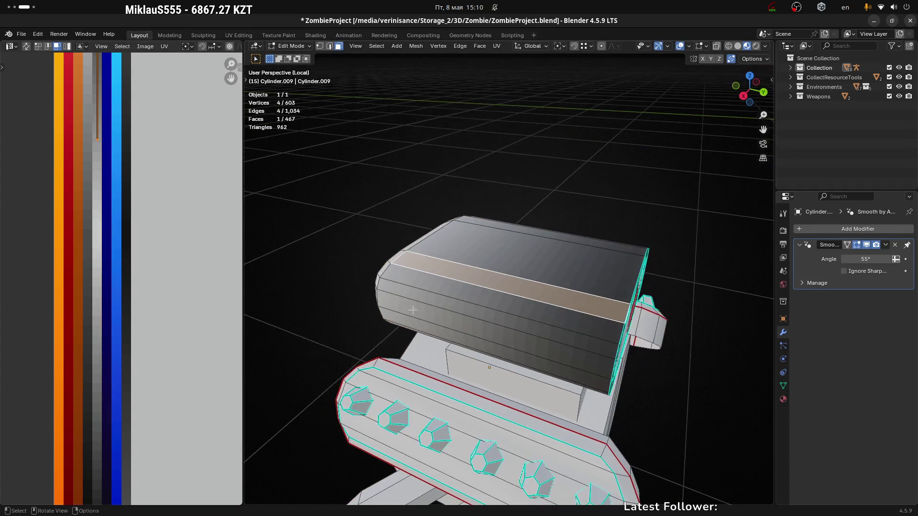
scroll(164, 272, down, 4)
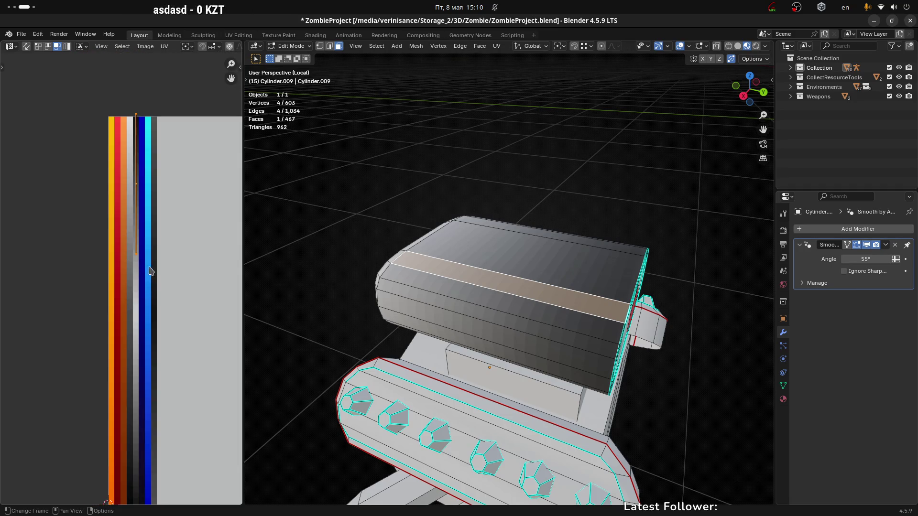
mouse_move(105, 93)
mouse_down()
mouse_move(166, 213)
mouse_move(183, 300)
mouse_up()
key(g)
key(y)
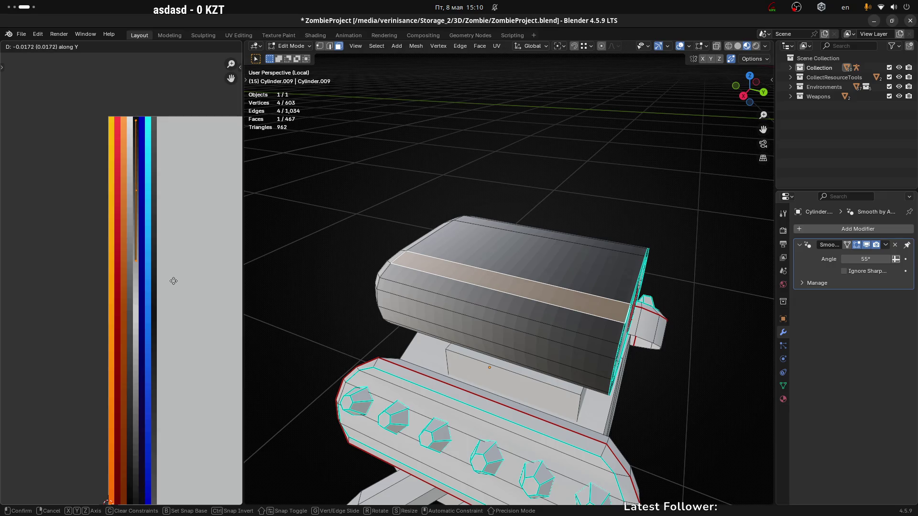
click(173, 281)
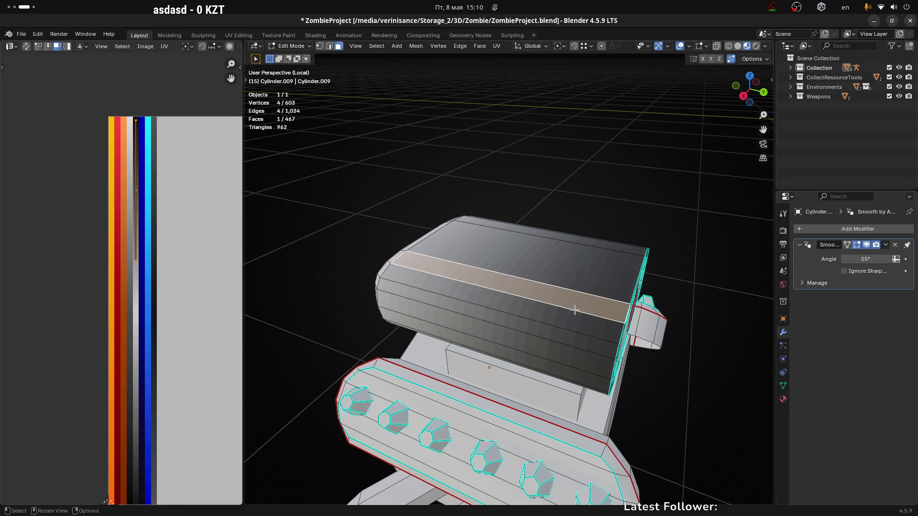
Step: Select the whole scoop UV island, move it vertically and scale it down
key(ctrl+l)
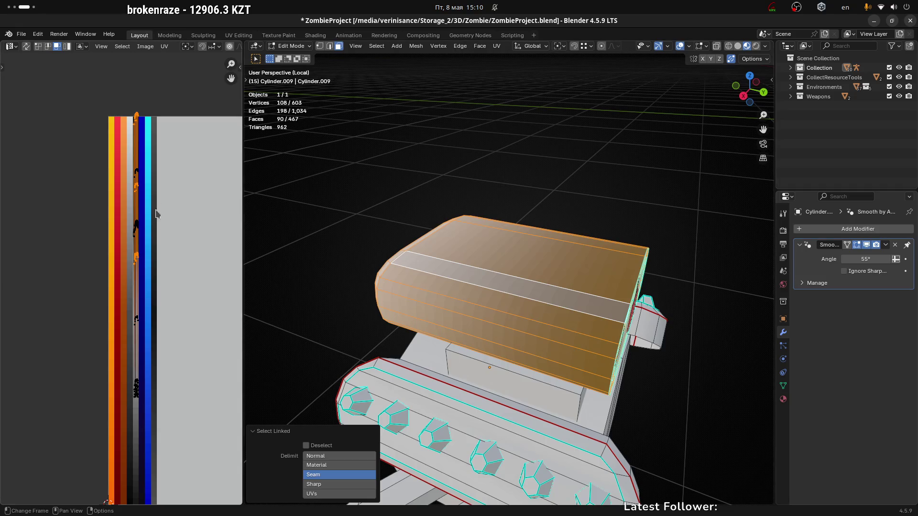
scroll(160, 211, down, 1)
mouse_move(86, 100)
mouse_down()
mouse_move(142, 195)
mouse_move(216, 406)
mouse_up()
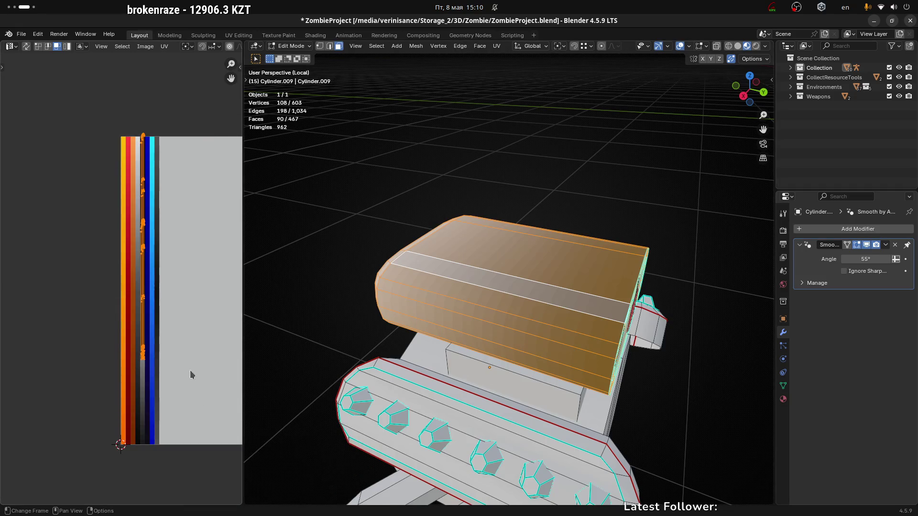
key(g)
key(y)
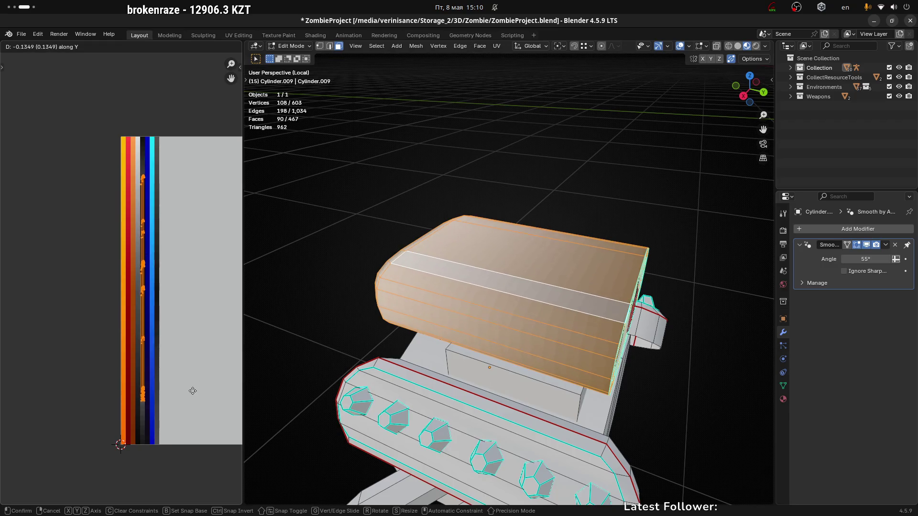
click(196, 400)
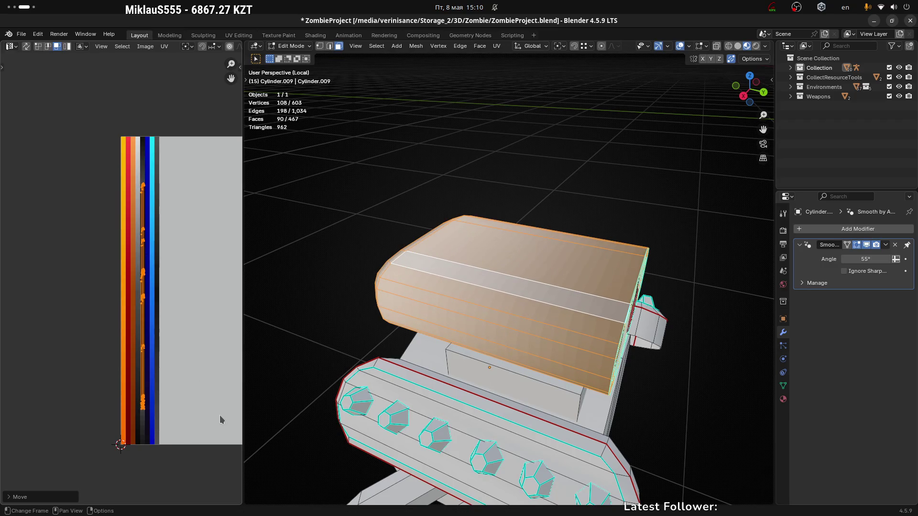
middle_drag(207, 353, 132, 344)
key(s)
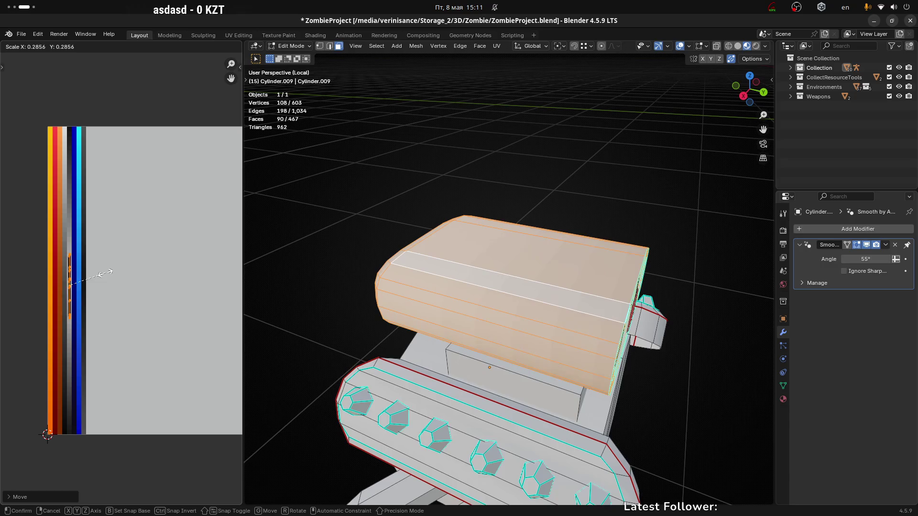
click(100, 273)
Step: Reposition the scoop island onto the grey palette strip near the texture top
scroll(87, 274, up, 4)
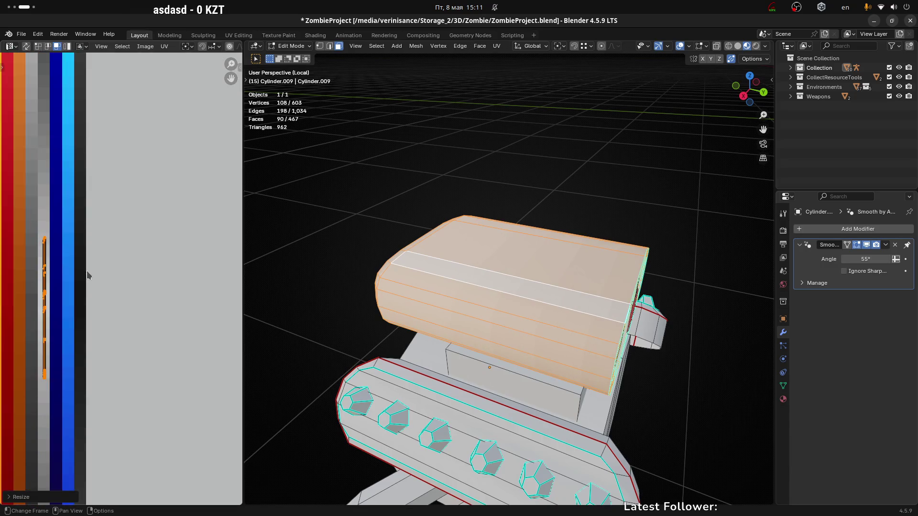
key(g)
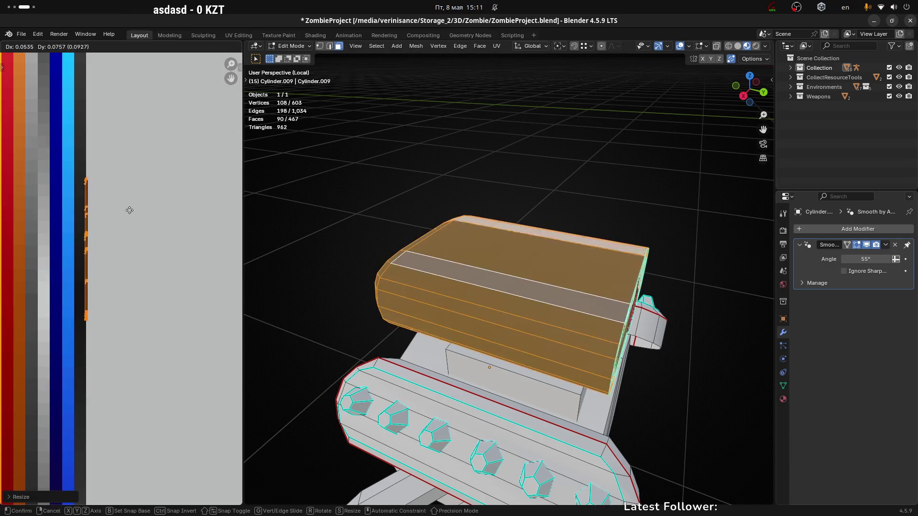
click(119, 149)
scroll(159, 198, up, 1)
middle_drag(160, 199, 173, 311)
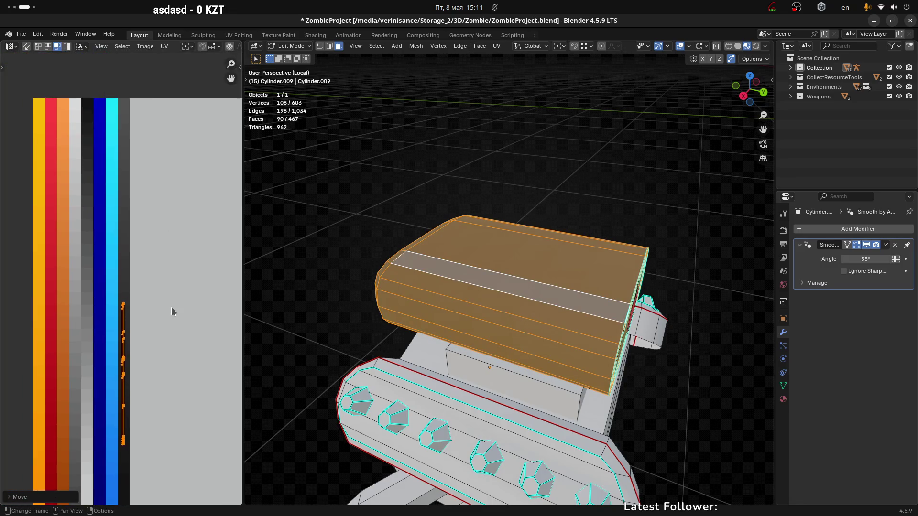
key(g)
click(162, 515)
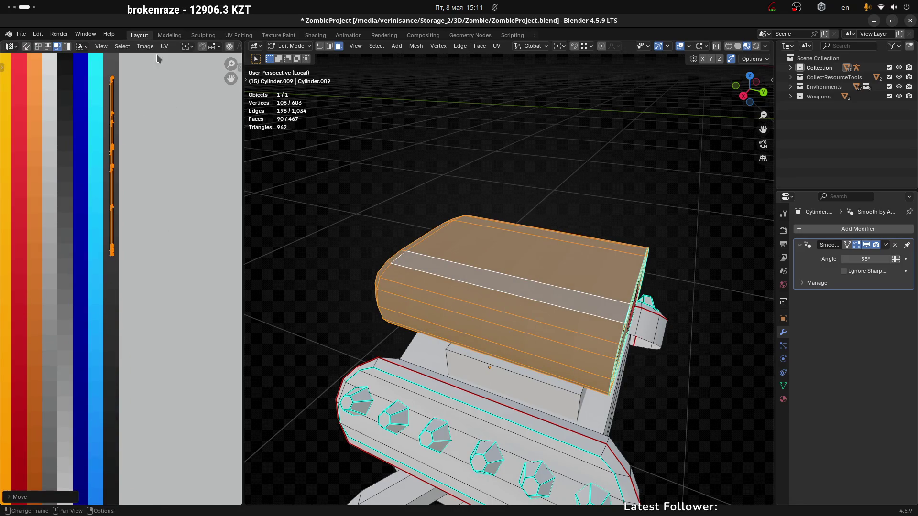
middle_drag(156, 54, 205, 260)
key(g)
click(197, 233)
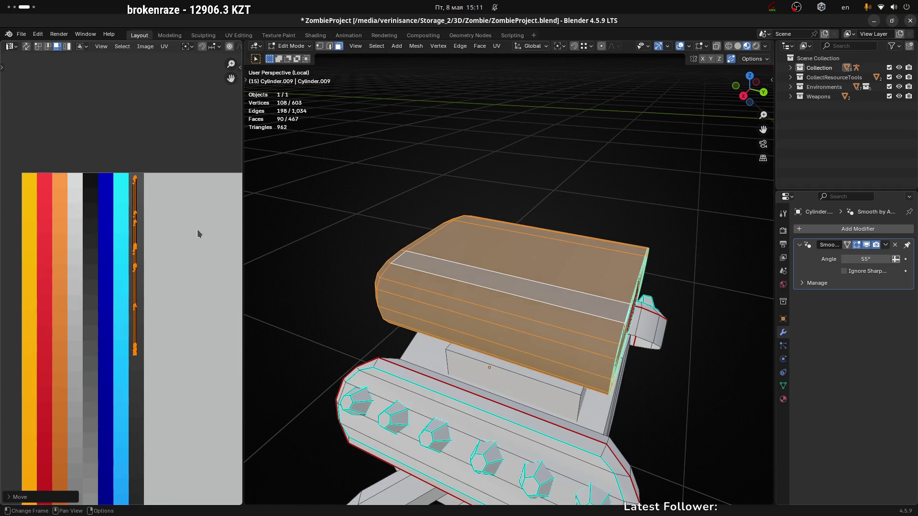
scroll(197, 233, down, 5)
key(g)
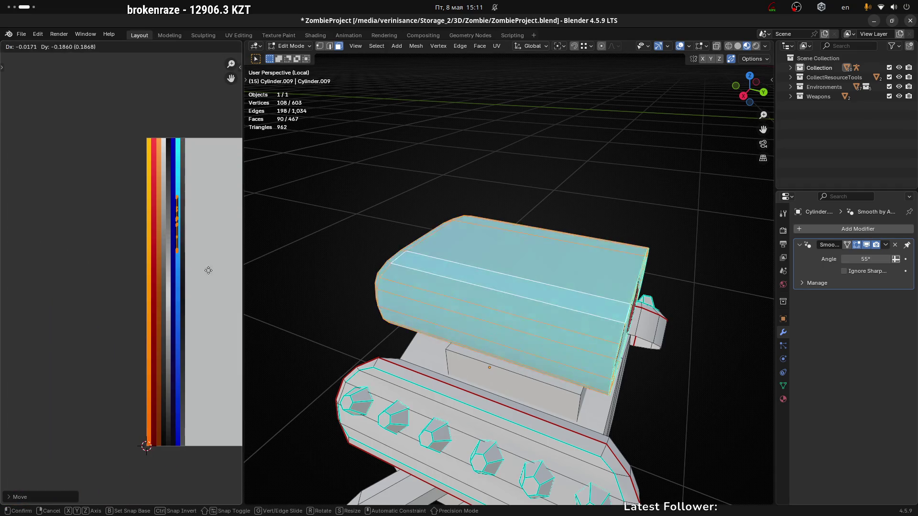
click(190, 231)
scroll(190, 230, up, 4)
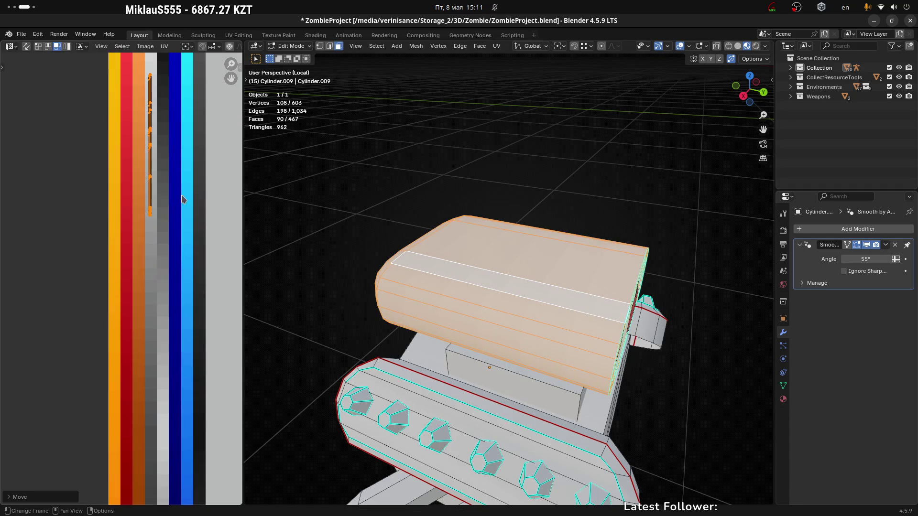
scroll(178, 167, up, 2)
middle_drag(178, 167, 182, 260)
key(g)
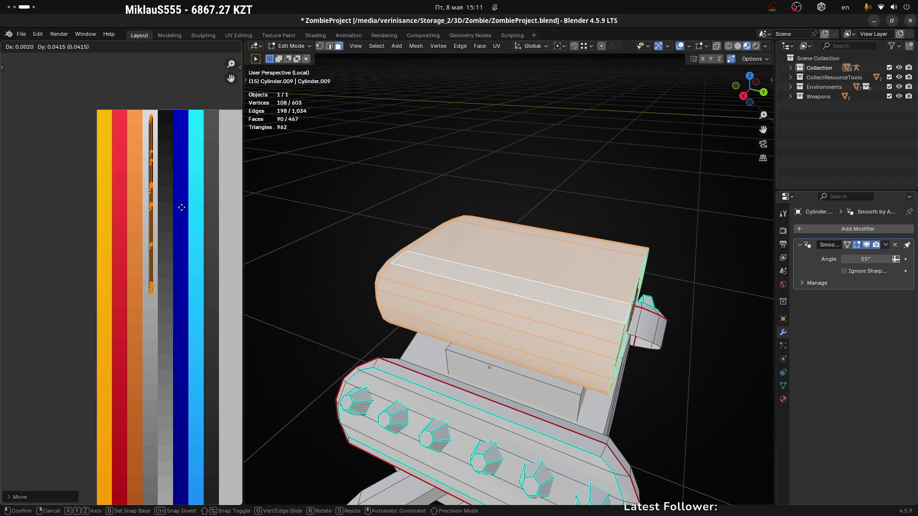
click(181, 210)
Step: Return the engine to Object Mode and orbit to check the light grey scoop
key(ctrl+Tab)
click(429, 287)
scroll(471, 311, down, 5)
mouse_move(471, 311)
middle_down()
mouse_move(446, 302)
mouse_move(332, 322)
mouse_move(624, 294)
mouse_move(516, 312)
mouse_move(483, 272)
middle_up()
scroll(483, 271, up, 5)
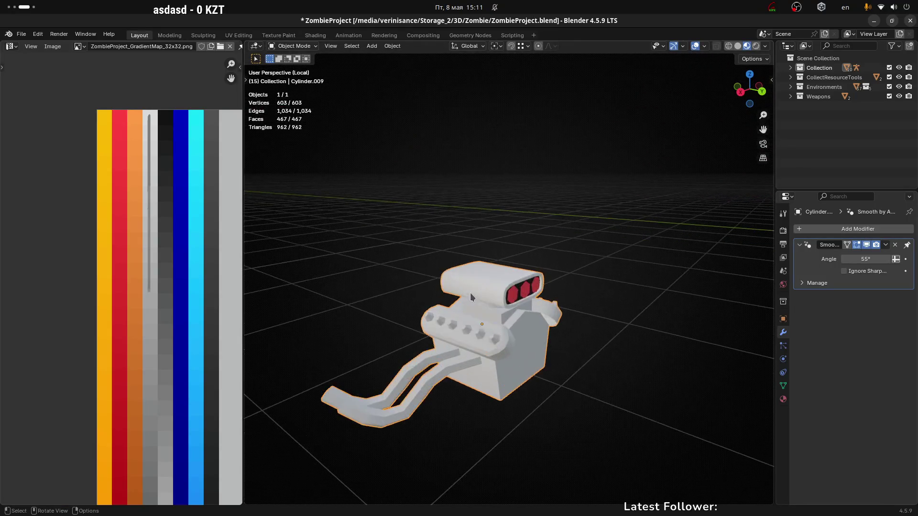
Step: In Edit Mode, isolate the neck ring by hiding all other engine geometry
mouse_move(497, 315)
middle_down()
mouse_move(481, 351)
mouse_move(479, 314)
mouse_move(447, 273)
mouse_move(553, 256)
mouse_move(431, 256)
middle_up()
key(Tab)
click(490, 328)
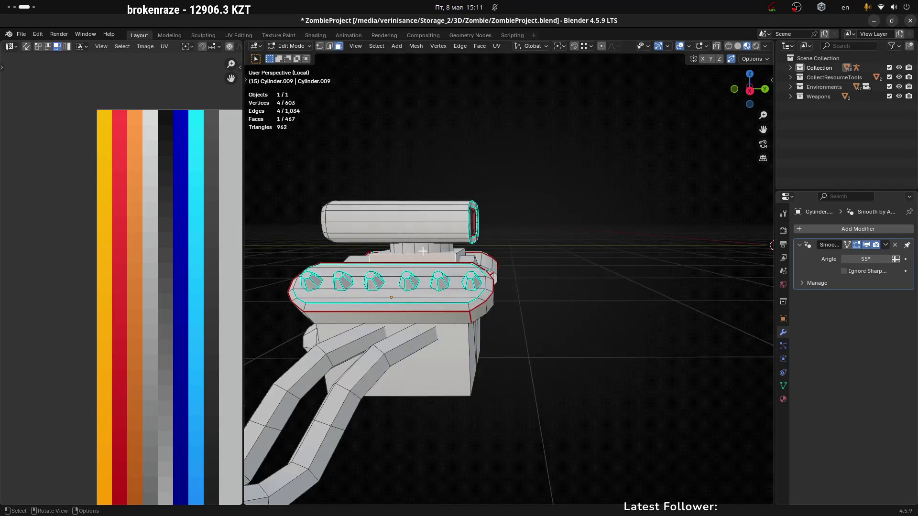
key(l)
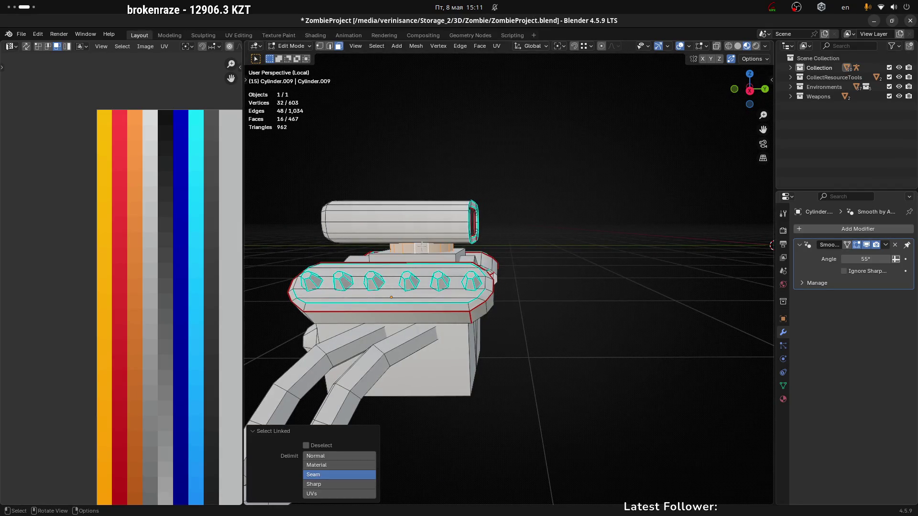
key(ctrl+i)
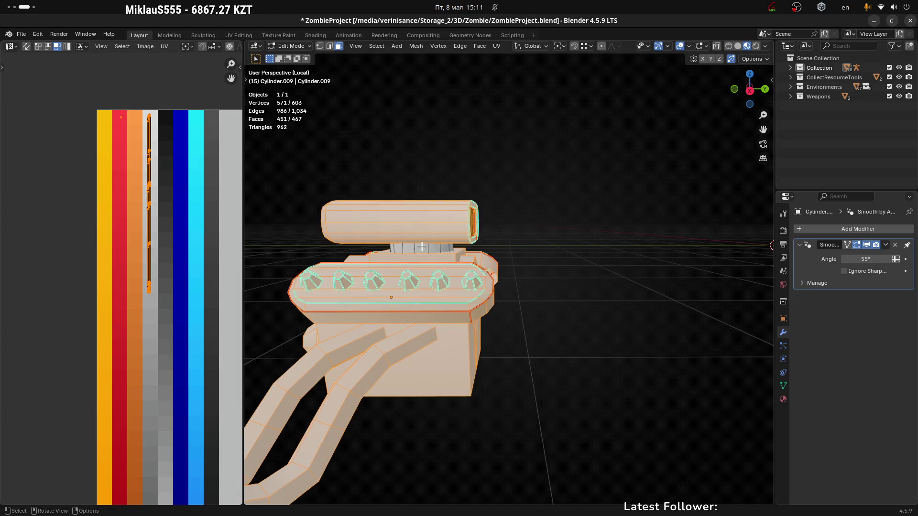
key(h)
middle_drag(443, 253, 447, 265)
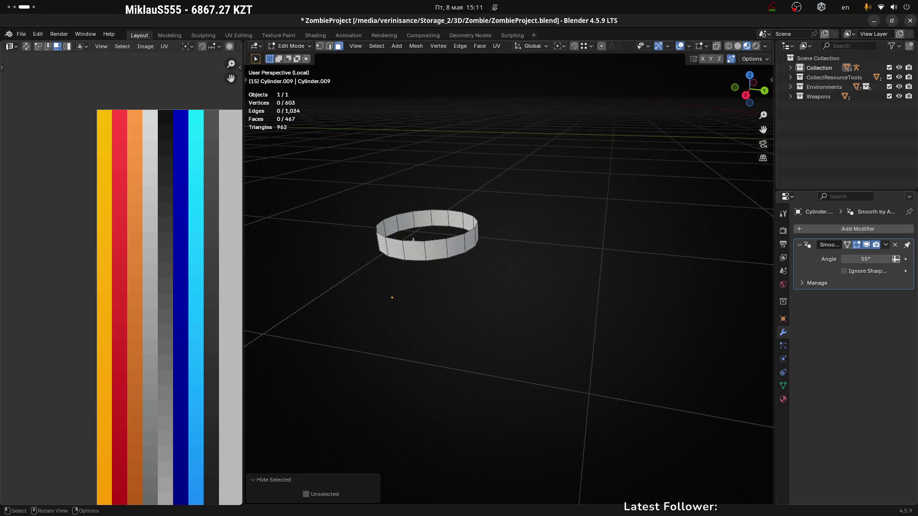
scroll(446, 269, up, 3)
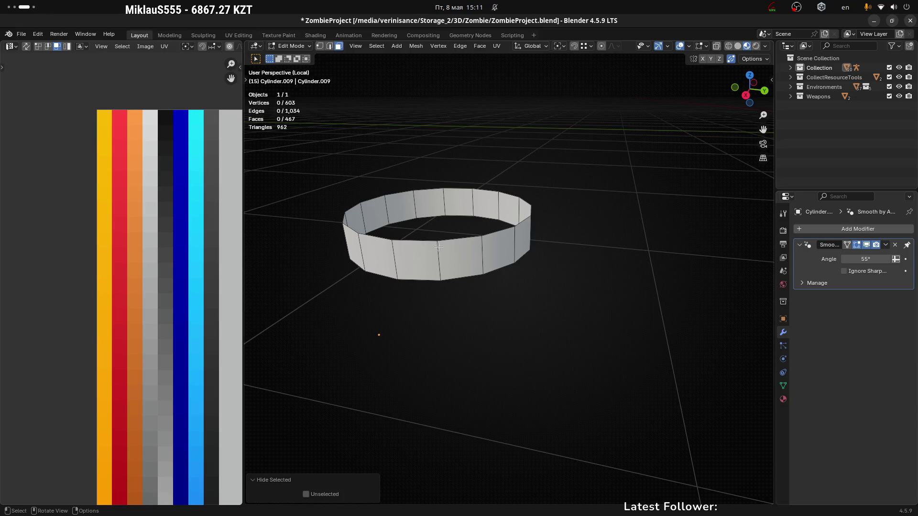
Step: Select alternating vertical edges around the sixteen-sided neck ring
key(1)
click(443, 243)
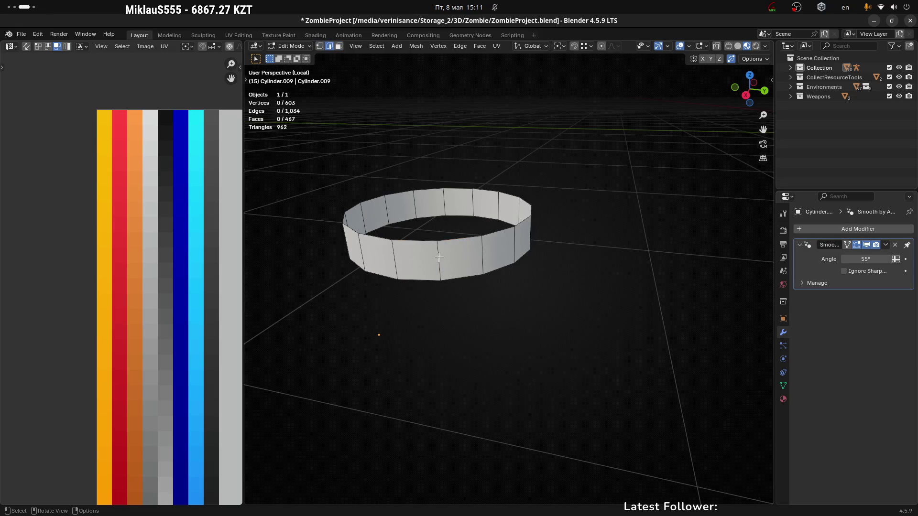
click(439, 258)
shift+click(515, 247)
middle_drag(615, 277, 593, 316)
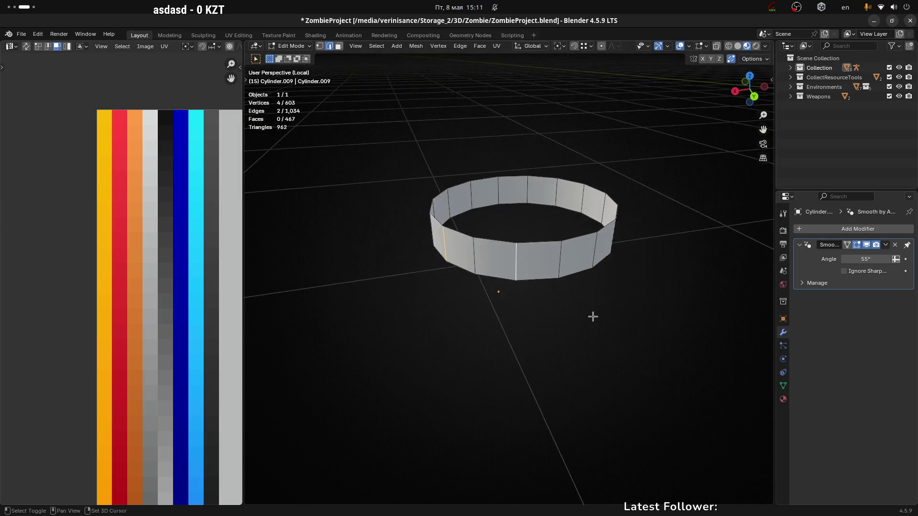
shift+click(603, 268)
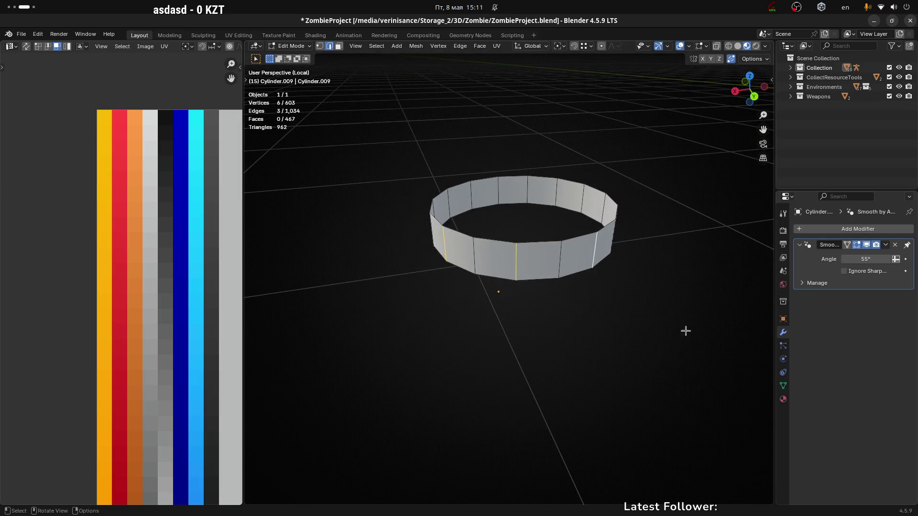
middle_drag(684, 330, 633, 316)
shift+middle_drag(685, 353, 581, 375)
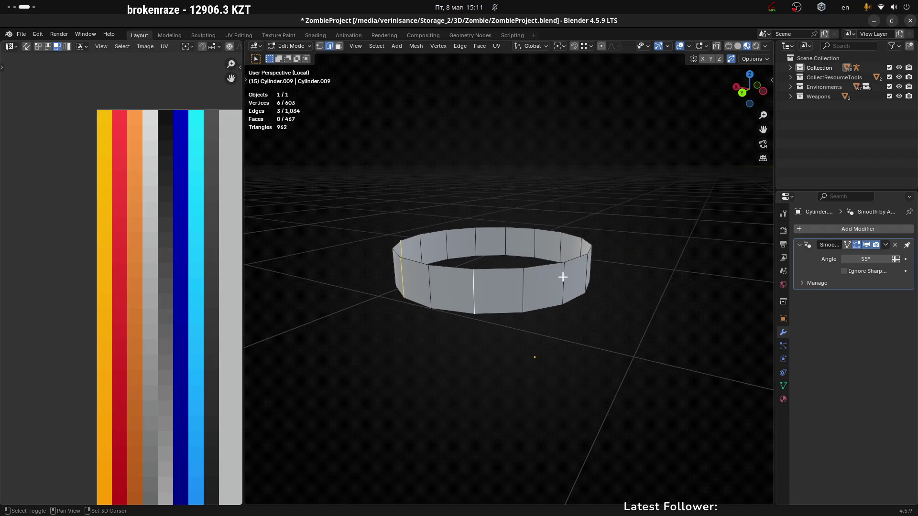
mouse_move(649, 341)
middle_down()
mouse_move(621, 330)
mouse_move(601, 341)
mouse_move(444, 284)
mouse_move(539, 328)
mouse_move(479, 312)
mouse_move(584, 330)
mouse_move(428, 316)
middle_up()
shift+click(608, 314)
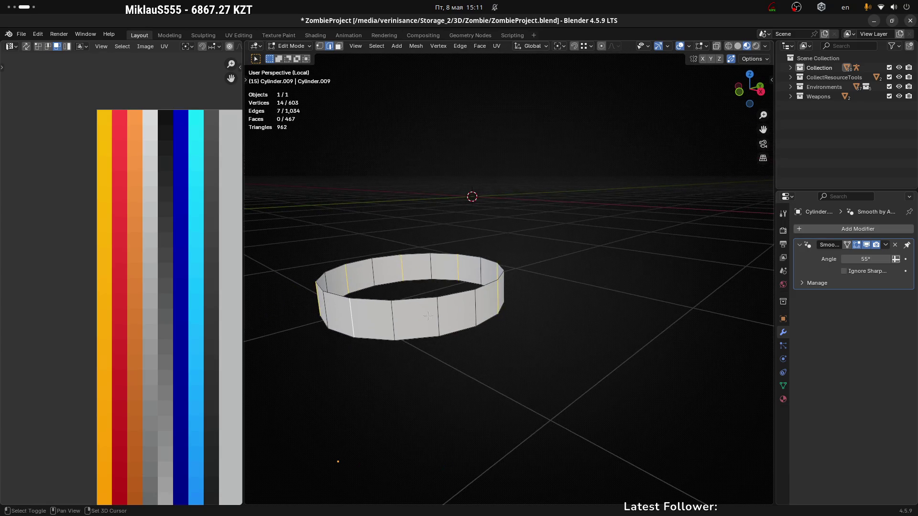
mouse_move(539, 367)
middle_down()
mouse_move(502, 414)
mouse_move(461, 352)
mouse_move(391, 358)
mouse_move(416, 363)
middle_up()
Step: Dissolve the selected edges to turn the ring into an octagon, then show the whole truck
key(x)
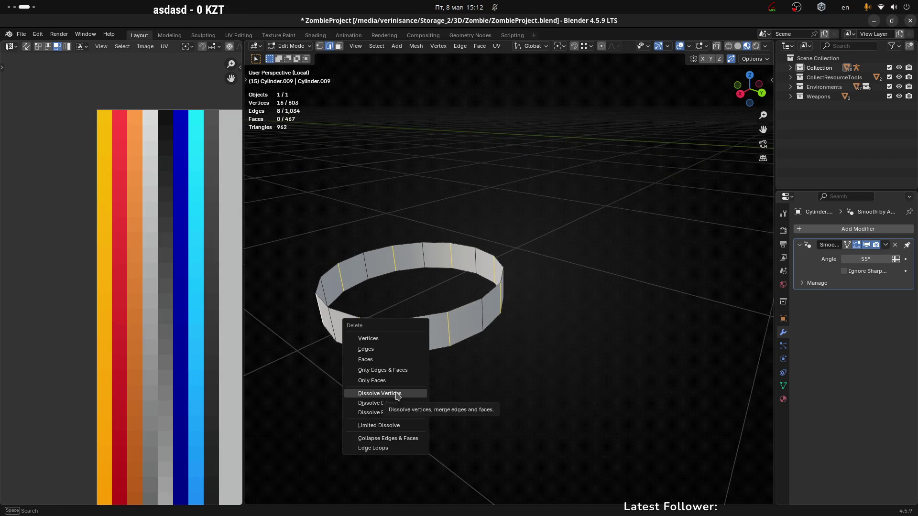
click(398, 403)
mouse_move(549, 368)
middle_down()
mouse_move(526, 365)
mouse_move(521, 374)
mouse_move(517, 365)
mouse_move(399, 344)
mouse_move(595, 334)
mouse_move(555, 353)
middle_up()
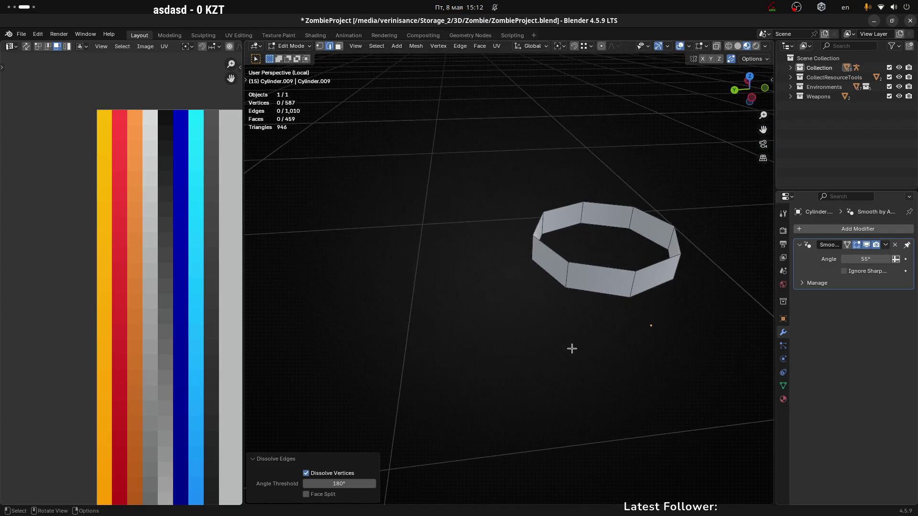
key(KP_Divide)
Step: Reveal the hidden engine geometry with Alt+H and isolate the engine in local view again
middle_drag(529, 309, 496, 293)
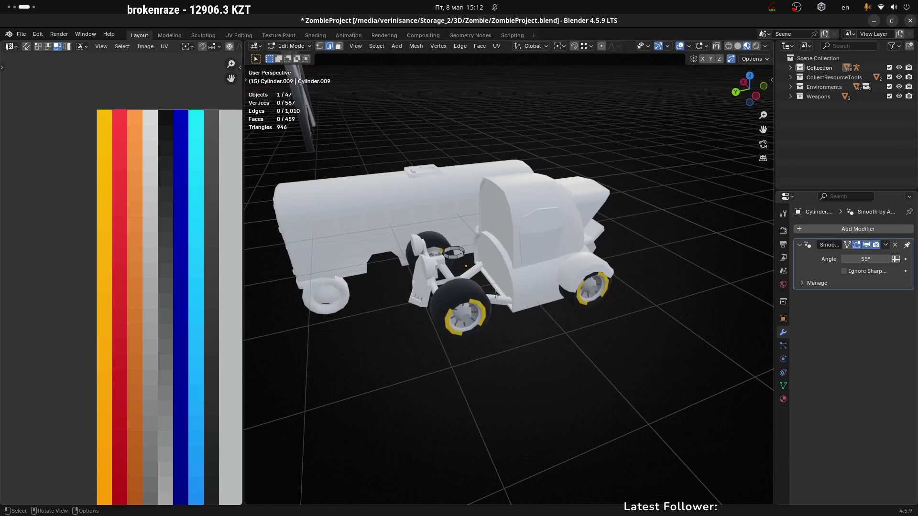
scroll(443, 261, up, 6)
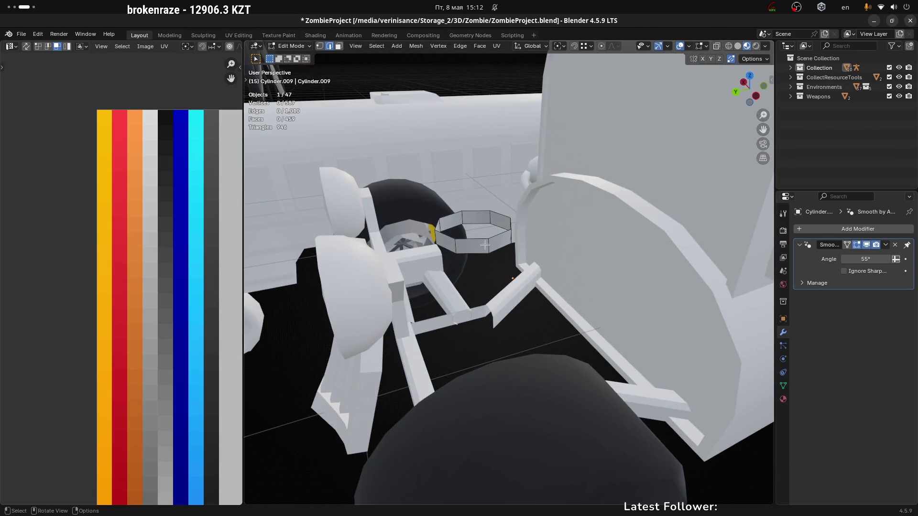
key(alt+h)
mouse_move(485, 245)
middle_down()
mouse_move(413, 234)
mouse_move(550, 254)
mouse_move(533, 254)
mouse_move(519, 277)
mouse_move(539, 277)
middle_up()
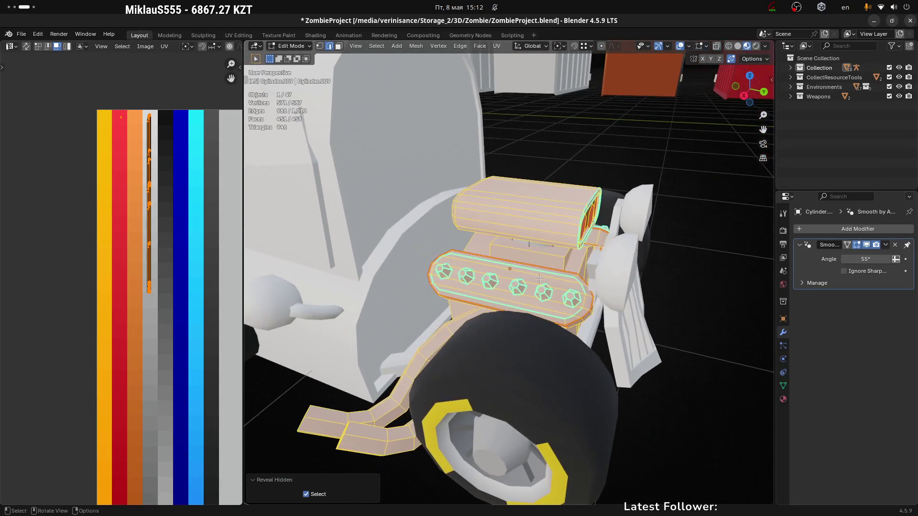
key(KP_Divide)
Step: Select the lower engine block's connected faces and move their UVs
middle_drag(596, 273, 564, 311)
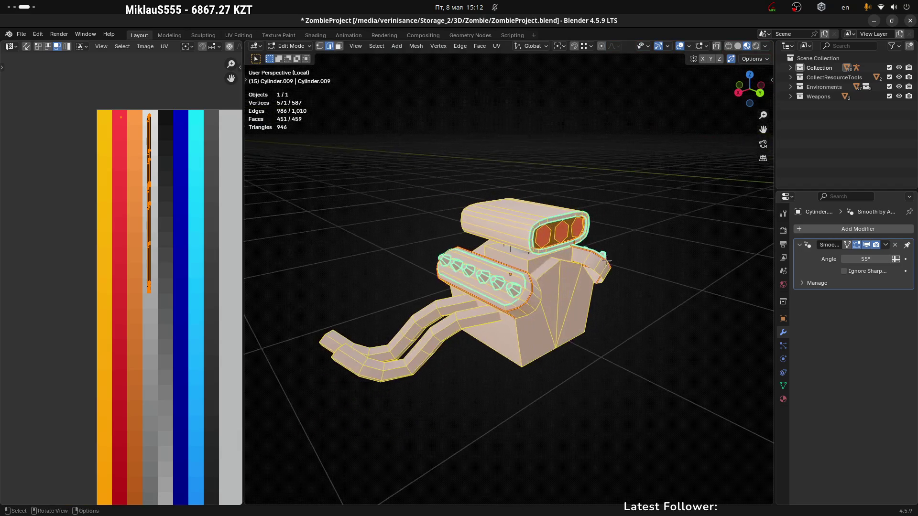
key(alt+a)
scroll(546, 349, up, 5)
key(3)
click(546, 317)
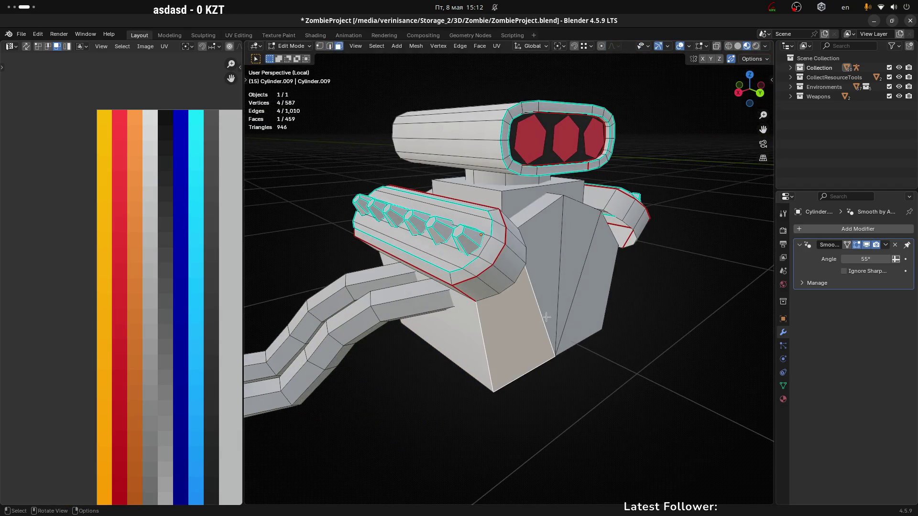
key(ctrl+l)
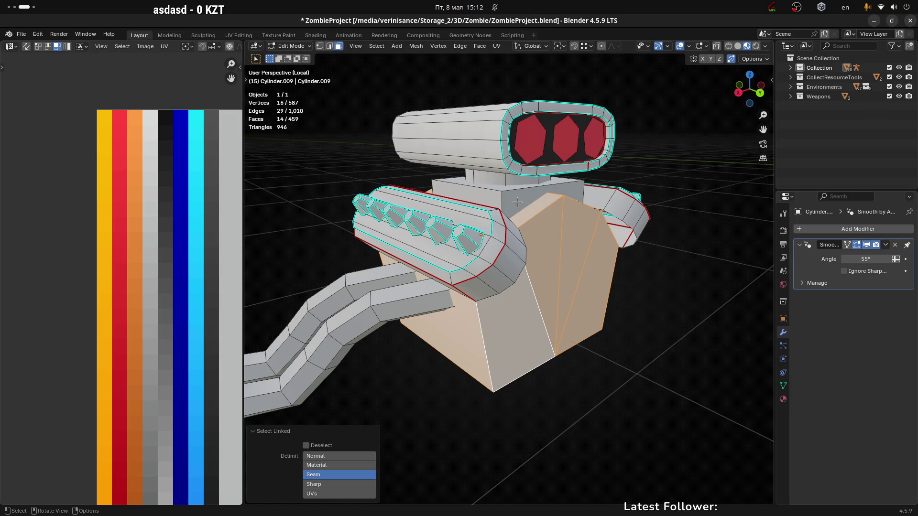
key(l)
click(532, 293)
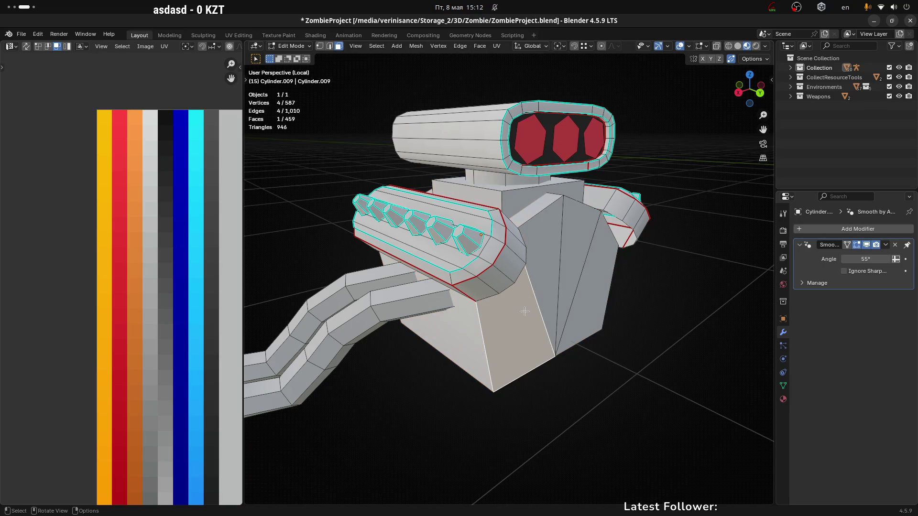
key(ctrl+l)
scroll(532, 311, down, 2)
scroll(191, 308, down, 6)
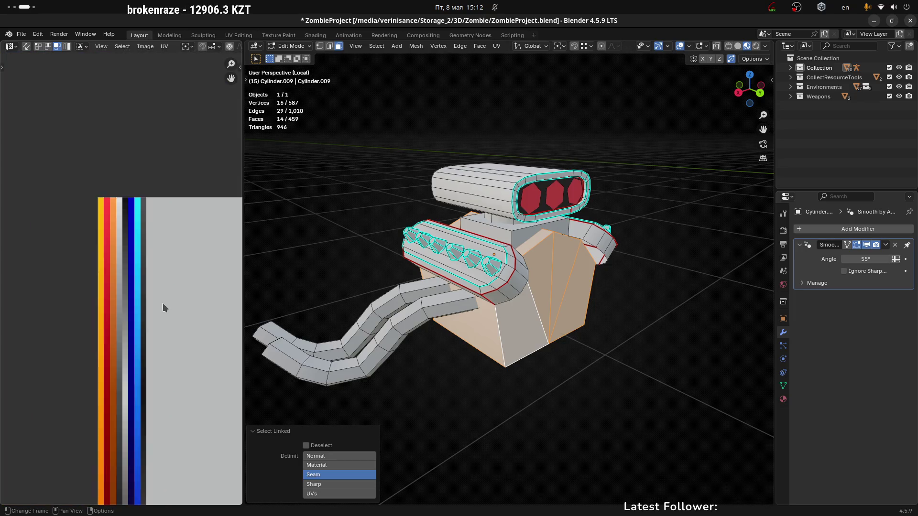
key(g)
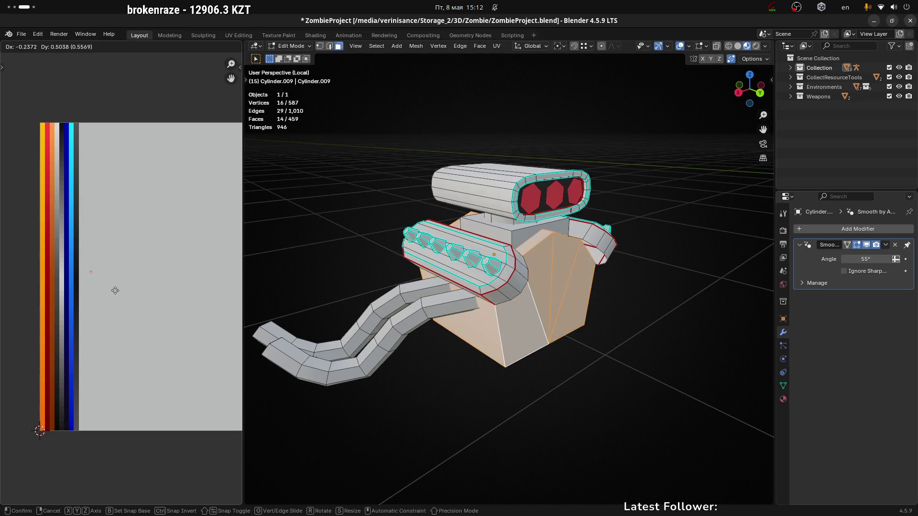
click(98, 290)
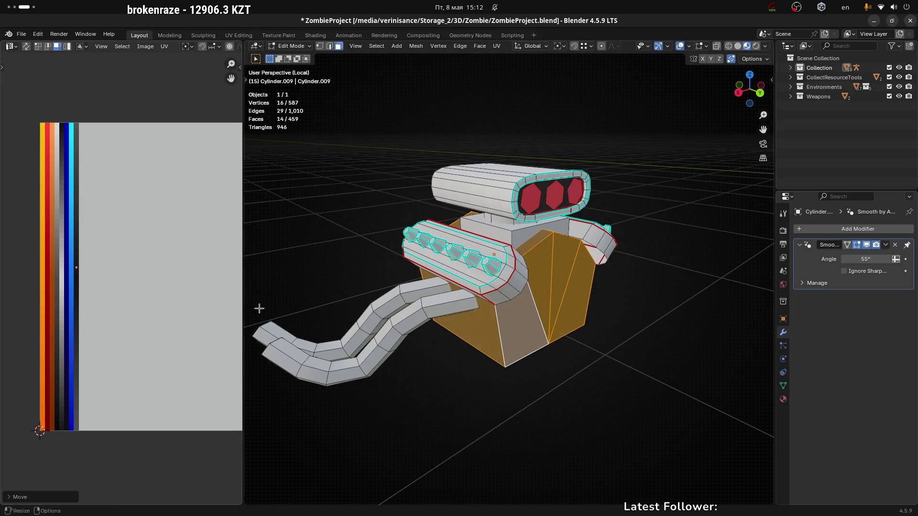
Step: Unwrap the block with Minimum Stretch and narrow its UV island horizontally
mouse_move(259, 308)
middle_down()
mouse_move(594, 297)
mouse_move(574, 303)
mouse_move(583, 301)
middle_up()
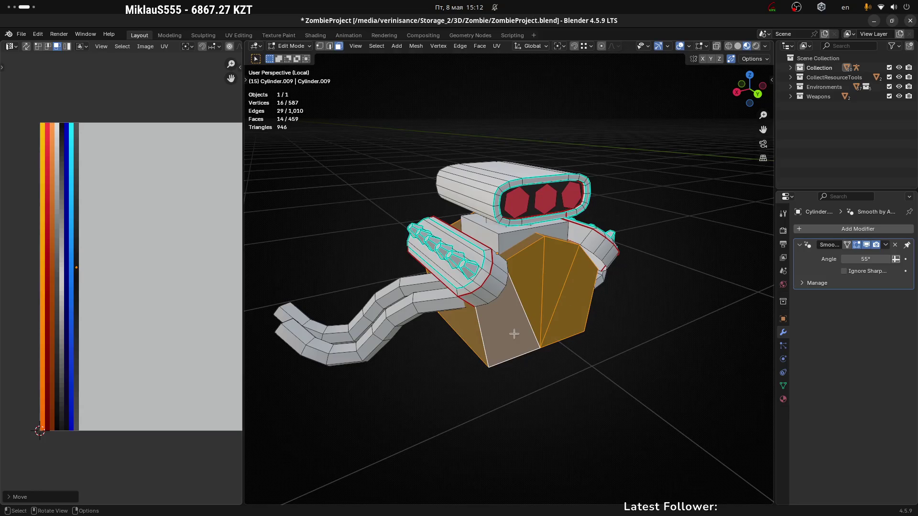
key(u)
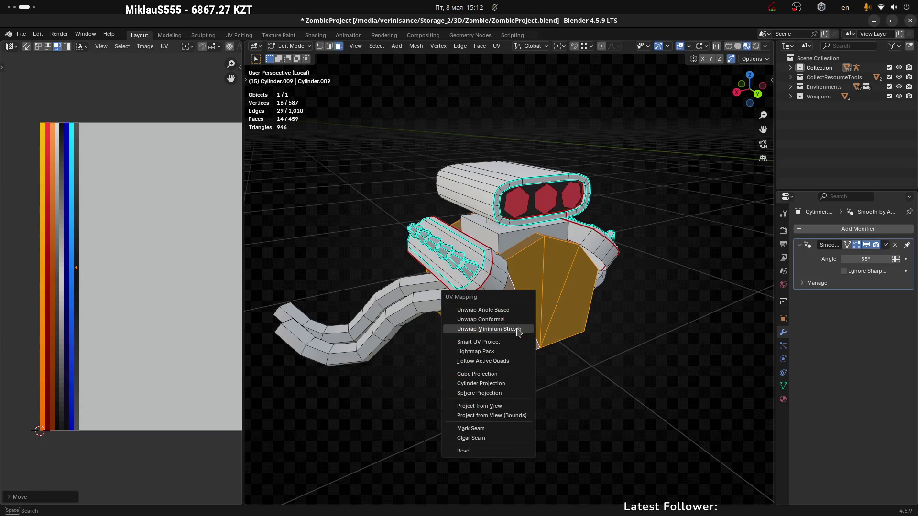
click(518, 327)
middle_drag(170, 289, 144, 315)
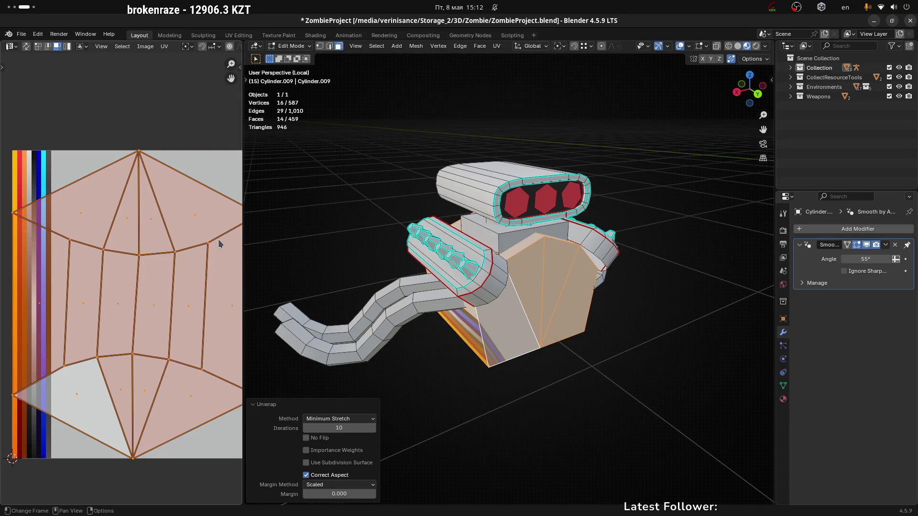
key(s)
key(x)
click(167, 272)
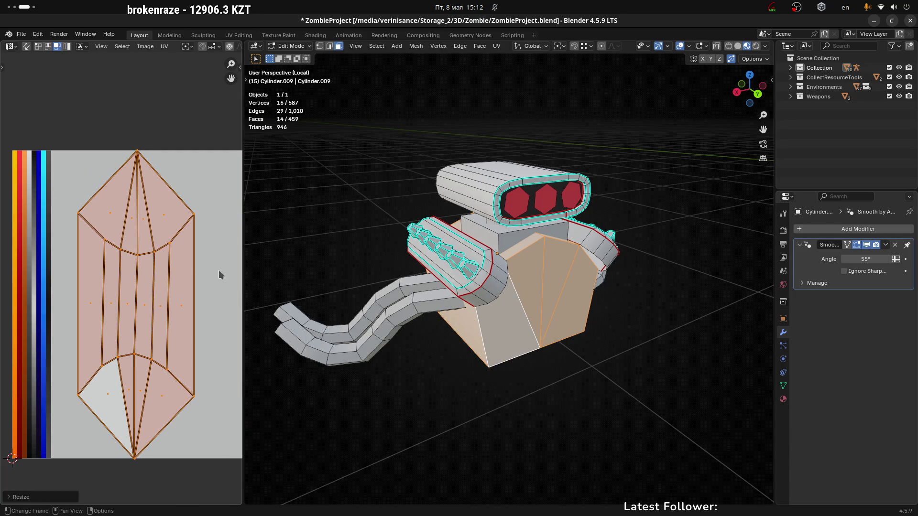
key(s)
key(x)
click(130, 287)
key(s)
key(x)
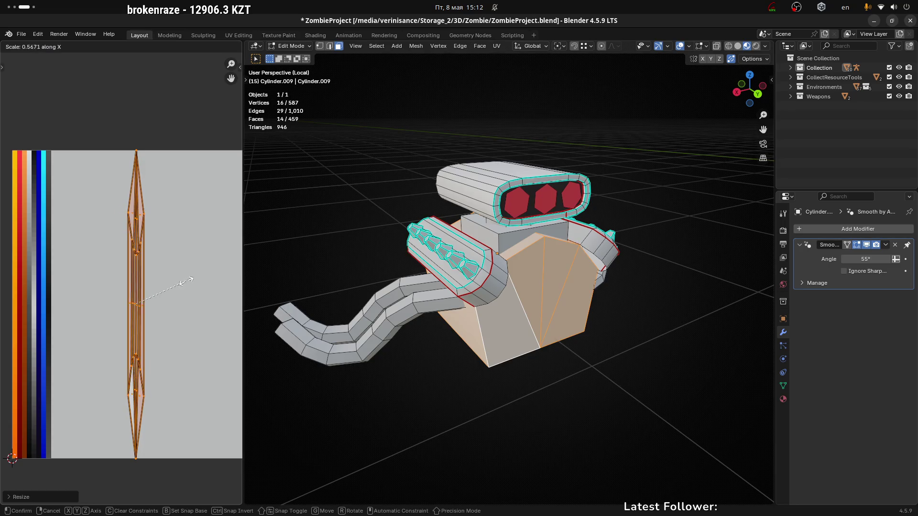
click(179, 284)
Step: Shorten the island vertically and slide it left onto the dark grey strip
key(s)
key(y)
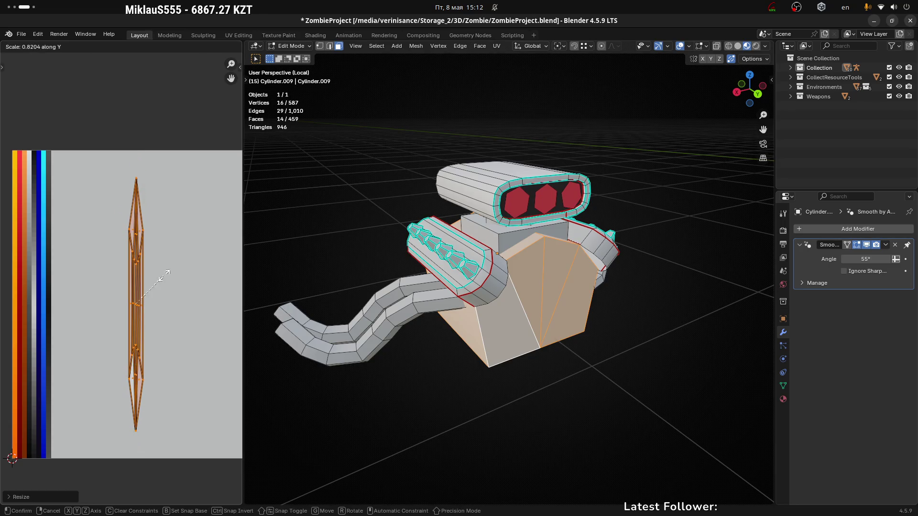
click(147, 285)
key(g)
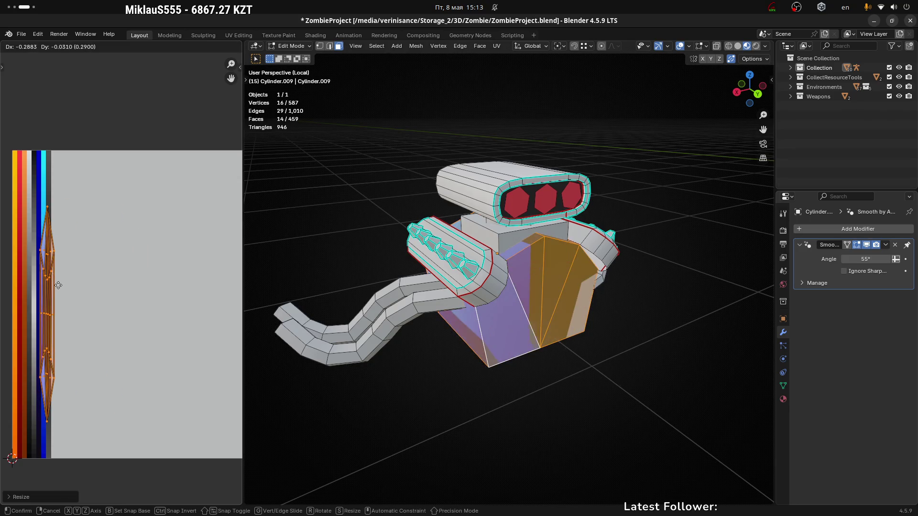
click(58, 285)
scroll(62, 283, up, 4)
key(s)
key(x)
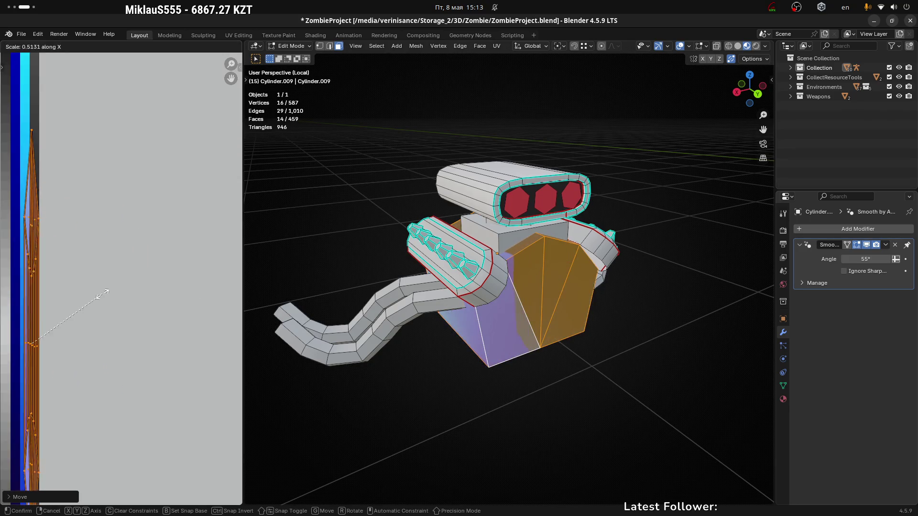
key(Escape)
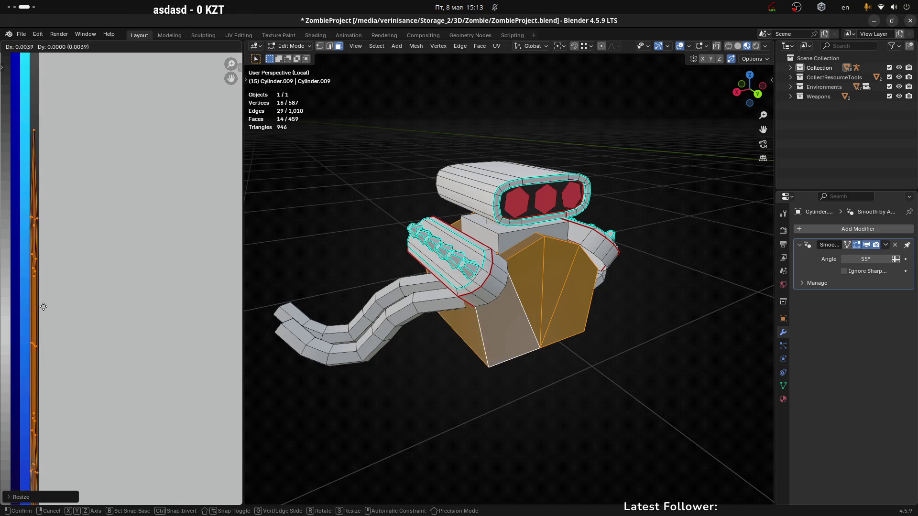
key(s)
key(Return)
key(g)
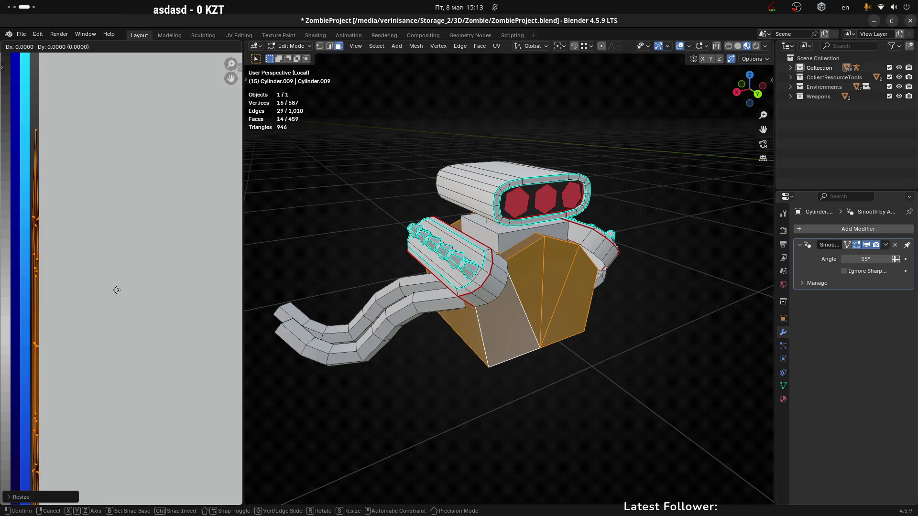
click(113, 289)
Step: Adjust the island's height and vertical position to fit the dark grey strip
scroll(128, 290, down, 3)
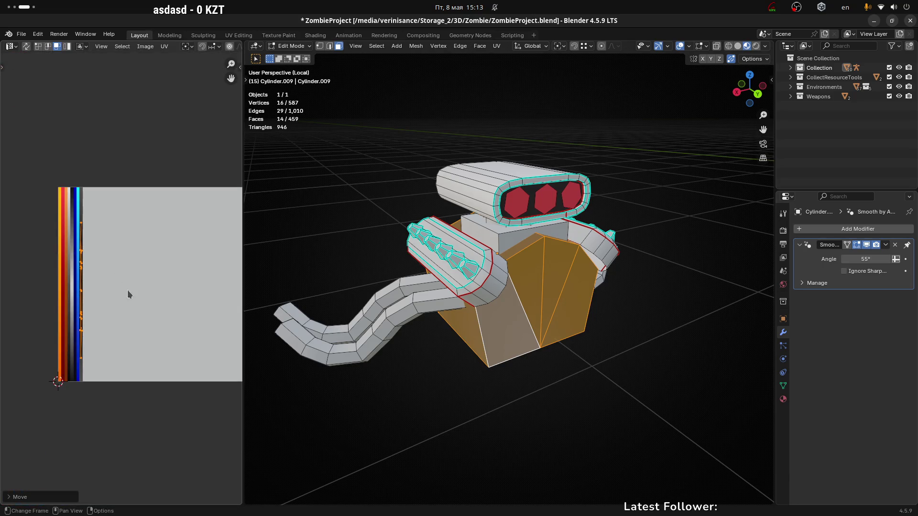
scroll(115, 269, up, 1)
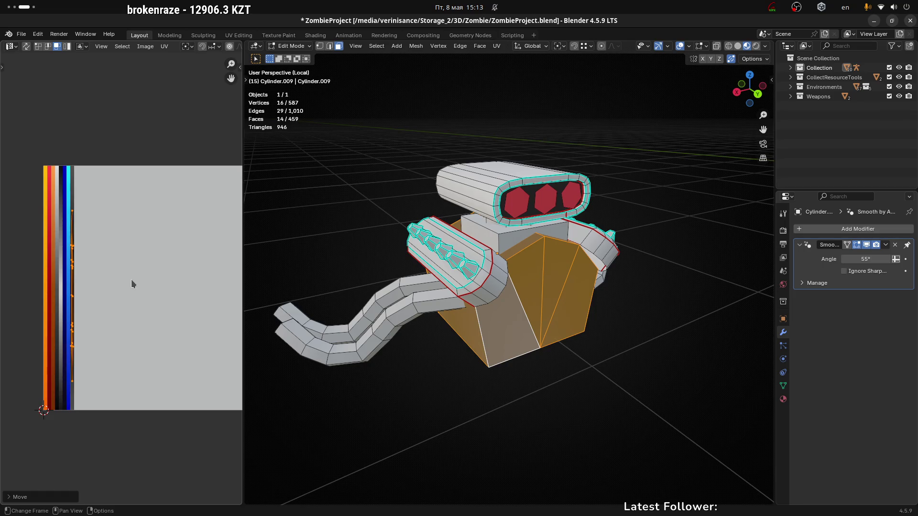
key(s)
key(y)
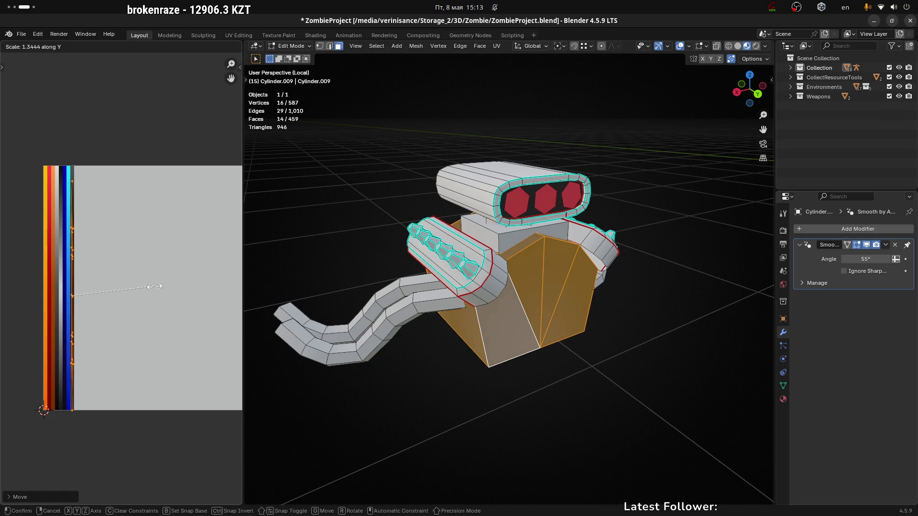
click(149, 285)
key(g)
key(y)
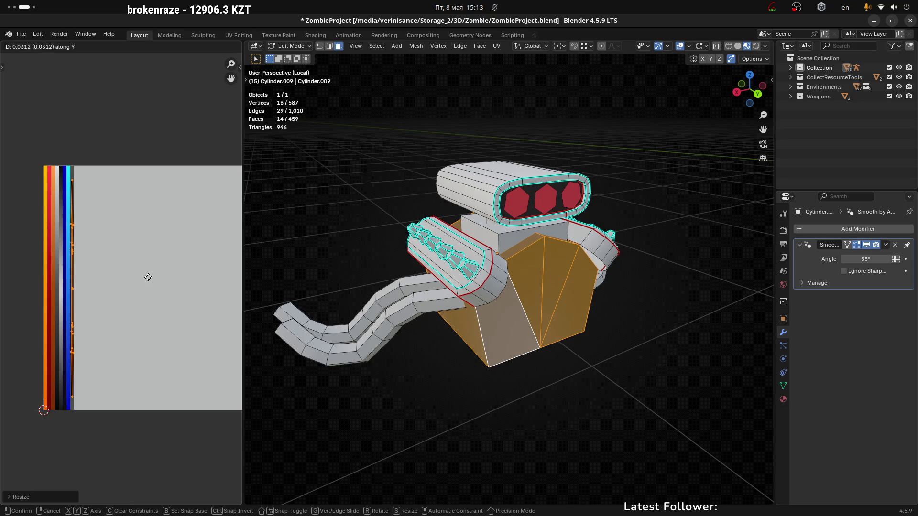
click(148, 276)
Step: Clear the face selection and leave Edit Mode to check the dark grey block
click(601, 357)
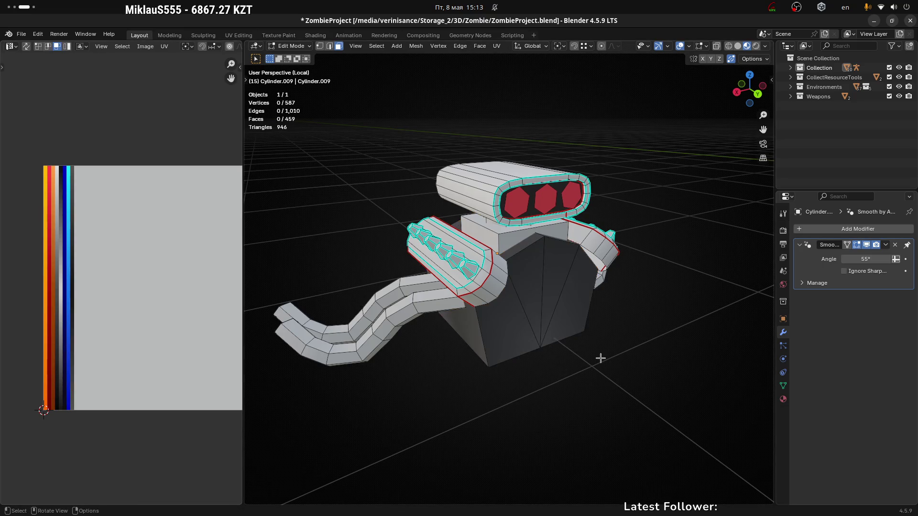
key(Tab)
middle_drag(443, 358, 456, 323)
Step: Move the hexagonal side piece's UVs onto the dark palette strip and return to Object Mode
key(Tab)
scroll(453, 300, up, 2)
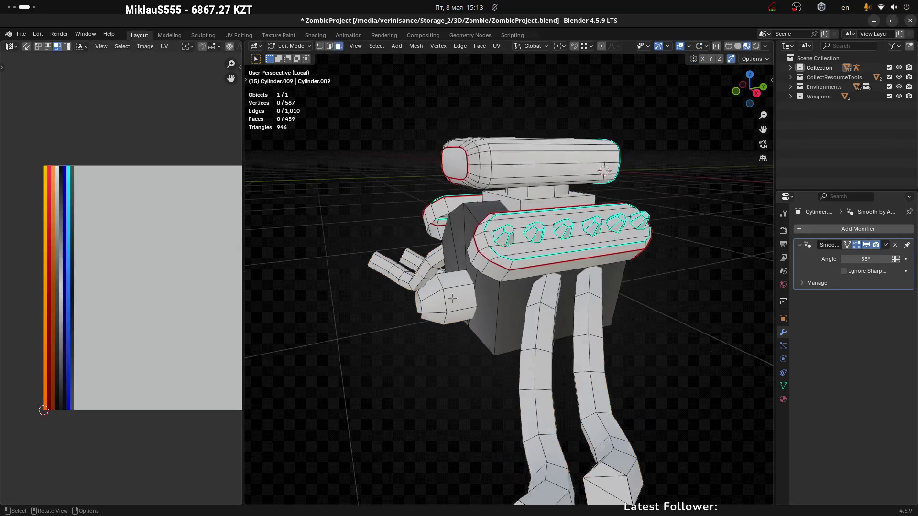
key(l)
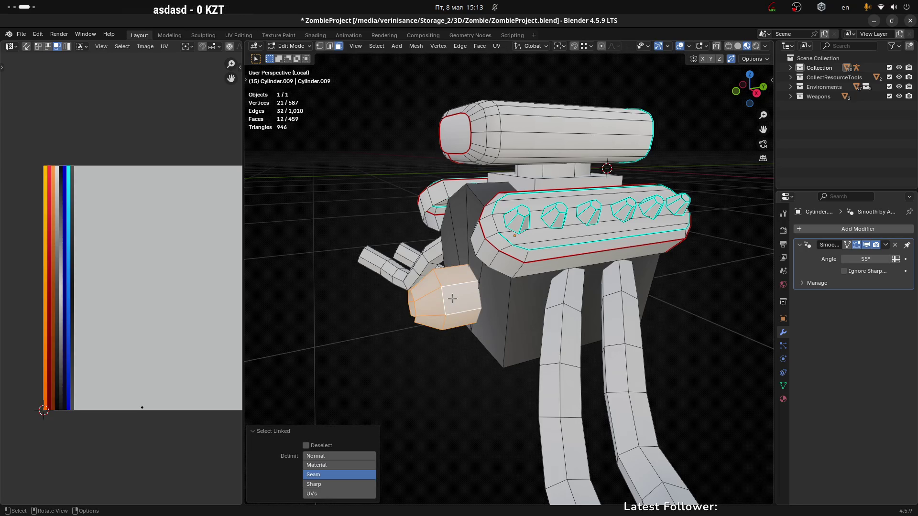
drag(92, 407, 194, 485)
key(g)
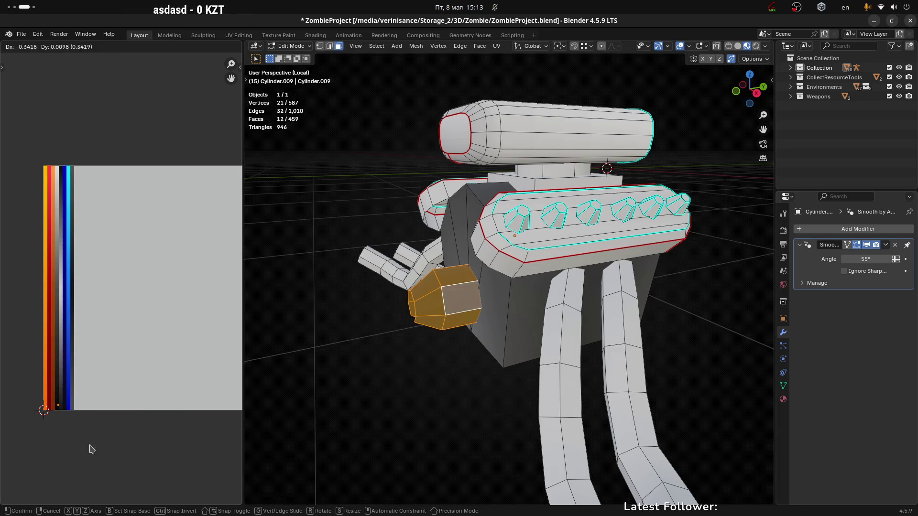
click(65, 412)
scroll(65, 411, up, 5)
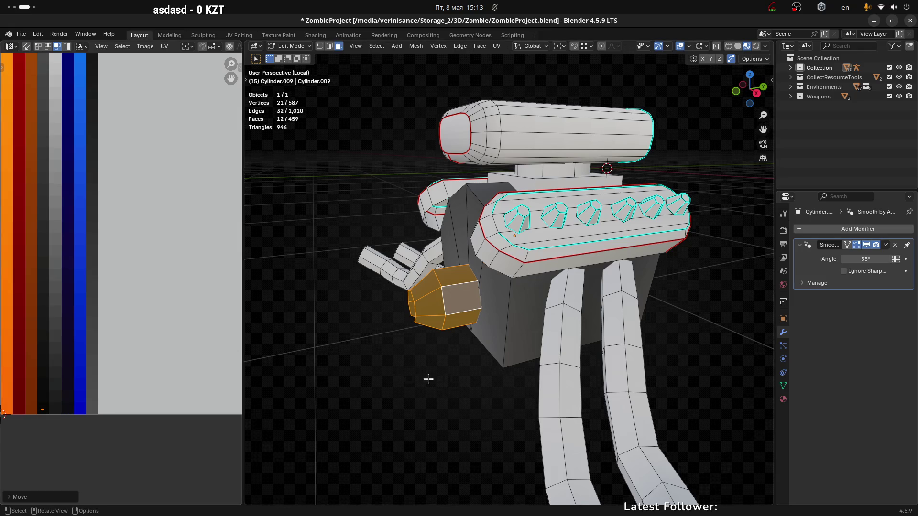
key(Tab)
scroll(427, 385, down, 4)
mouse_move(464, 371)
middle_down()
mouse_move(622, 392)
mouse_move(517, 397)
mouse_move(454, 373)
mouse_move(508, 350)
middle_up()
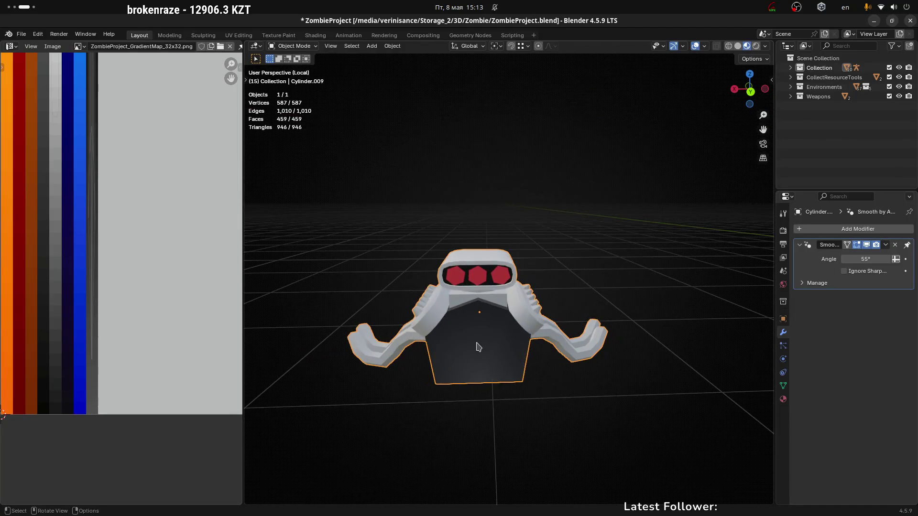
Step: Exit local view to show the full truck, then select the linked box beneath the blower in Edit Mode
key(KP_Divide)
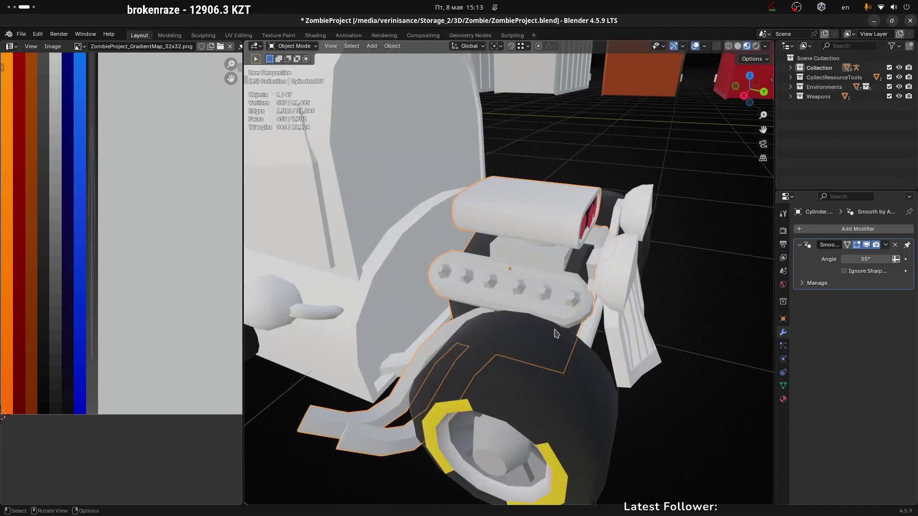
mouse_move(710, 344)
middle_down()
mouse_move(621, 344)
mouse_move(631, 349)
mouse_move(566, 335)
mouse_move(490, 293)
mouse_move(499, 288)
middle_up()
scroll(499, 288, up, 4)
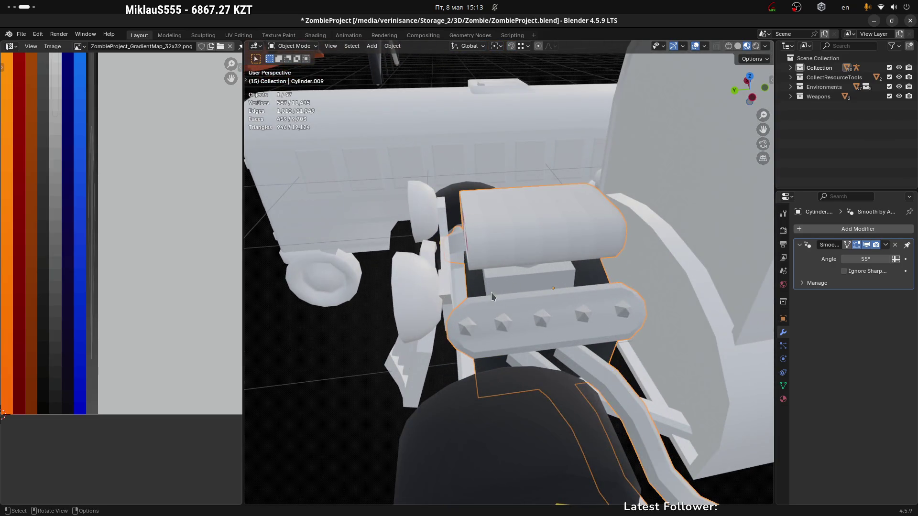
key(Tab)
click(506, 282)
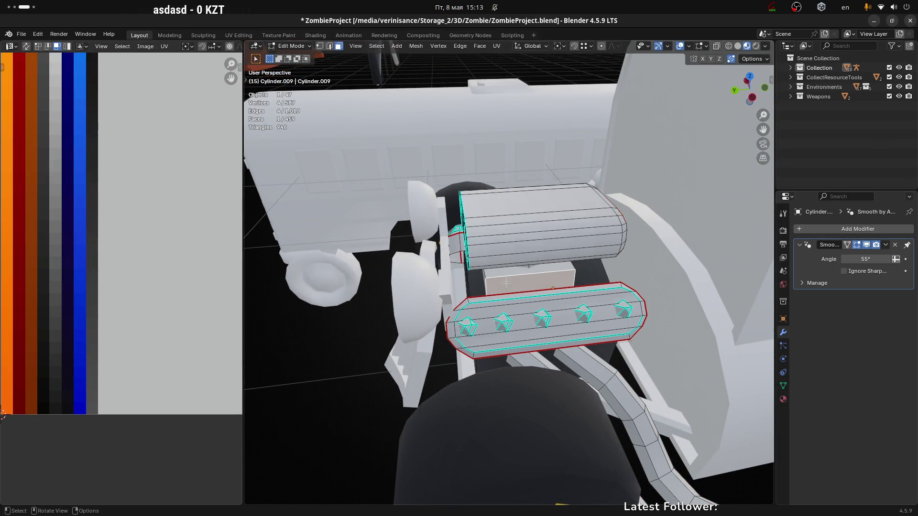
key(ctrl+l)
scroll(506, 281, down, 2)
mouse_move(515, 286)
middle_down()
mouse_move(540, 282)
mouse_move(531, 276)
mouse_move(487, 296)
middle_up()
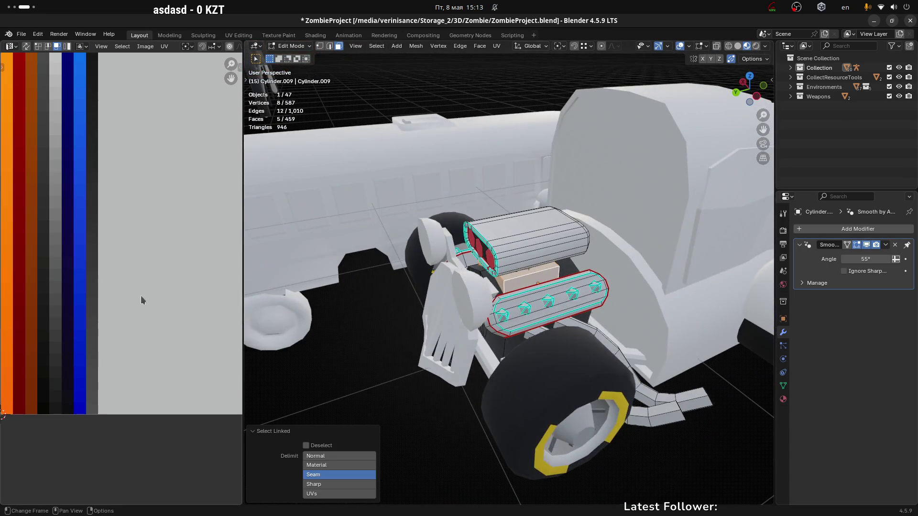
Step: Unwrap the small box under the blower with Minimum Stretch
scroll(140, 300, down, 3)
middle_drag(141, 300, 113, 315)
right_click(179, 285)
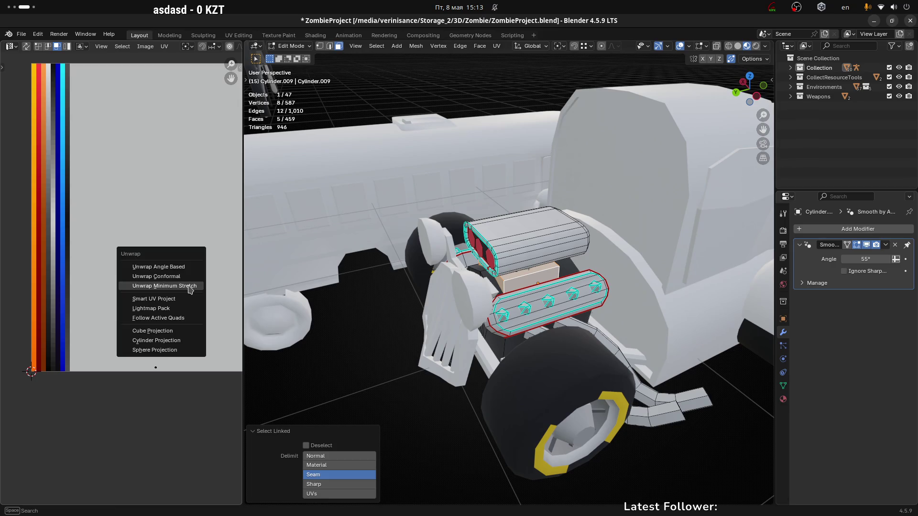
key(Escape)
scroll(183, 285, down, 2)
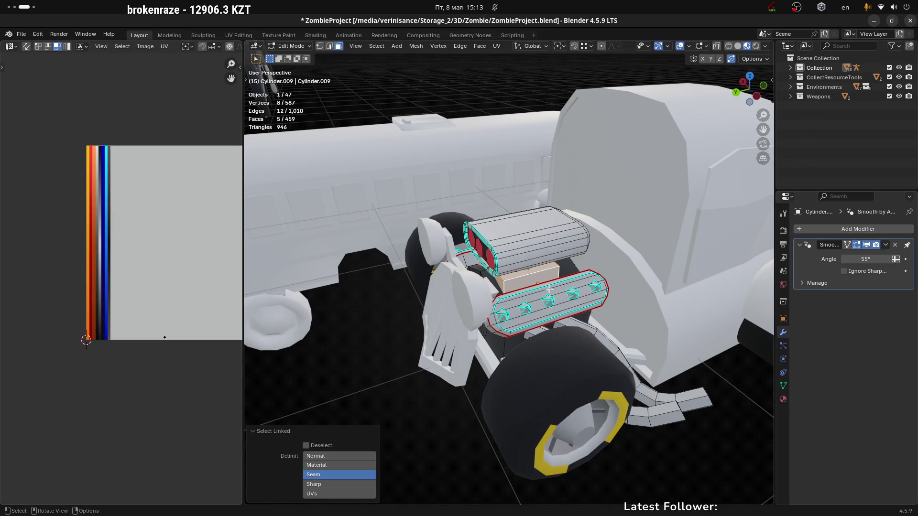
key(u)
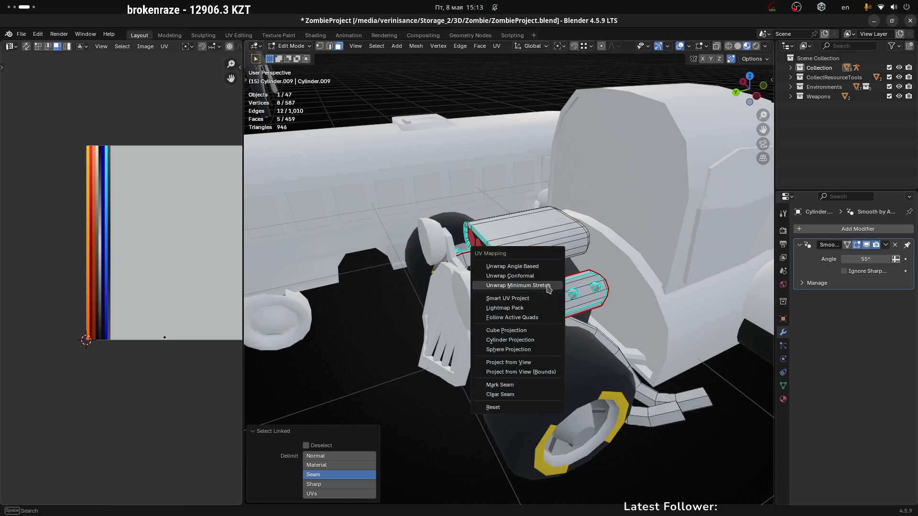
click(546, 289)
Step: Scale the box's UV island narrower and shorter and move it onto the palette strips
scroll(201, 300, up, 2)
key(a)
key(s)
key(x)
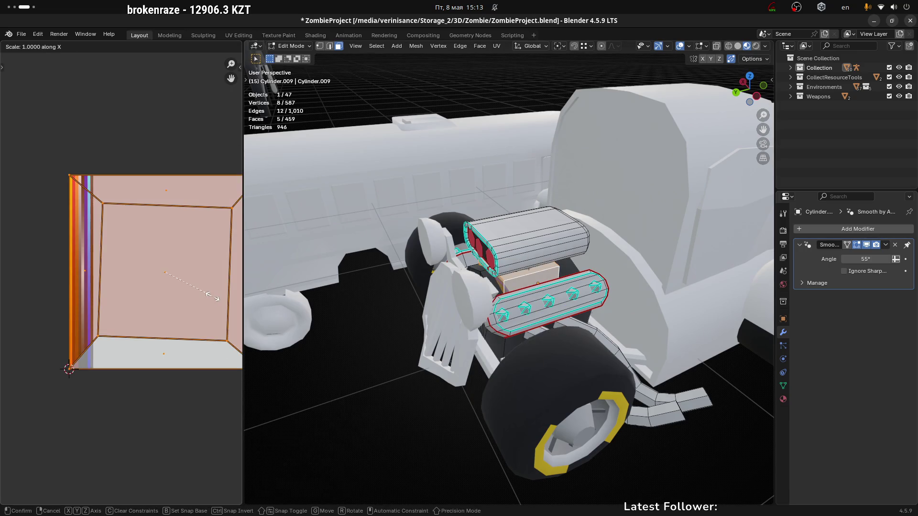
click(171, 283)
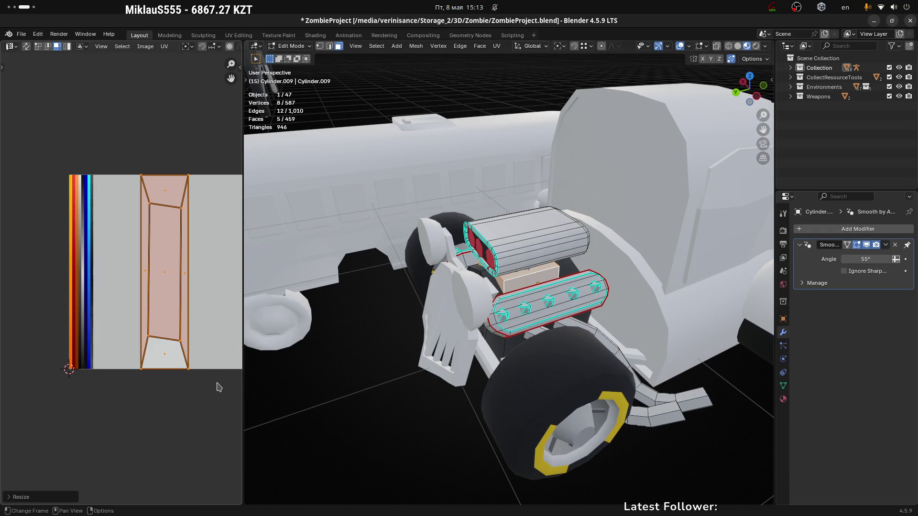
key(s)
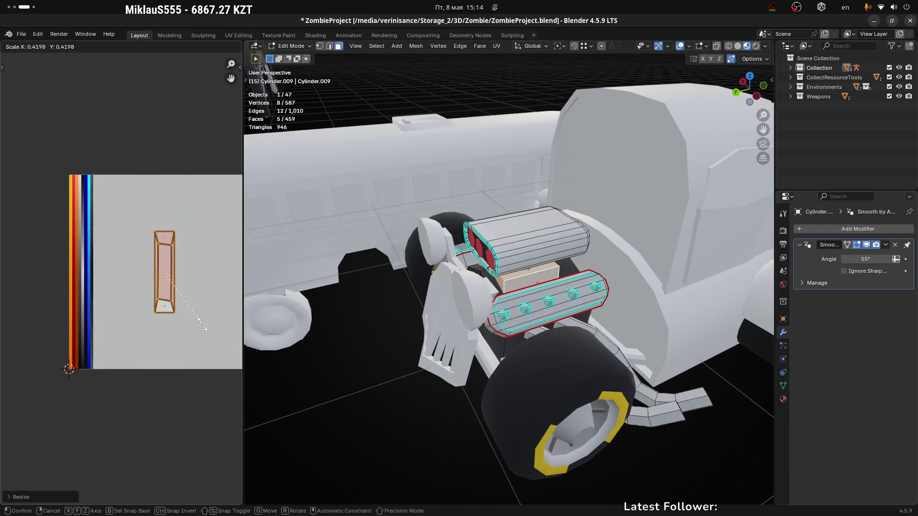
click(224, 359)
key(s)
key(y)
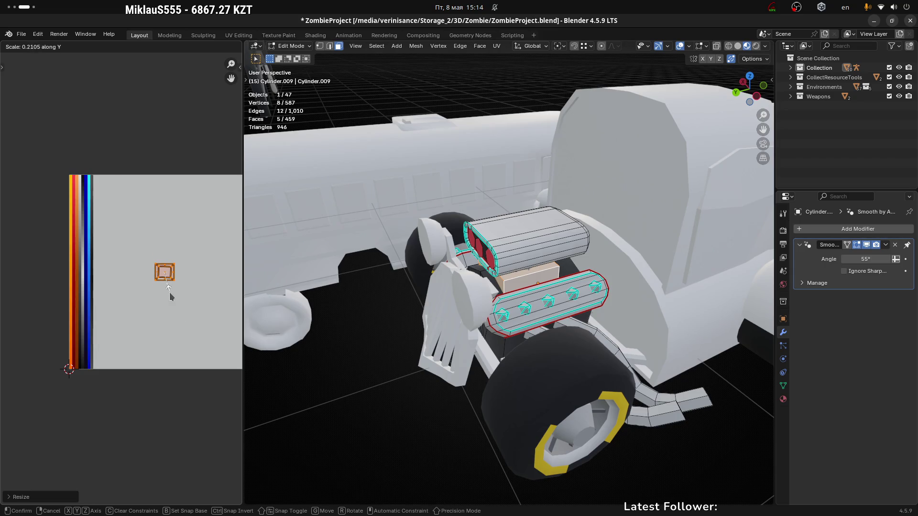
click(171, 295)
key(g)
click(87, 255)
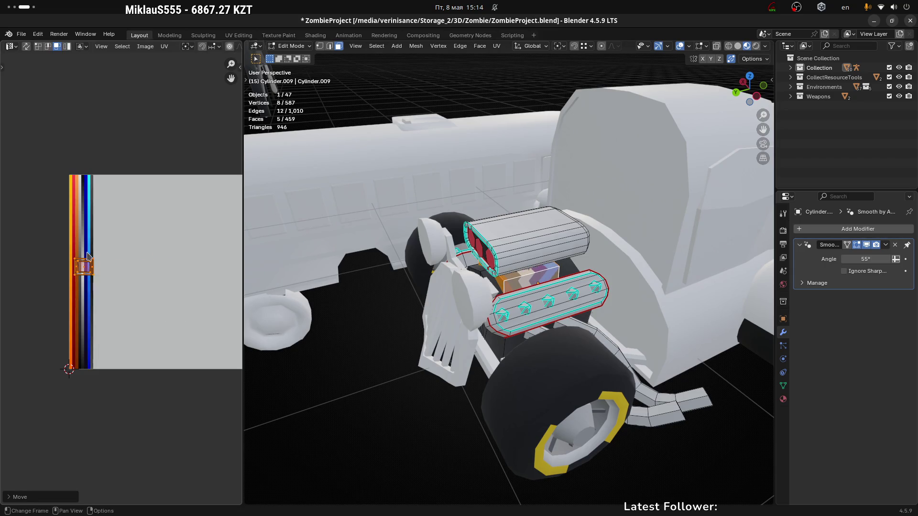
Step: Fit the island as a tall strip on the dark palette band, then deselect to check the colour
scroll(87, 254, up, 6)
key(s)
key(x)
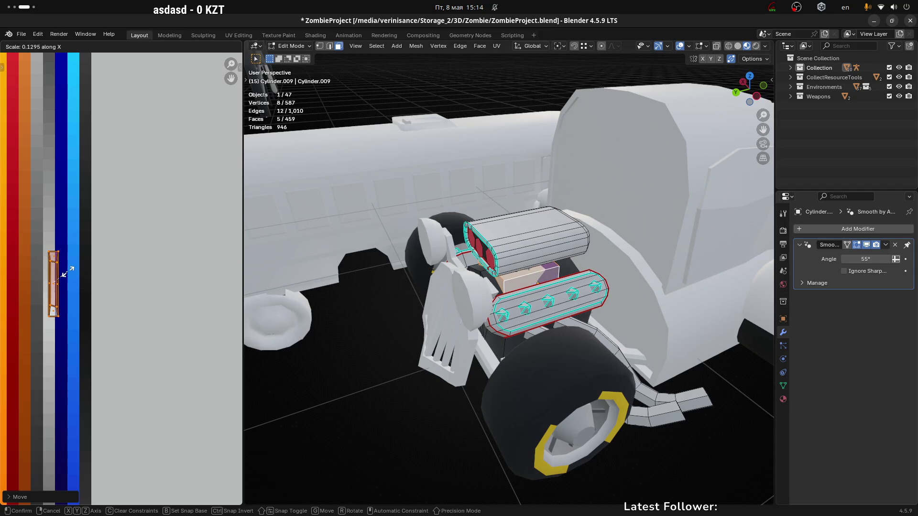
click(67, 271)
key(g)
click(110, 266)
key(s)
key(x)
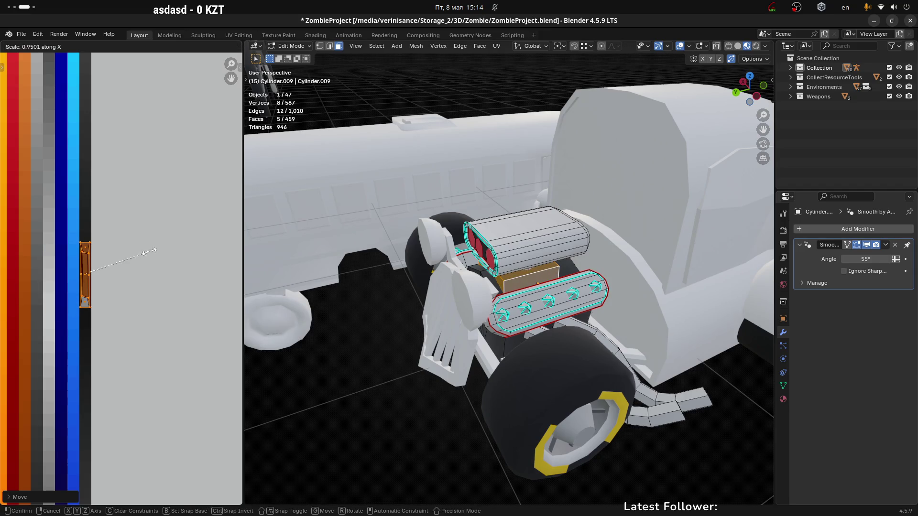
click(131, 257)
scroll(131, 306, down, 4)
key(s)
key(y)
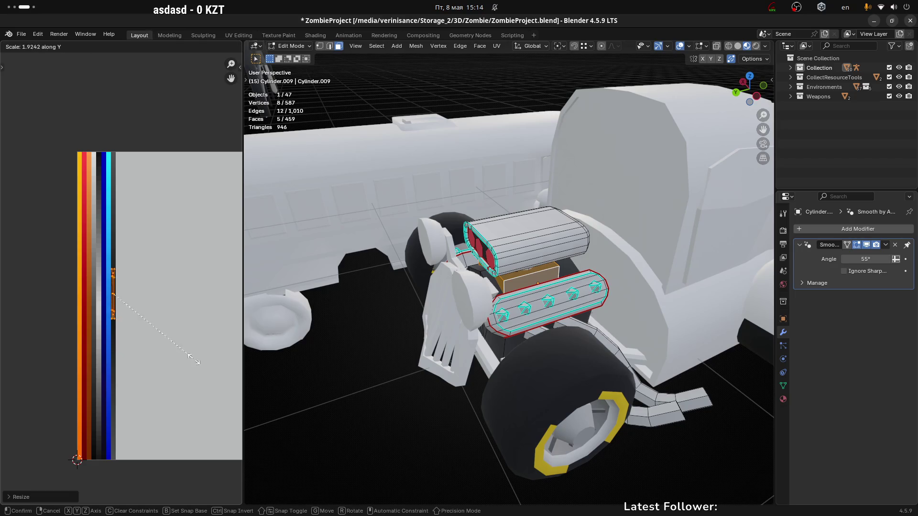
click(126, 114)
click(396, 408)
mouse_move(416, 389)
middle_down()
mouse_move(565, 318)
mouse_move(550, 321)
mouse_move(596, 323)
middle_up()
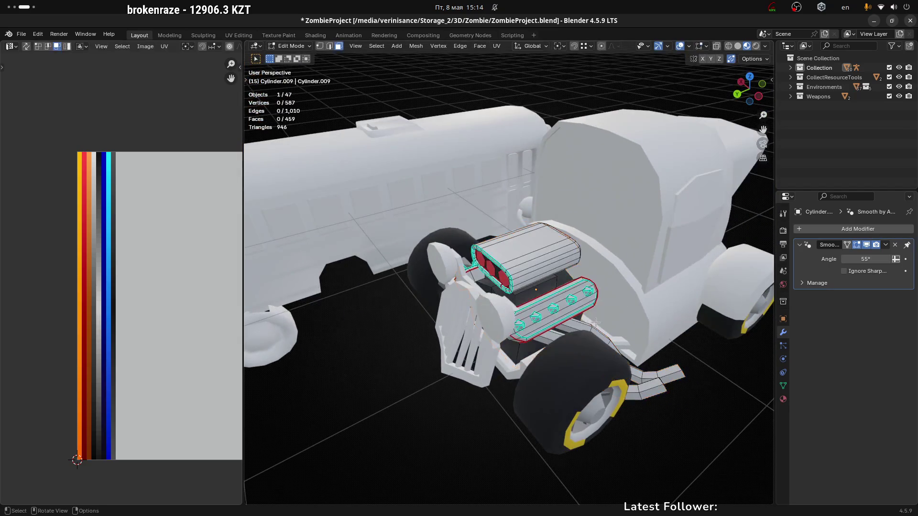
Step: Select the whole ribbed engine part and unwrap it with Minimum Stretch
scroll(535, 317, up, 2)
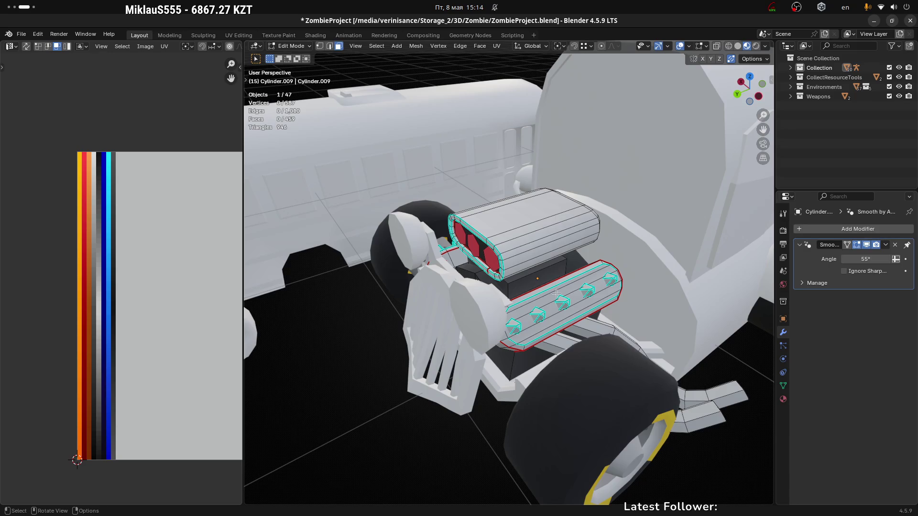
click(535, 304)
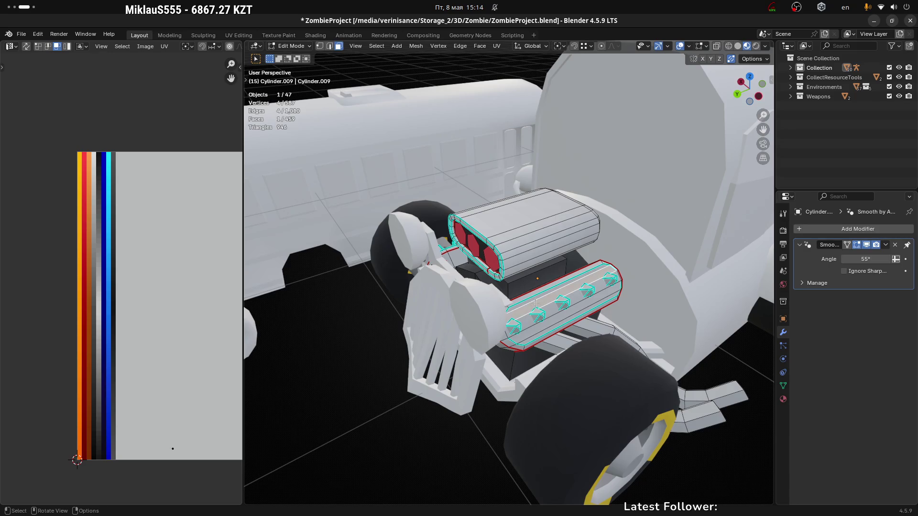
key(l)
mouse_move(535, 304)
middle_down()
mouse_move(480, 302)
mouse_move(530, 303)
mouse_move(545, 291)
middle_up()
middle_drag(146, 301, 119, 303)
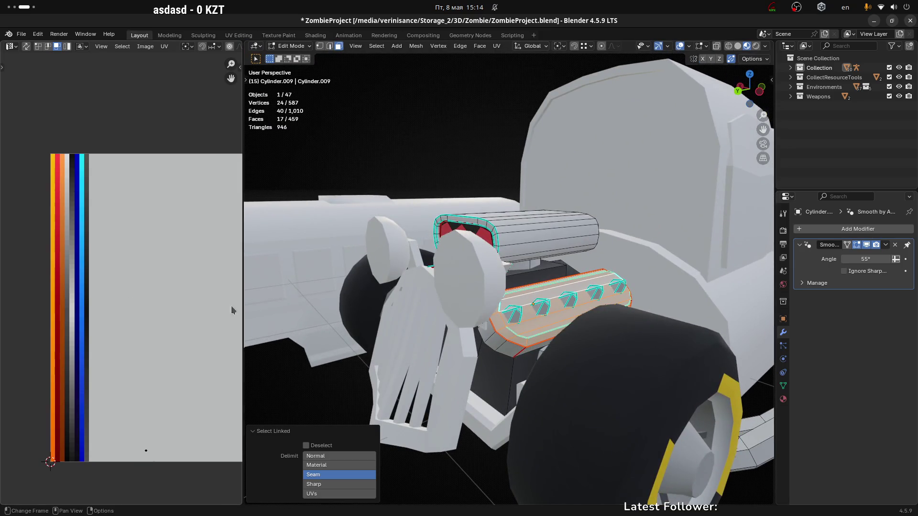
middle_drag(516, 315, 530, 320)
key(u)
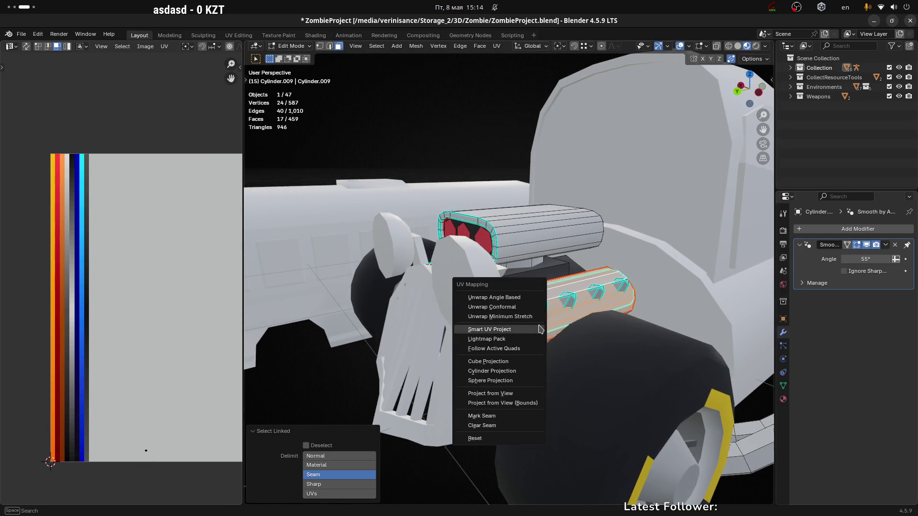
click(528, 317)
Step: Rotate the part's UVs 90°, shrink them into a narrow column and place them on the orange strip
mouse_move(208, 129)
mouse_down()
mouse_move(115, 476)
mouse_move(3, 509)
mouse_up()
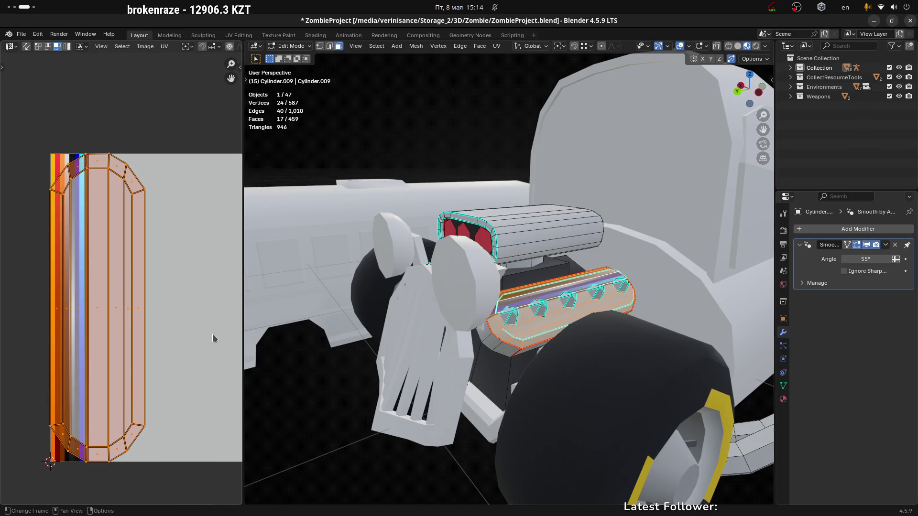
text(r)
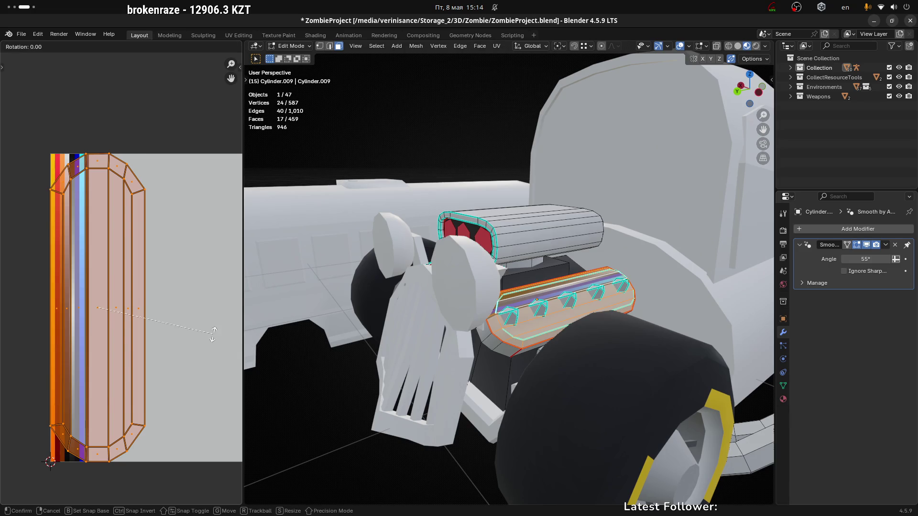
text(90)
key(Return)
key(s)
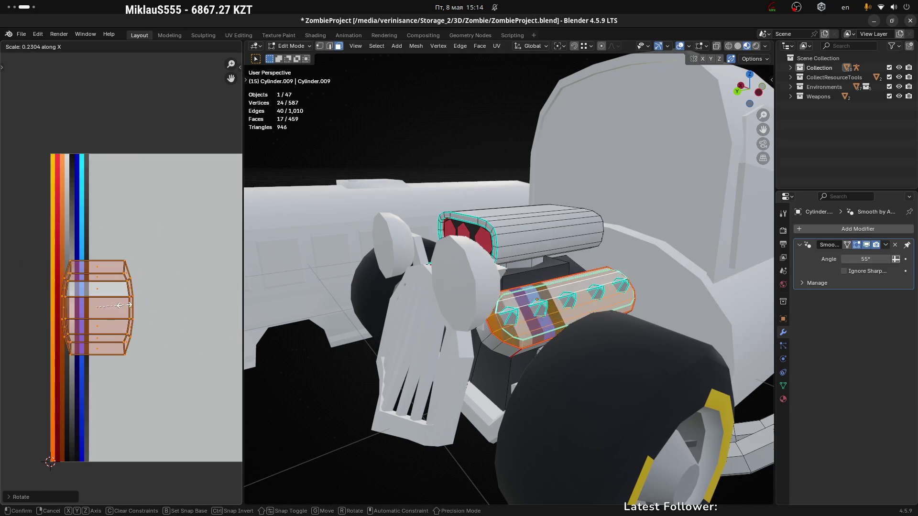
click(106, 306)
key(g)
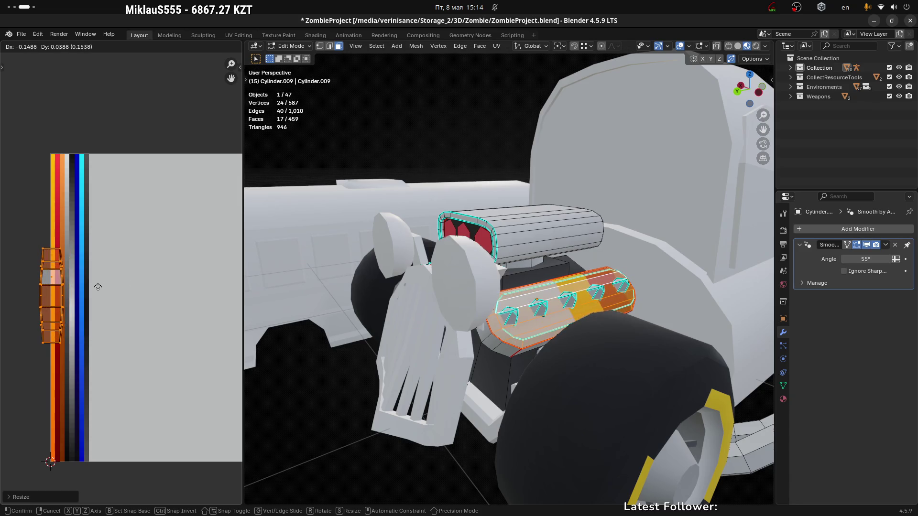
click(110, 289)
key(s)
key(x)
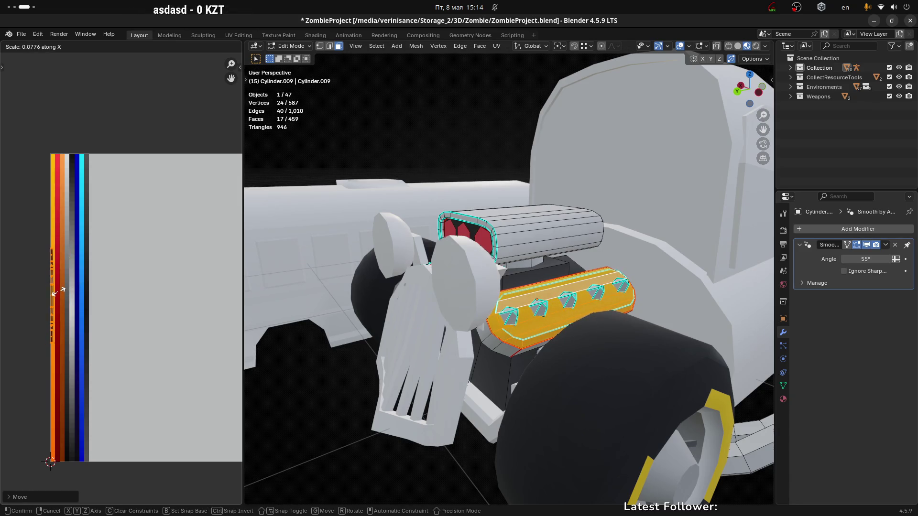
click(61, 296)
scroll(70, 289, up, 2)
key(g)
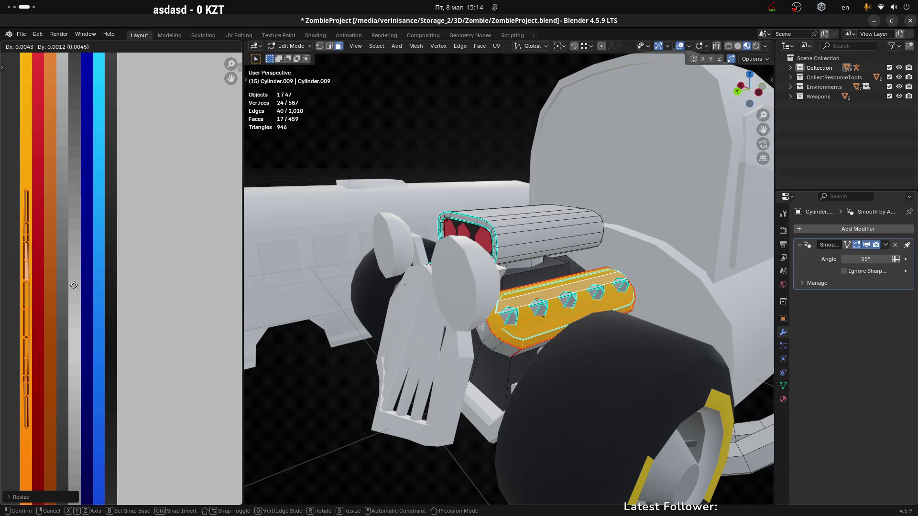
click(73, 286)
scroll(73, 285, down, 1)
scroll(74, 286, down, 1)
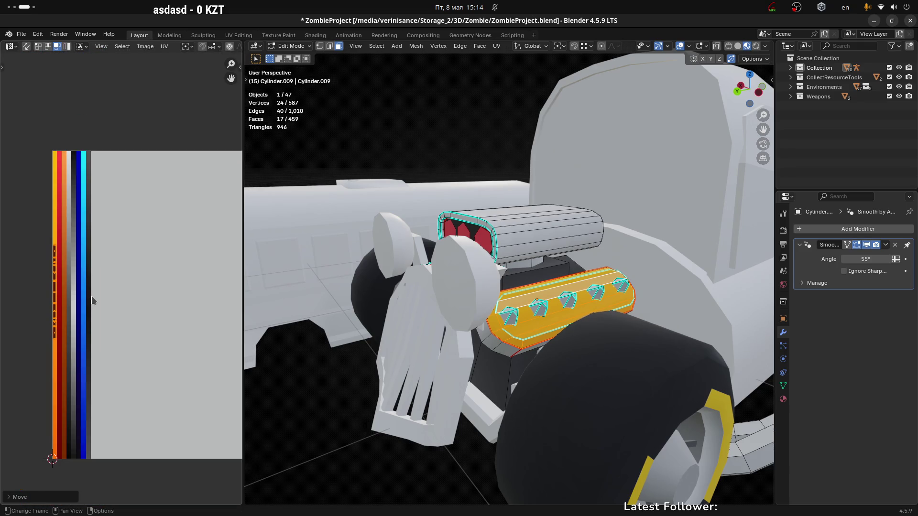
Step: Reselect the linked engine faces and re-unwrap them with Minimum Stretch
click(332, 436)
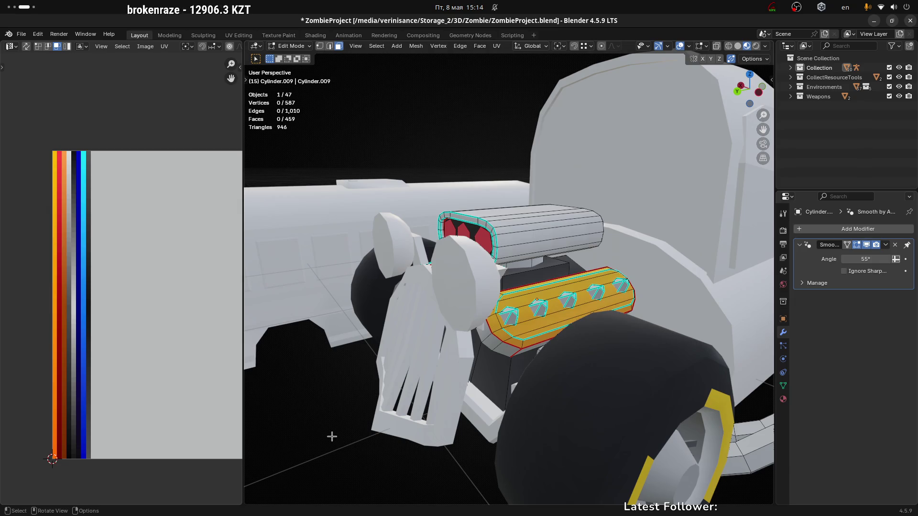
key(Tab)
mouse_move(528, 324)
middle_down()
mouse_move(564, 315)
mouse_move(529, 334)
mouse_move(401, 297)
middle_up()
key(Tab)
scroll(558, 325, up, 3)
key(l)
middle_drag(470, 307, 373, 299)
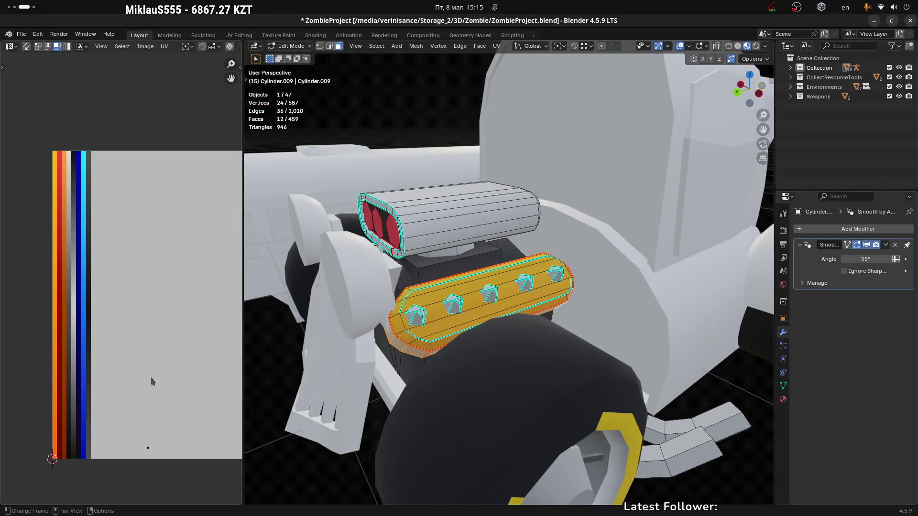
middle_drag(480, 325, 445, 330)
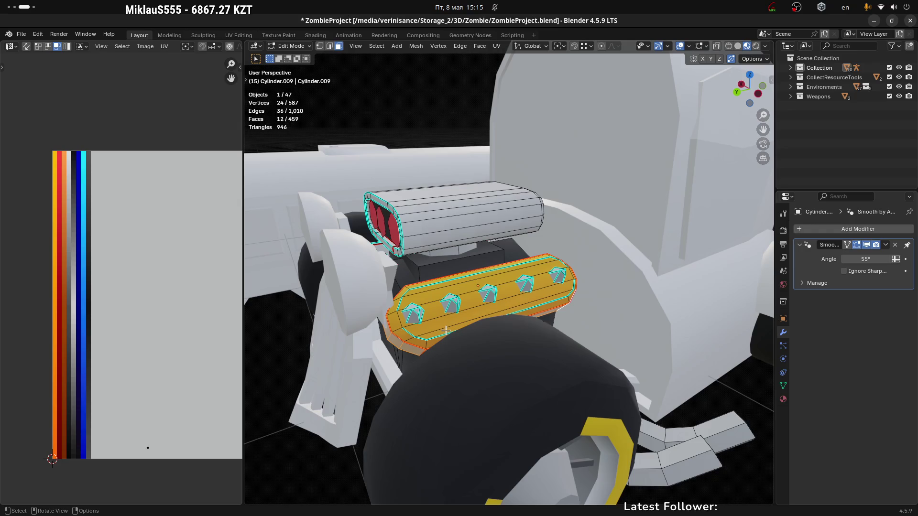
key(u)
click(430, 346)
Step: Squeeze the new UV island horizontally, shift it sideways and rotate it horizontal
mouse_move(126, 94)
mouse_down()
mouse_move(7, 493)
mouse_move(25, 477)
mouse_up()
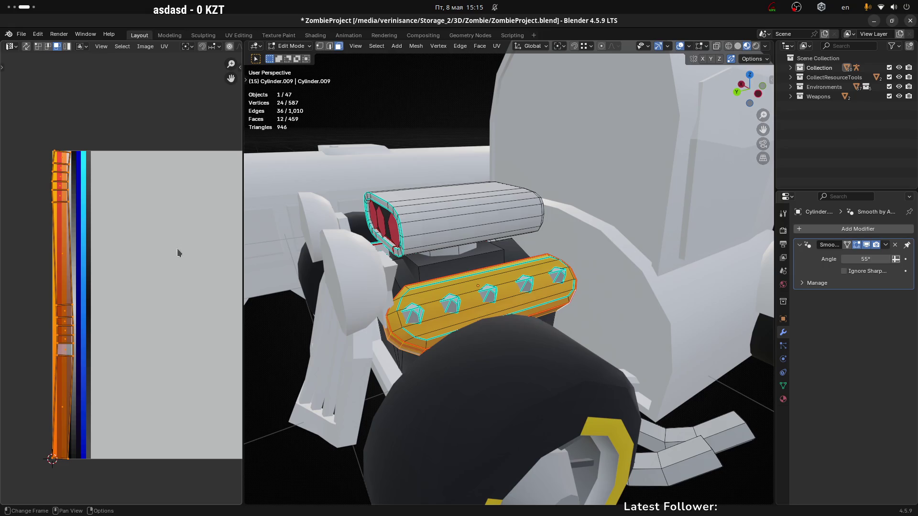
key(s)
key(x)
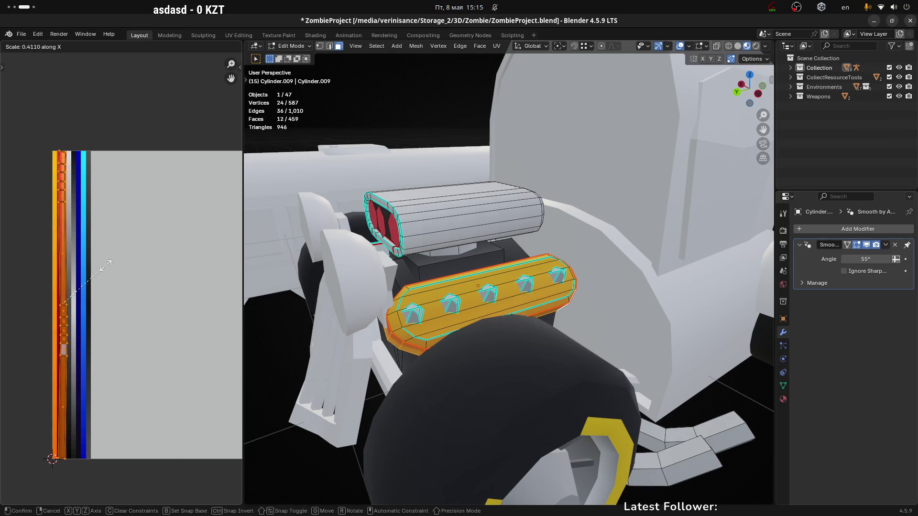
click(94, 270)
key(g)
key(x)
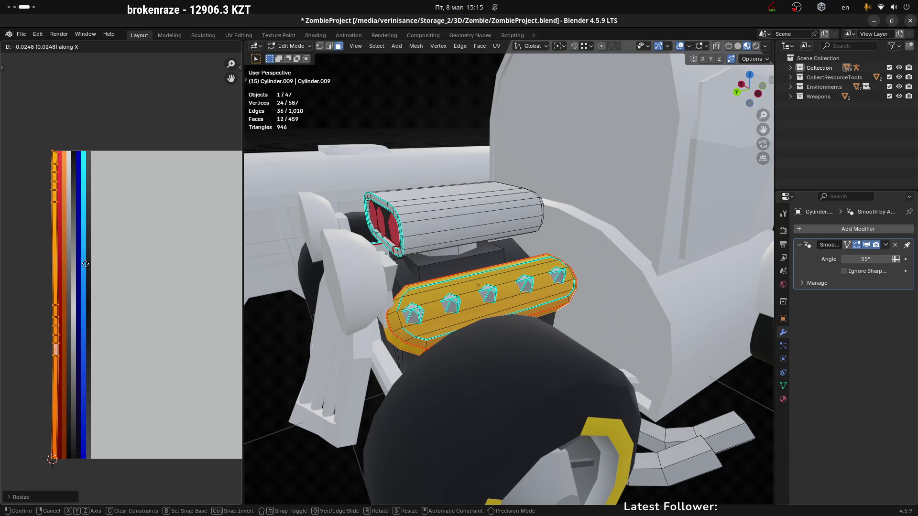
click(85, 264)
key(r)
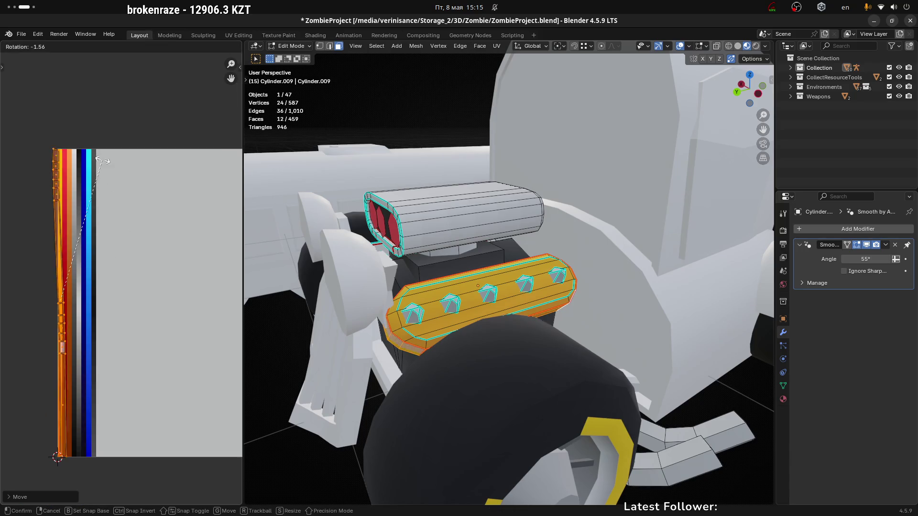
click(200, 347)
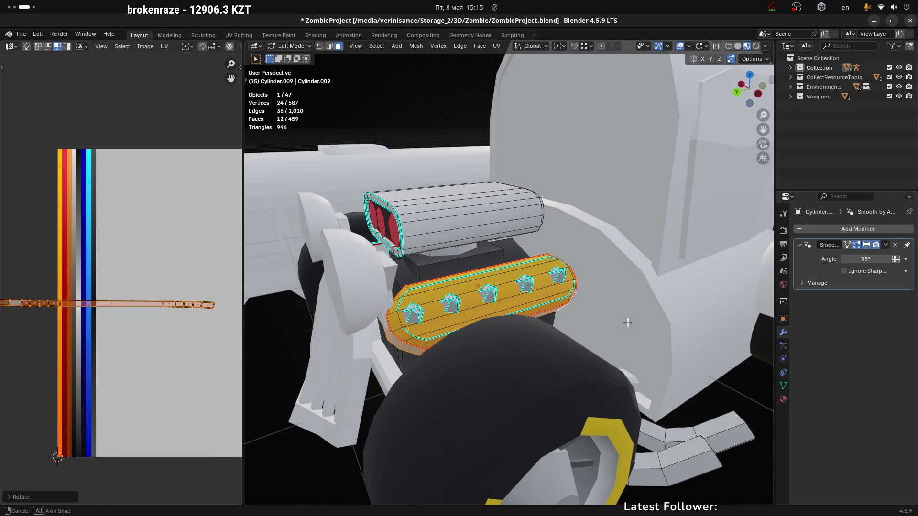
middle_drag(628, 323, 703, 327)
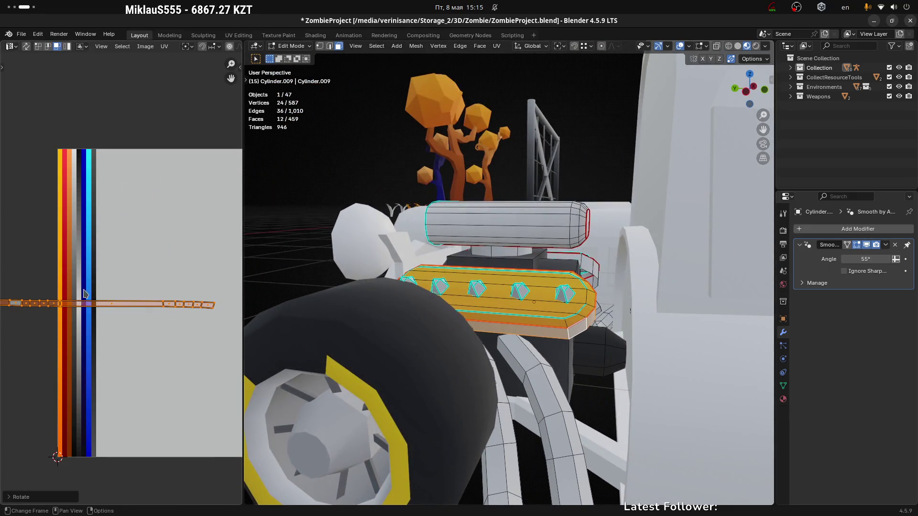
key(g)
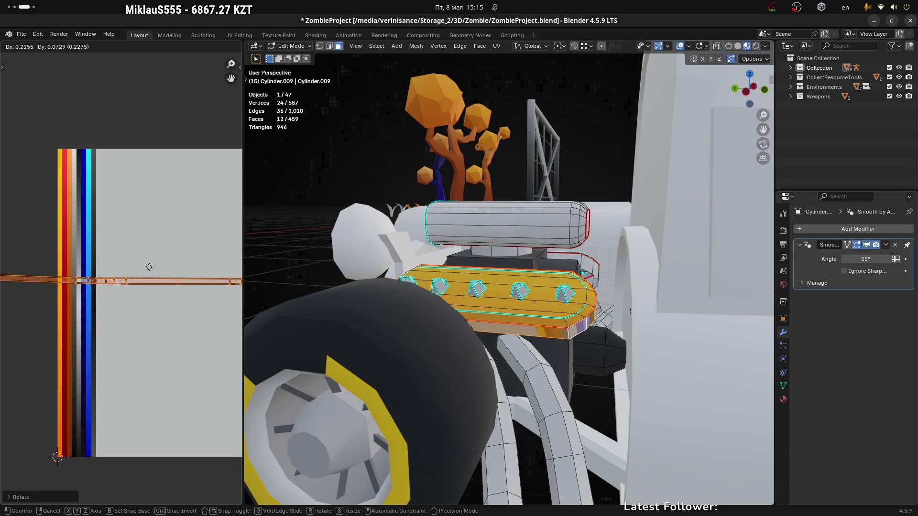
click(149, 268)
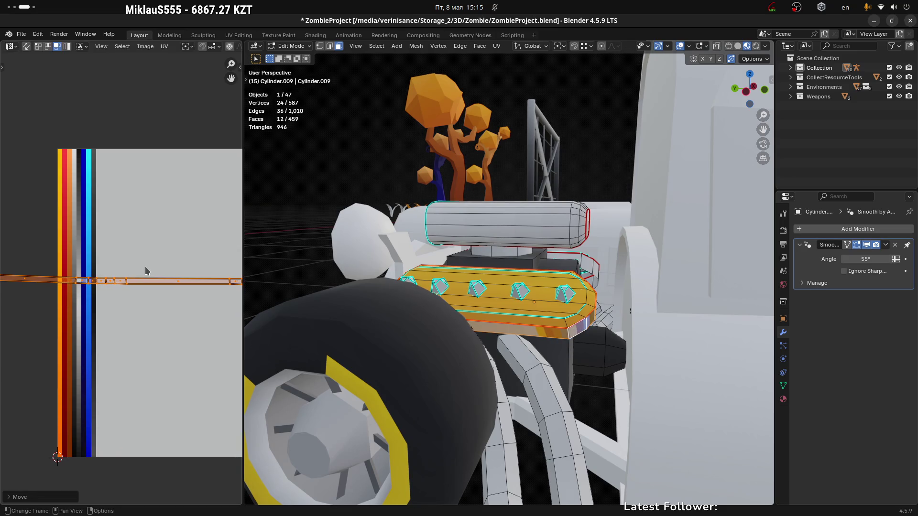
Step: Narrow the island further and move it onto the yellow palette strip
key(s)
key(x)
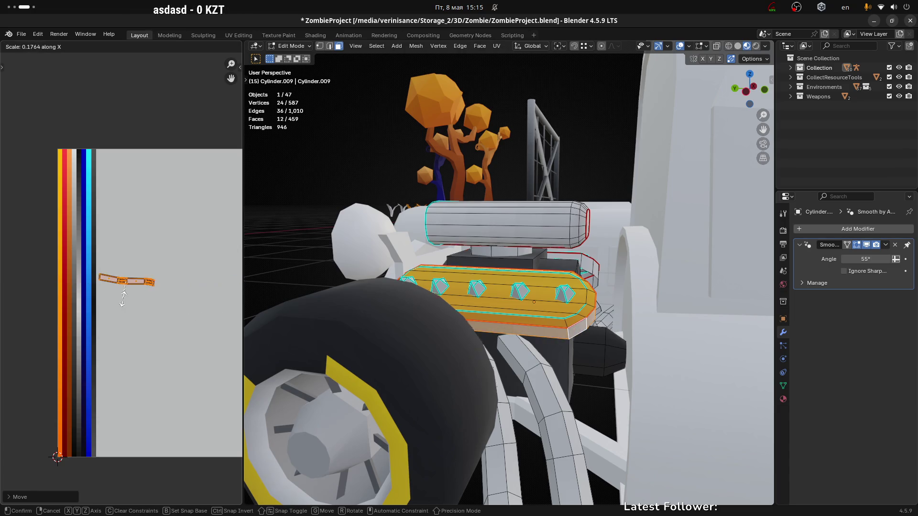
click(123, 297)
scroll(132, 289, up, 3)
key(s)
key(x)
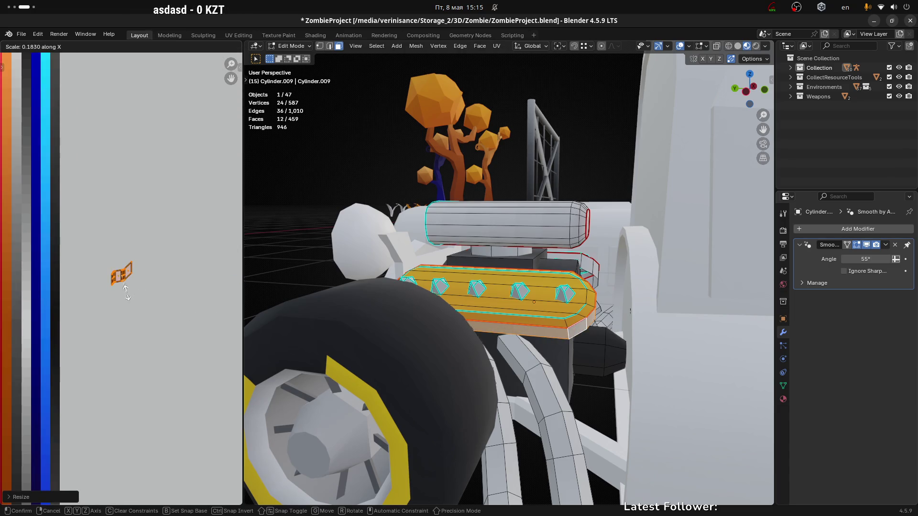
click(118, 294)
key(g)
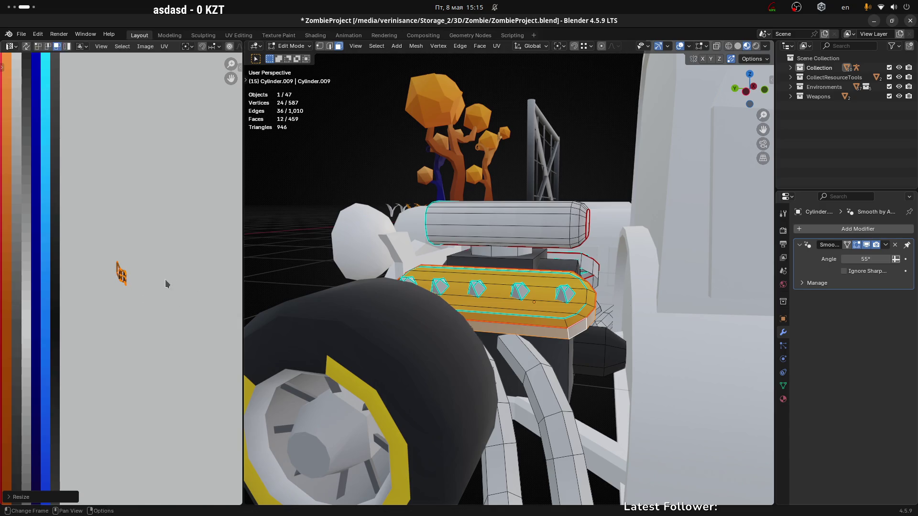
click(55, 279)
middle_drag(55, 278, 211, 278)
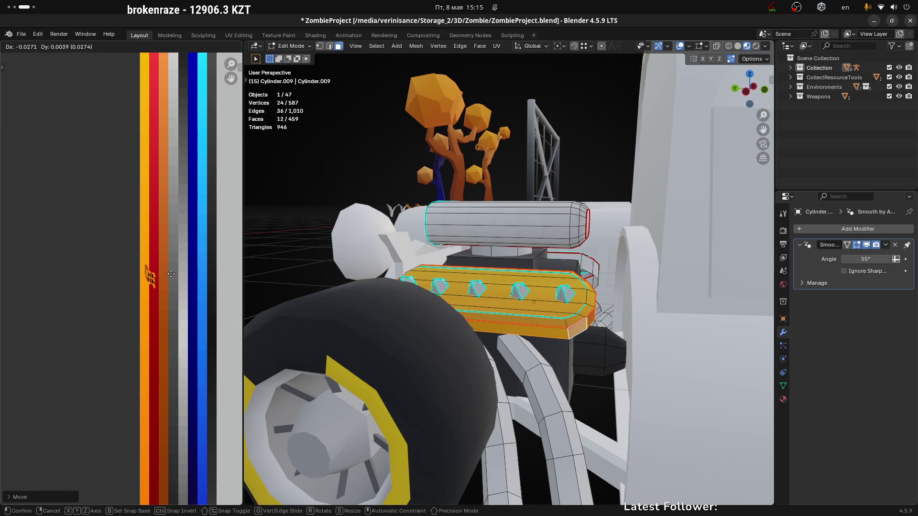
key(g)
click(186, 277)
Step: Fit the island within the yellow strip, stretching and lowering it, then return to Object Mode
scroll(175, 276, up, 3)
key(s)
key(x)
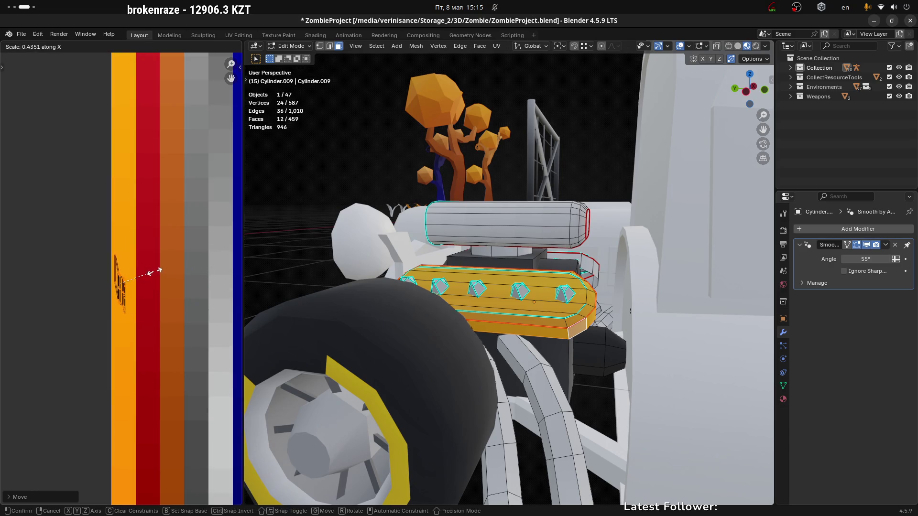
click(151, 270)
key(g)
click(157, 278)
scroll(158, 277, down, 5)
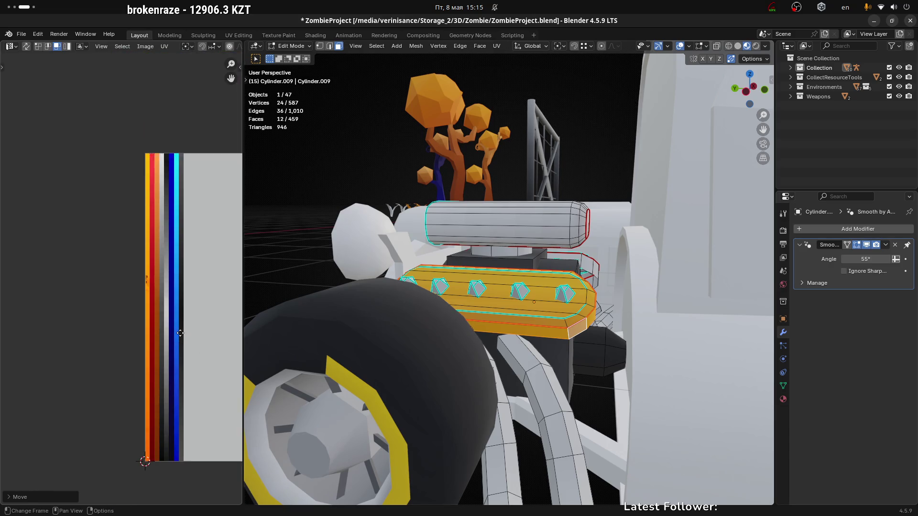
key(s)
key(y)
click(148, 85)
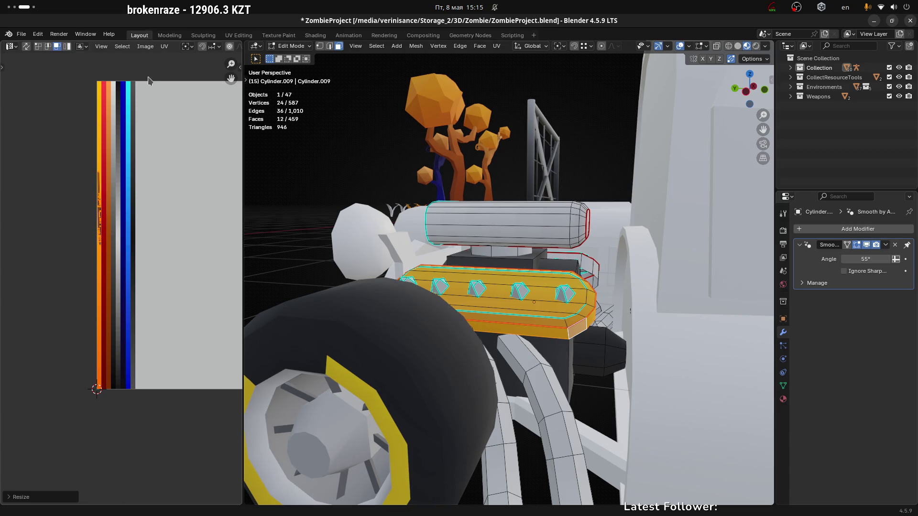
key(g)
key(y)
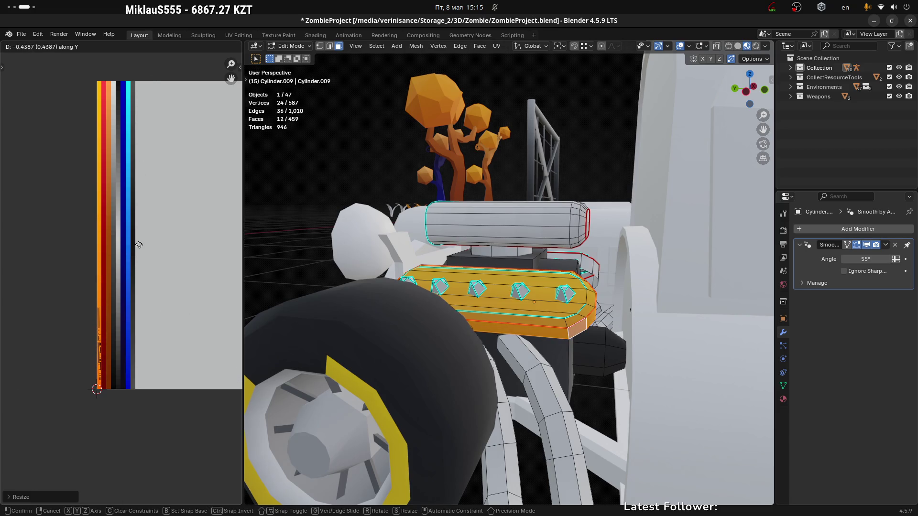
click(139, 239)
key(Tab)
mouse_move(468, 335)
middle_down()
mouse_move(554, 353)
mouse_move(498, 346)
mouse_move(523, 335)
middle_up()
Step: Select the valve cover's face loop and slide its UV island down the orange strip
scroll(523, 335, up, 5)
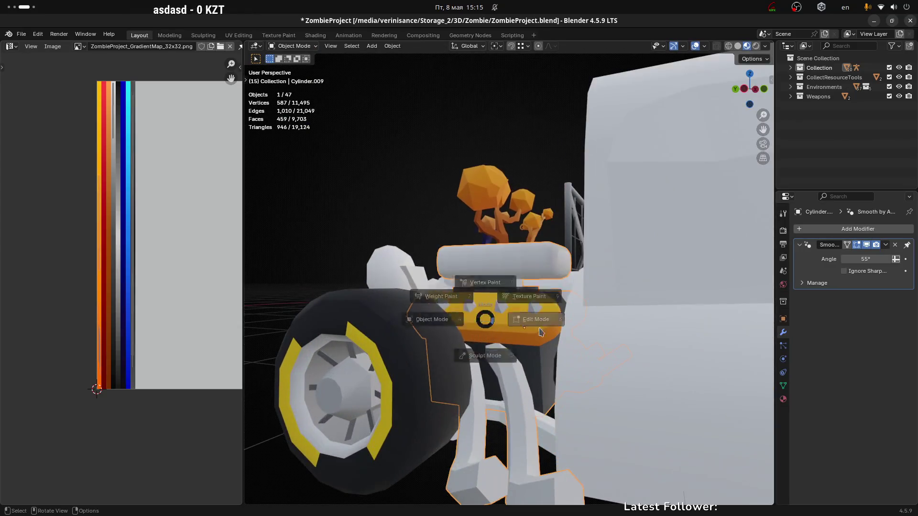
key(Tab)
click(565, 321)
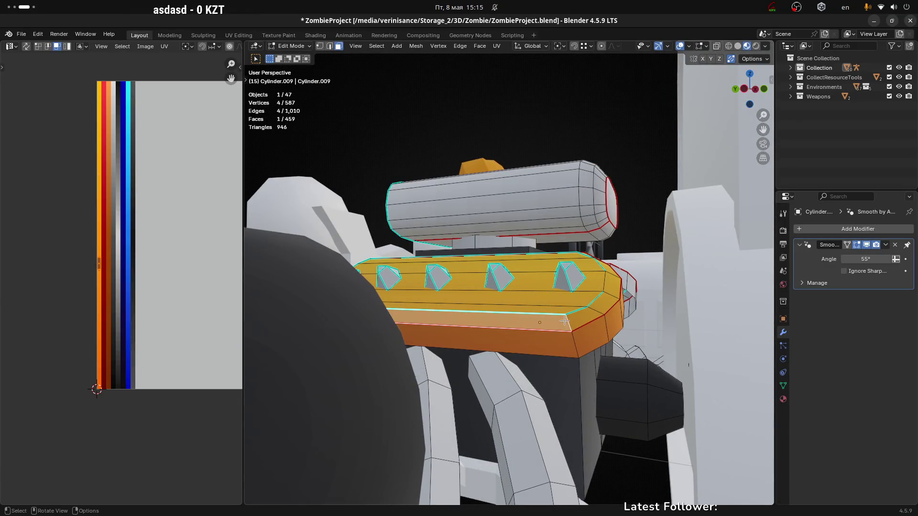
alt+click(565, 321)
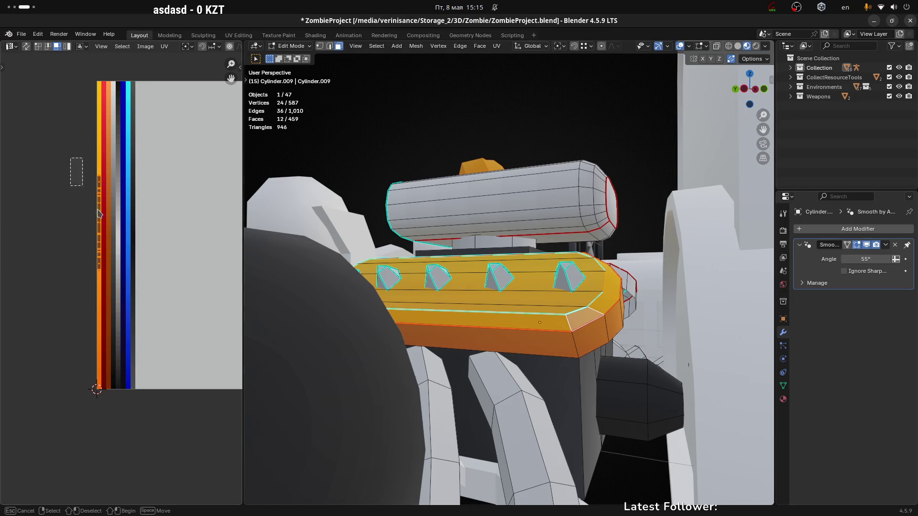
drag(69, 158, 143, 309)
key(g)
key(y)
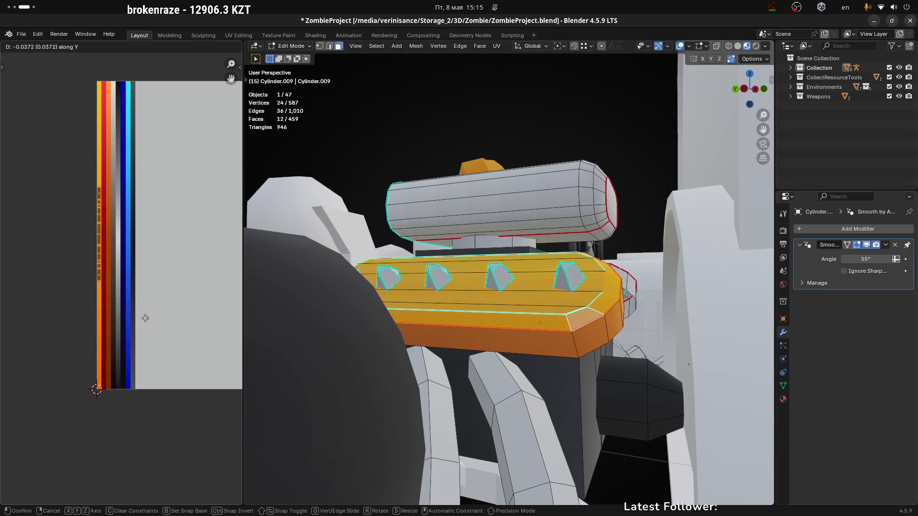
click(139, 384)
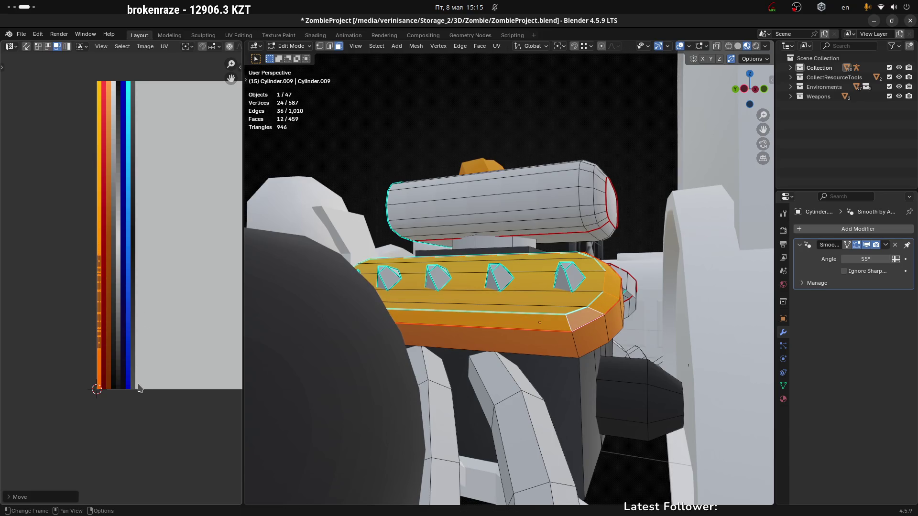
key(g)
key(y)
click(137, 389)
Step: Check the car's front in Object Mode, then go back to editing the engine mesh
key(ctrl+Tab)
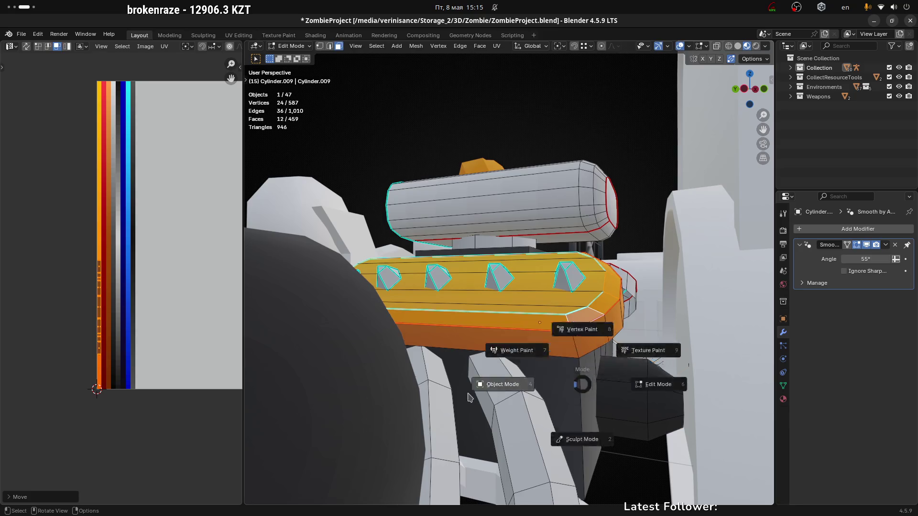
click(527, 390)
scroll(527, 391, down, 3)
mouse_move(562, 358)
middle_down()
mouse_move(582, 388)
mouse_move(531, 354)
middle_up()
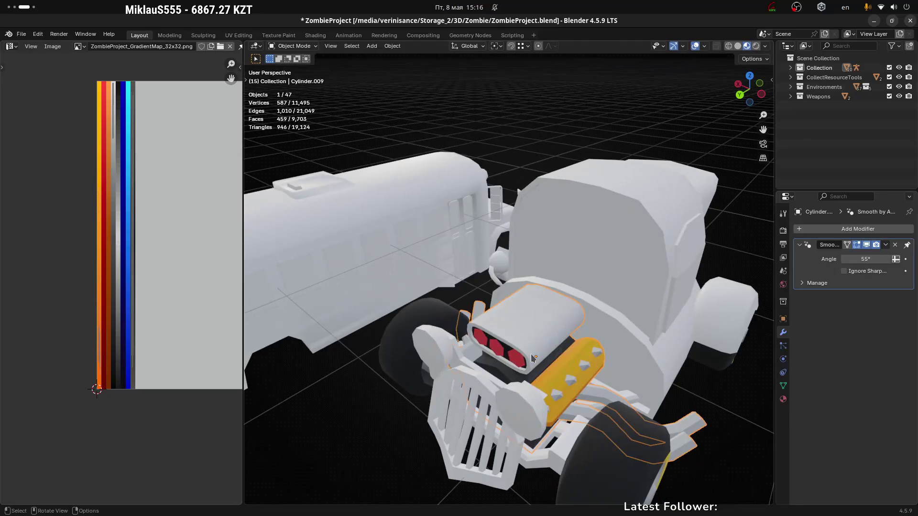
key(Tab)
mouse_move(589, 378)
middle_down()
mouse_move(479, 365)
mouse_move(480, 285)
mouse_move(442, 342)
mouse_move(437, 324)
mouse_move(463, 317)
middle_up()
Step: Delete the faces of one side's orange valve cover from the engine mesh
key(l)
key(l)
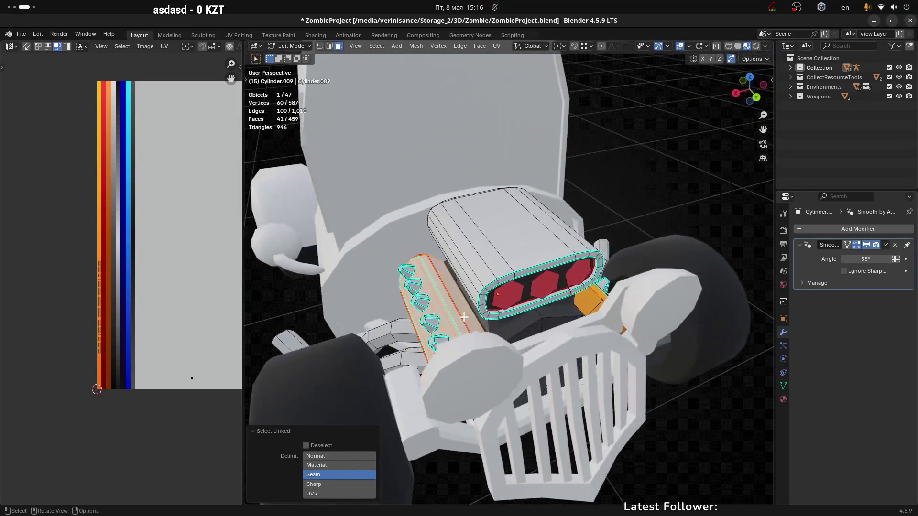
key(x)
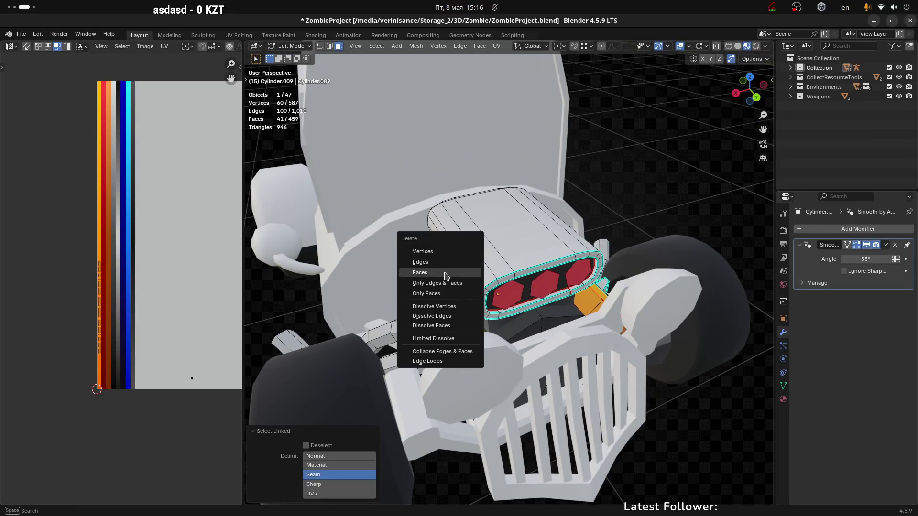
click(467, 268)
mouse_move(467, 268)
middle_down()
mouse_move(596, 348)
mouse_move(536, 303)
middle_up()
key(ctrl+z)
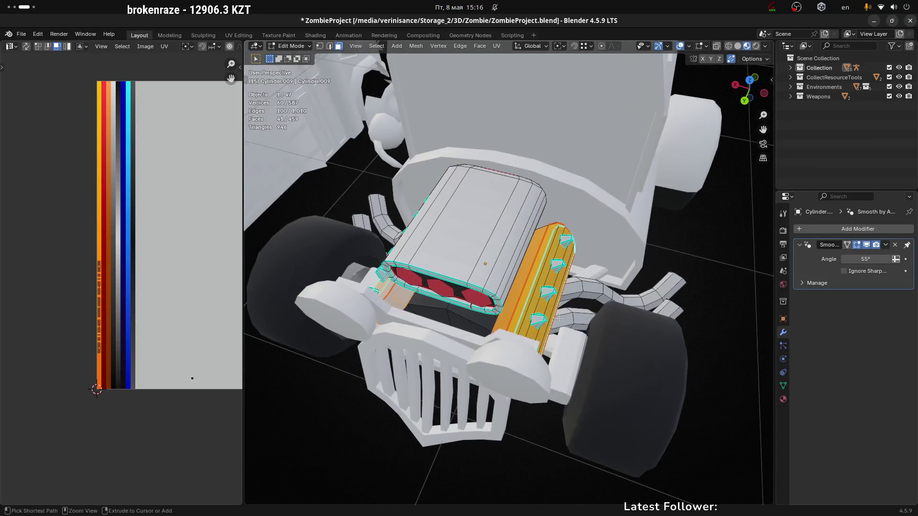
click(513, 289)
click(394, 290)
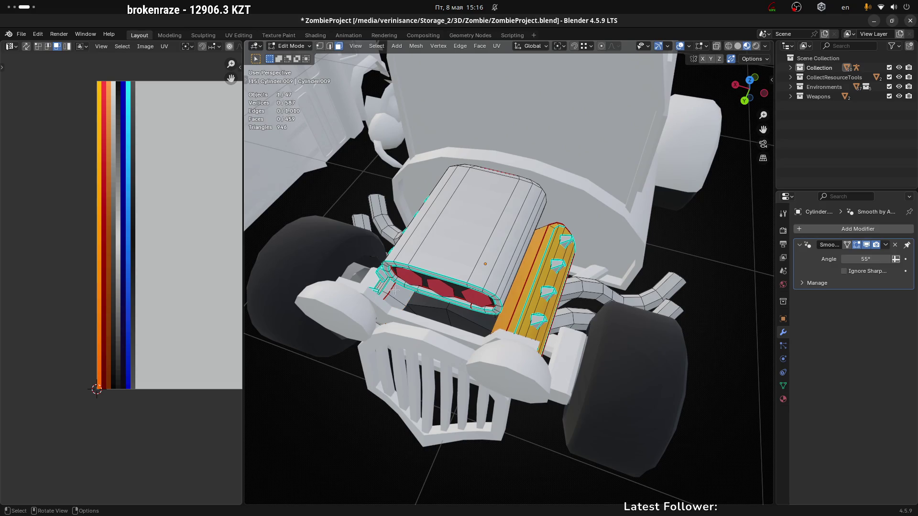
key(l)
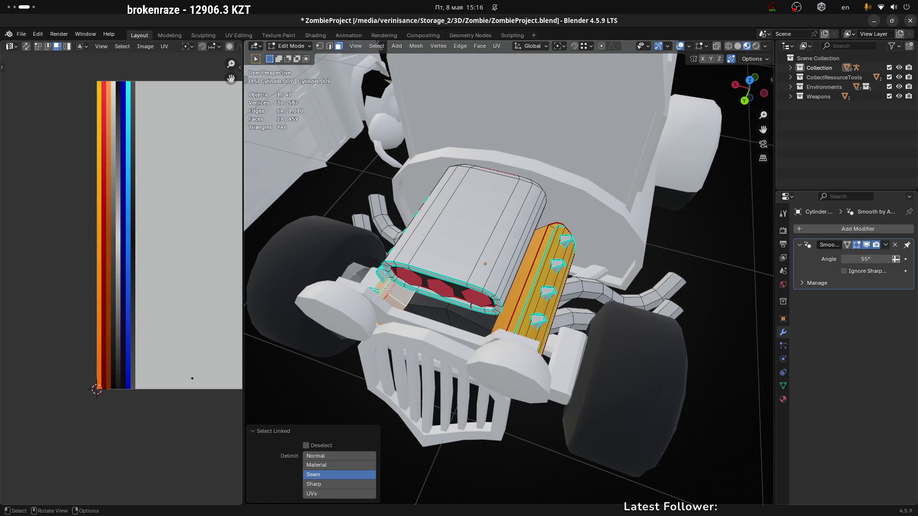
key(x)
click(388, 289)
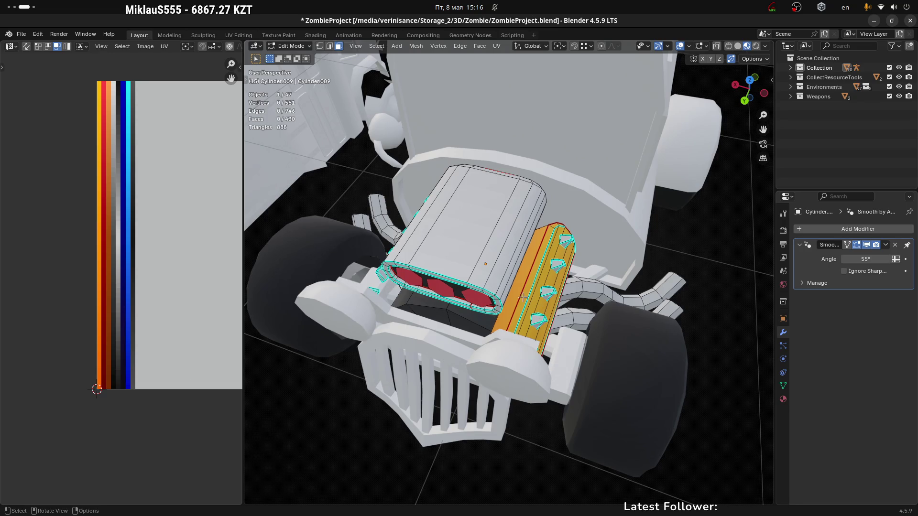
Step: Separate the remaining orange valve cover strip into its own object and select it
key(l)
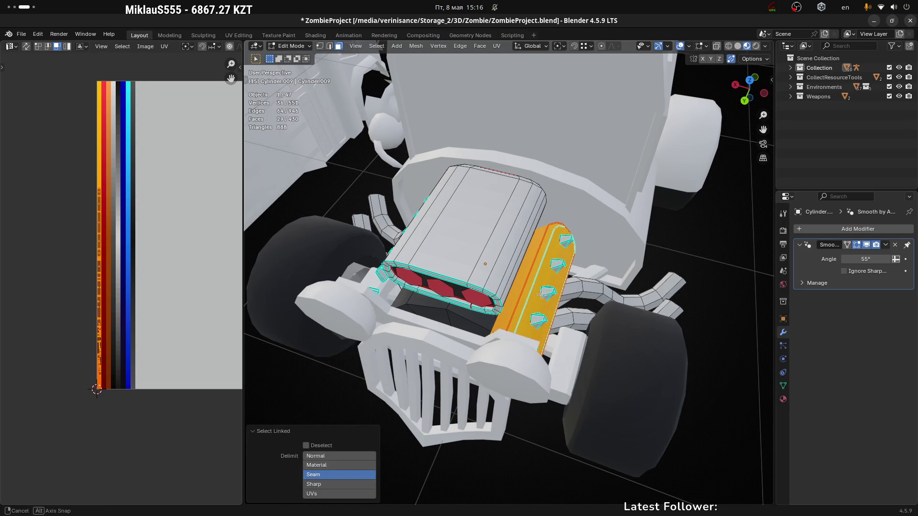
mouse_move(540, 295)
middle_down()
mouse_move(535, 317)
mouse_move(528, 292)
mouse_move(488, 299)
mouse_move(512, 289)
mouse_move(496, 283)
mouse_move(517, 258)
middle_up()
key(p)
click(536, 294)
key(Tab)
click(547, 283)
Step: Add a Mirror modifier to the valve cover strip and apply it
key(q)
click(529, 297)
click(886, 245)
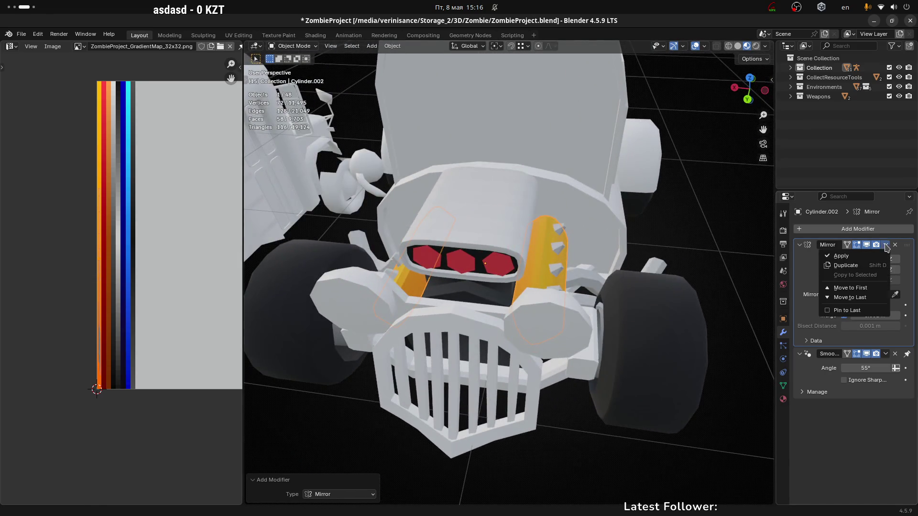
click(841, 255)
Step: Join the mirrored valve covers into the engine object and edit the combined mesh
middle_drag(555, 292, 540, 284)
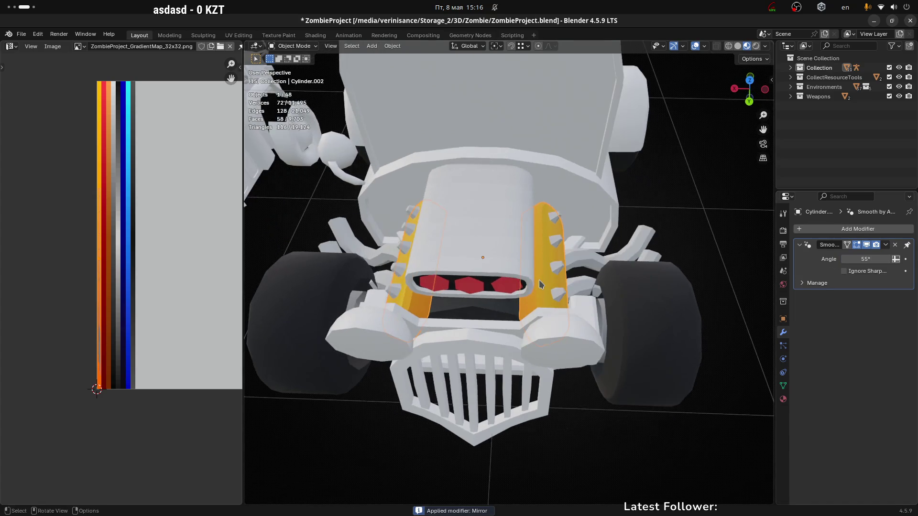
shift+click(510, 246)
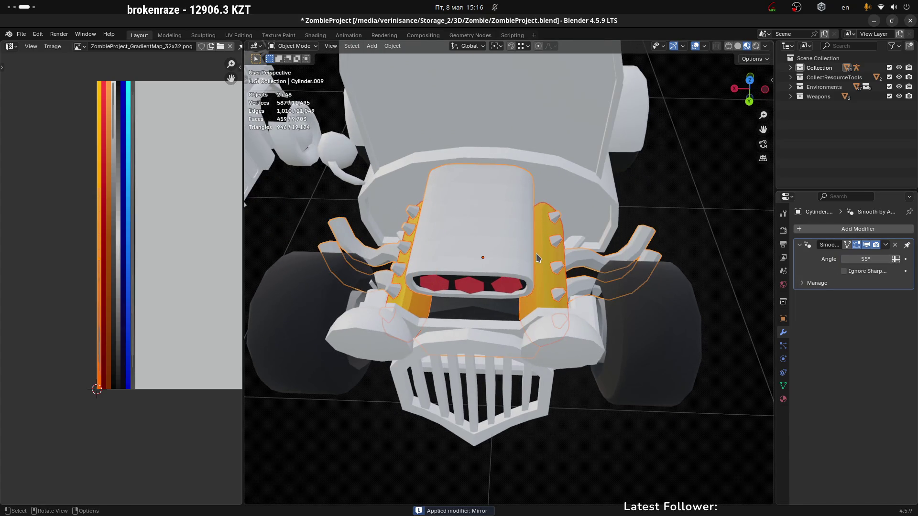
key(ctrl+j)
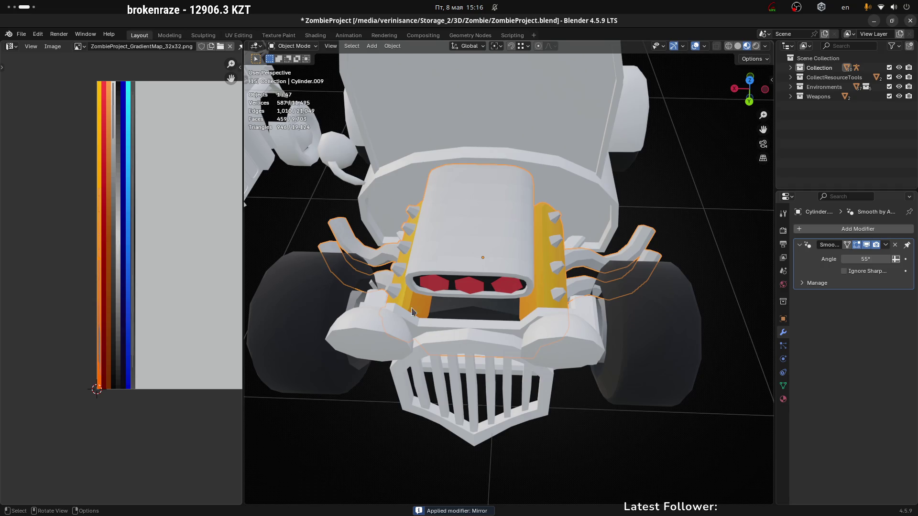
key(Tab)
mouse_move(476, 262)
middle_down()
mouse_move(426, 335)
mouse_move(379, 316)
middle_up()
Step: Mark the selected engine edges as sharp
scroll(365, 335, up, 1)
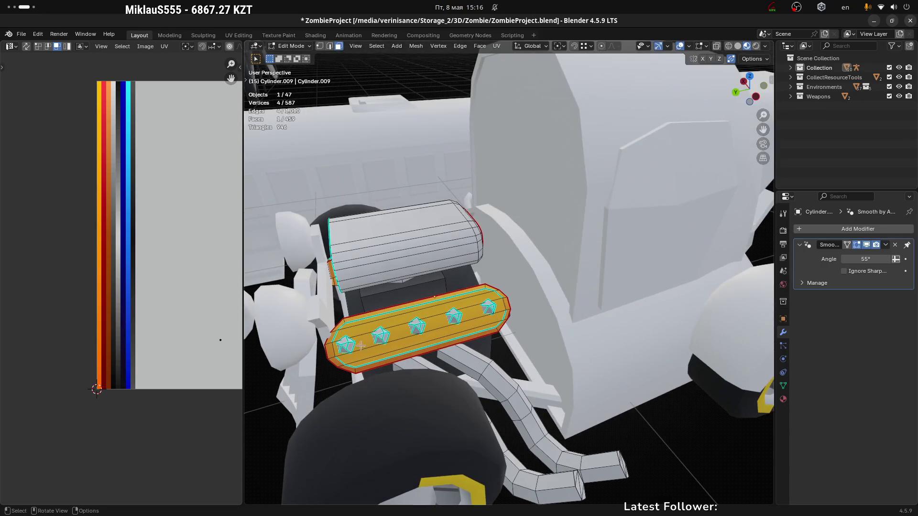
scroll(346, 344, up, 2)
scroll(344, 348, up, 3)
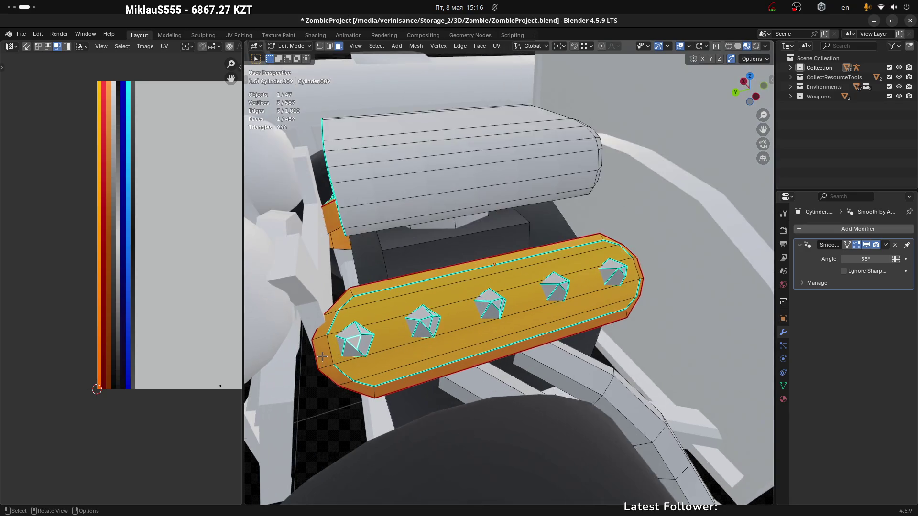
key(2)
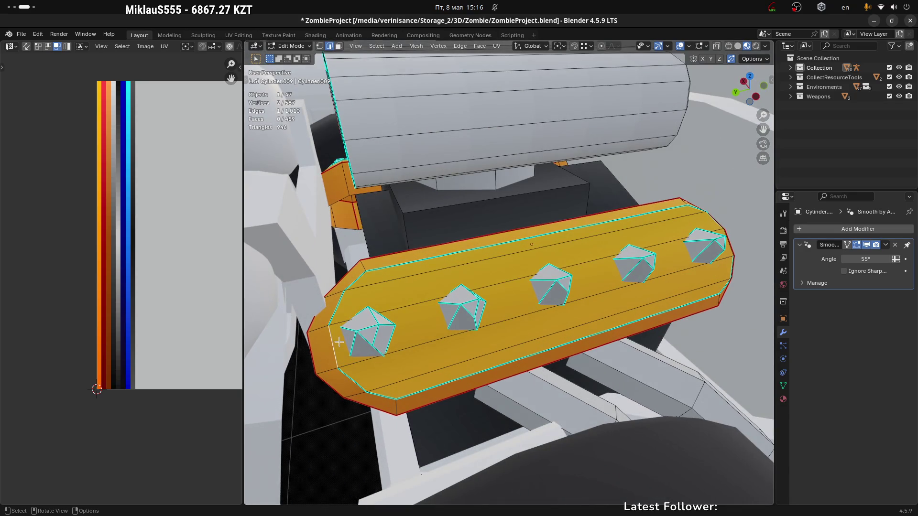
right_click(339, 342)
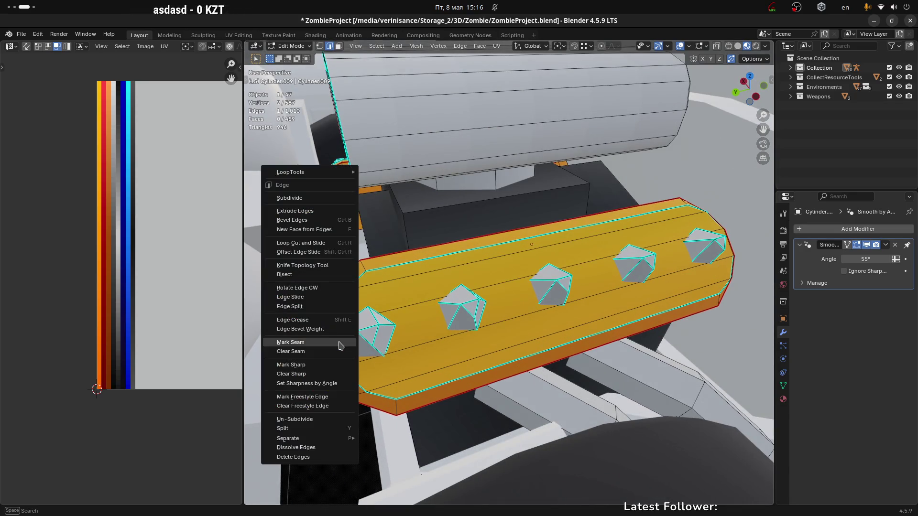
click(318, 365)
Step: Shrink the bolts' UVs to a point and place them on the black palette stripe
key(3)
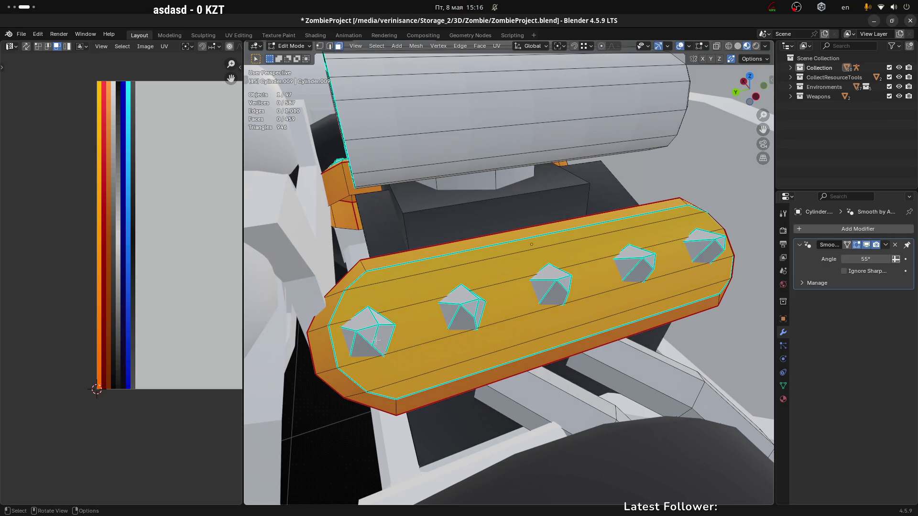
click(377, 338)
key(l)
key(l)
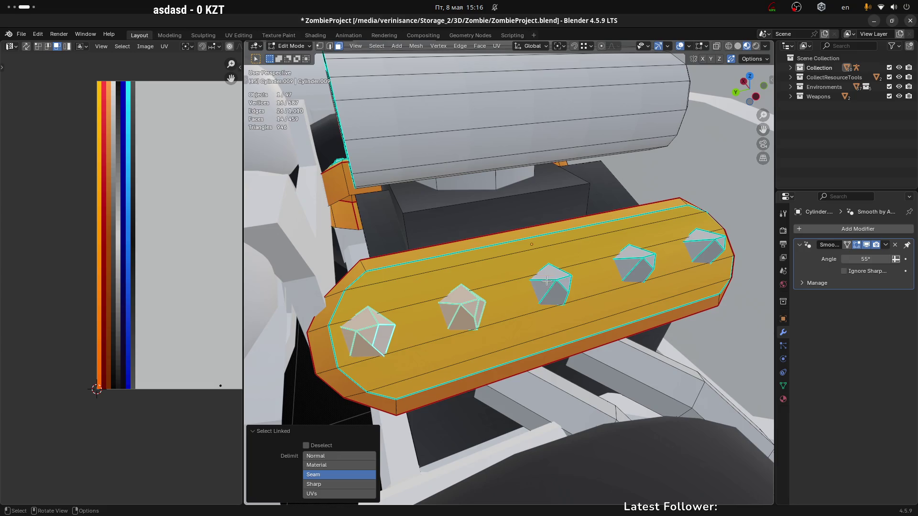
key(l)
key(l)
key(l)
scroll(705, 246, down, 4)
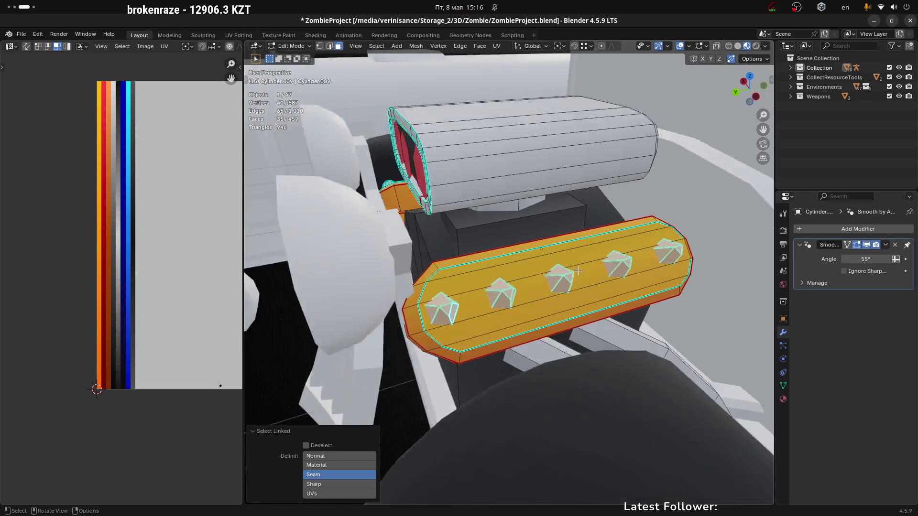
middle_drag(524, 311, 511, 292)
middle_drag(203, 254, 150, 255)
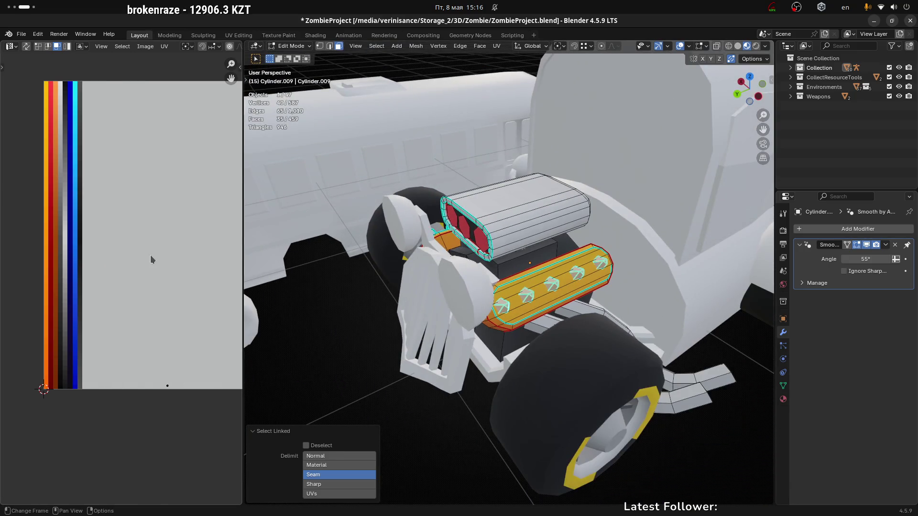
key(s)
click(196, 277)
key(g)
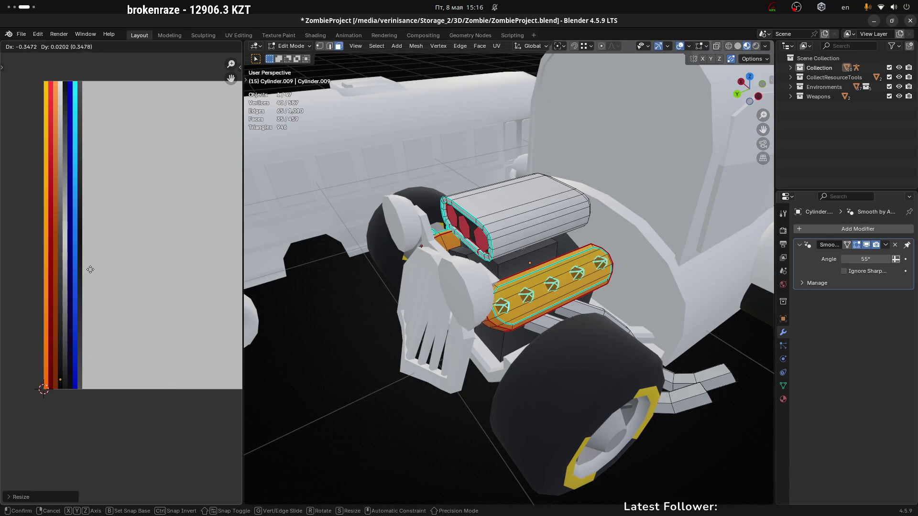
click(90, 270)
Step: Inspect the dark bolt colours in object mode and reselect the engine object
scroll(66, 345, up, 5)
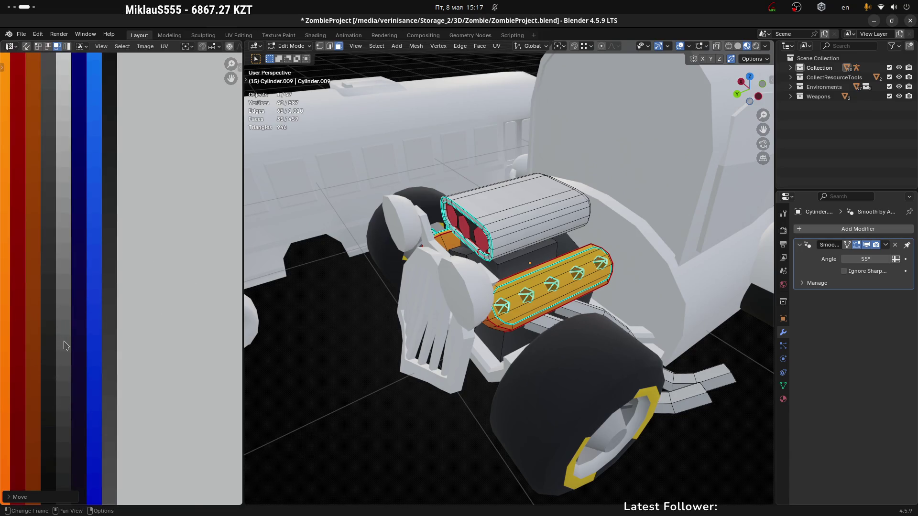
scroll(66, 345, up, 2)
scroll(117, 322, up, 2)
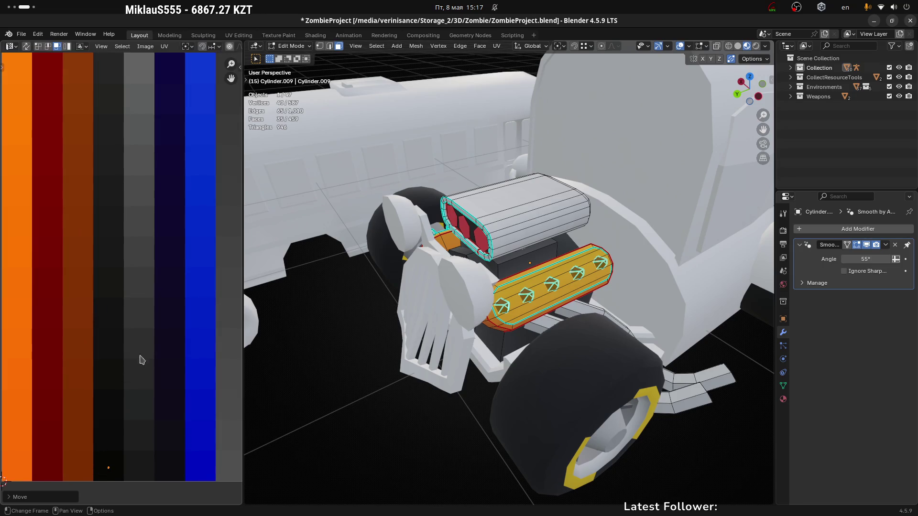
key(Tab)
scroll(522, 391, down, 4)
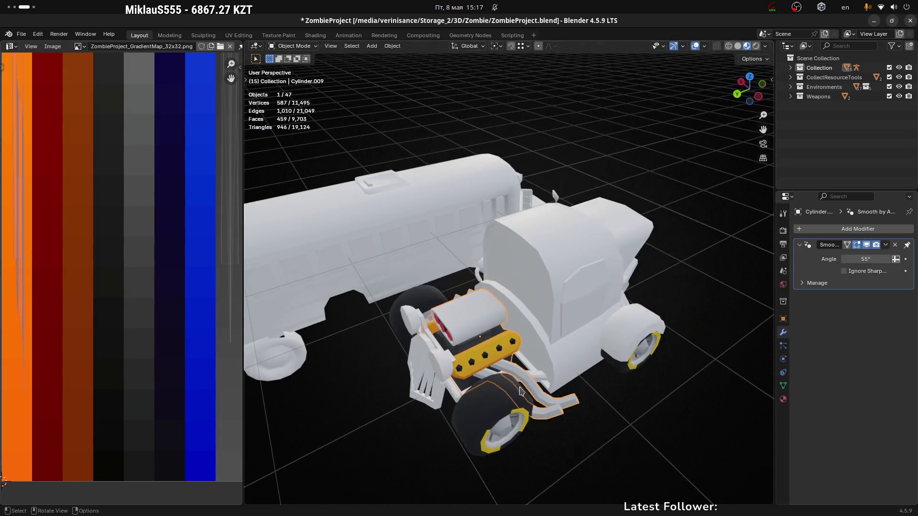
scroll(521, 391, up, 4)
mouse_move(501, 352)
middle_down()
mouse_move(471, 339)
mouse_move(492, 334)
mouse_move(507, 307)
middle_up()
scroll(471, 338, down, 3)
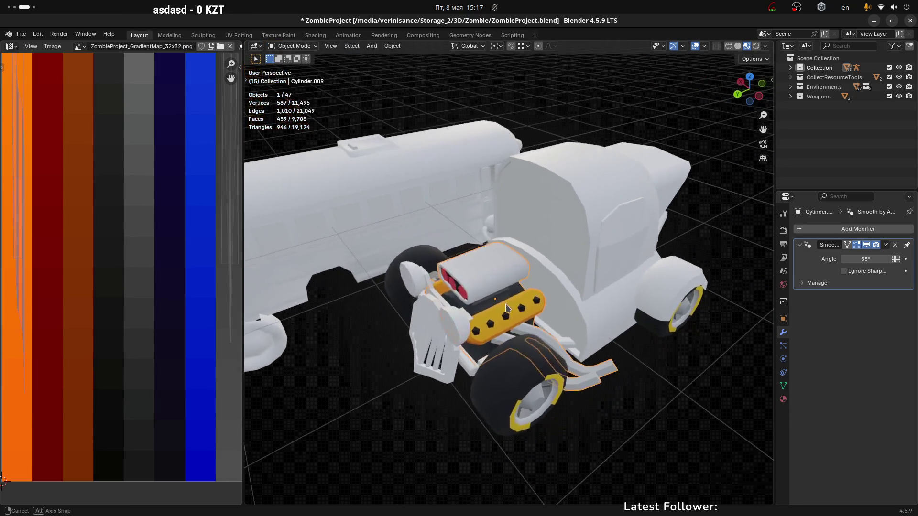
scroll(486, 276, up, 2)
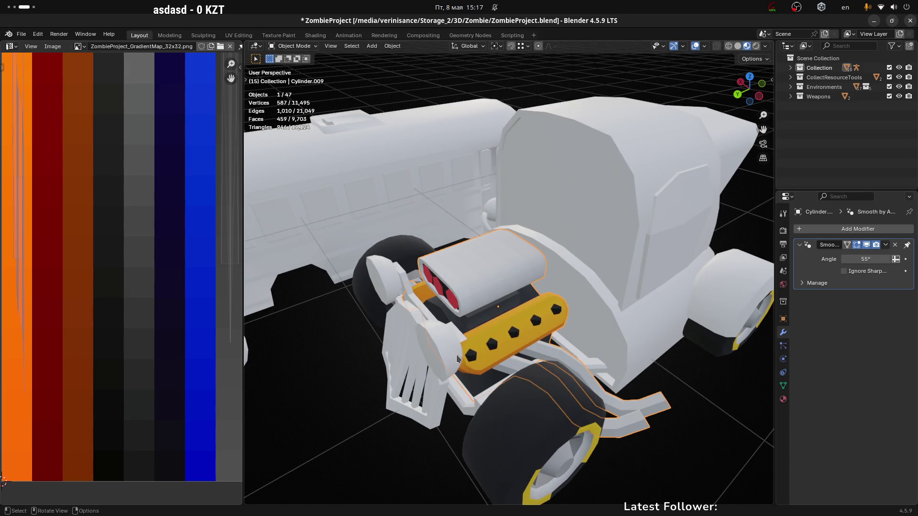
click(407, 364)
middle_drag(407, 364, 491, 375)
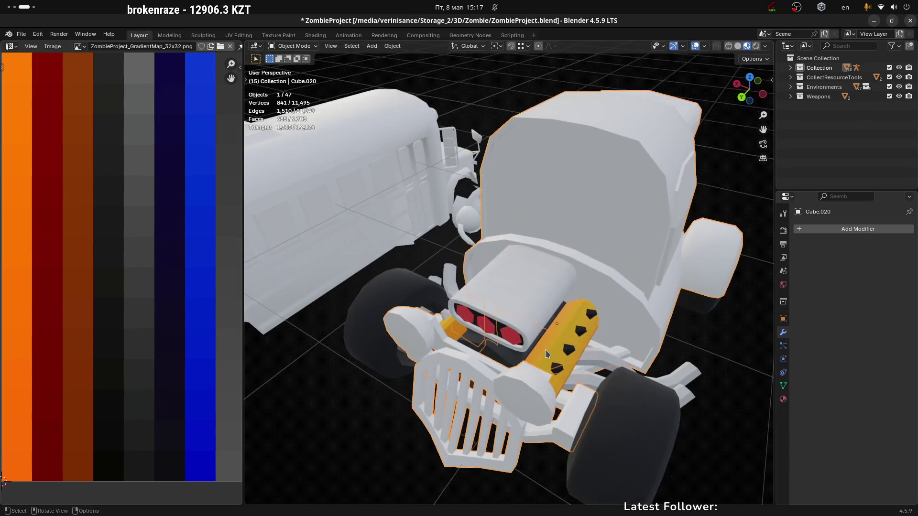
click(533, 324)
mouse_move(519, 316)
middle_down()
mouse_move(569, 346)
mouse_move(444, 329)
mouse_move(395, 344)
middle_up()
Step: Delete a triangular fin island and select the holed side plate
key(Tab)
key(l)
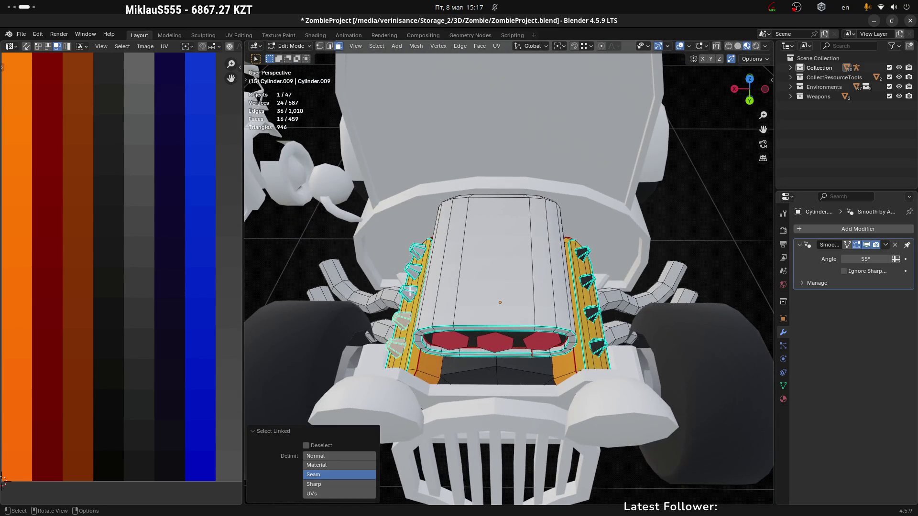
click(292, 229)
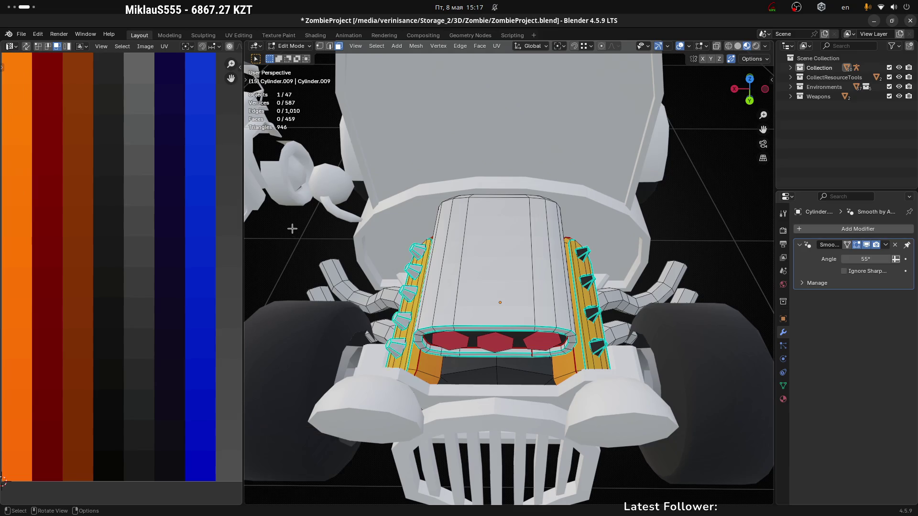
key(l)
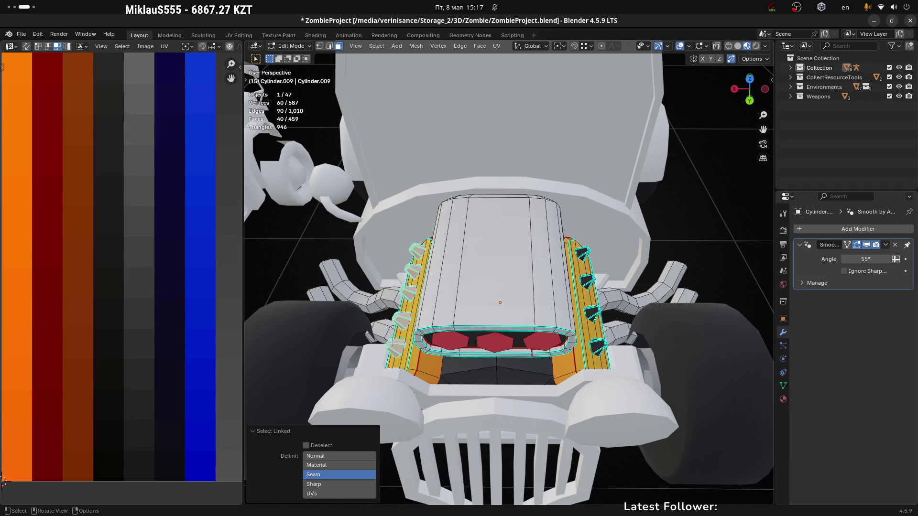
key(x)
click(392, 343)
mouse_move(392, 343)
middle_down()
mouse_move(427, 318)
mouse_move(403, 317)
middle_up()
key(l)
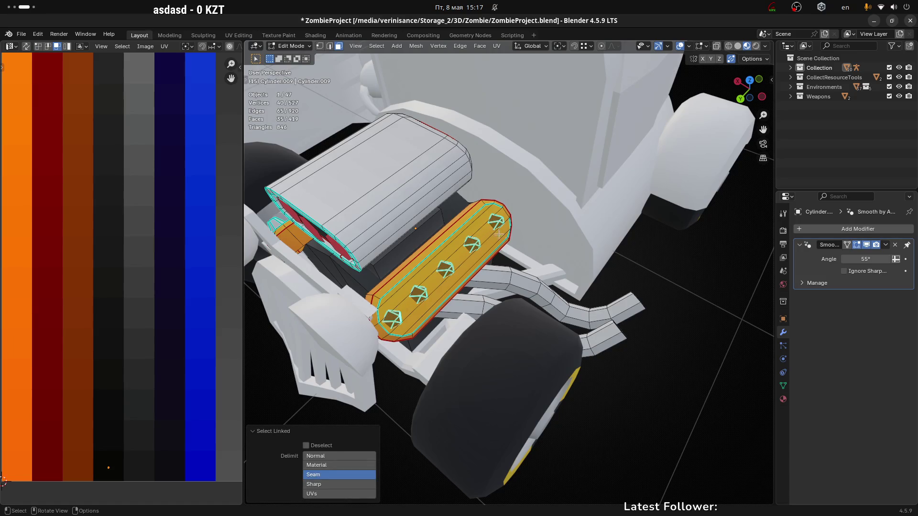
Step: Separate the holed side plate and apply a Mirror modifier to it
key(p)
click(483, 259)
key(Tab)
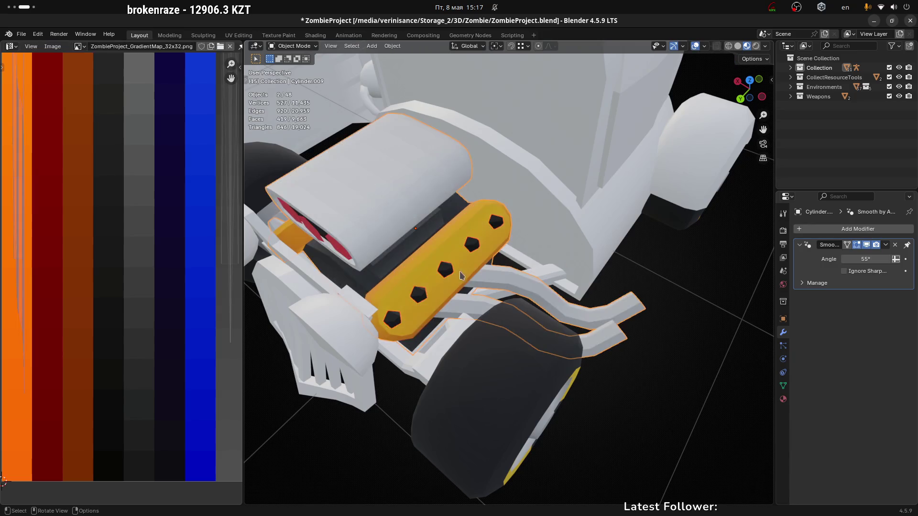
click(475, 252)
key(F3)
click(445, 220)
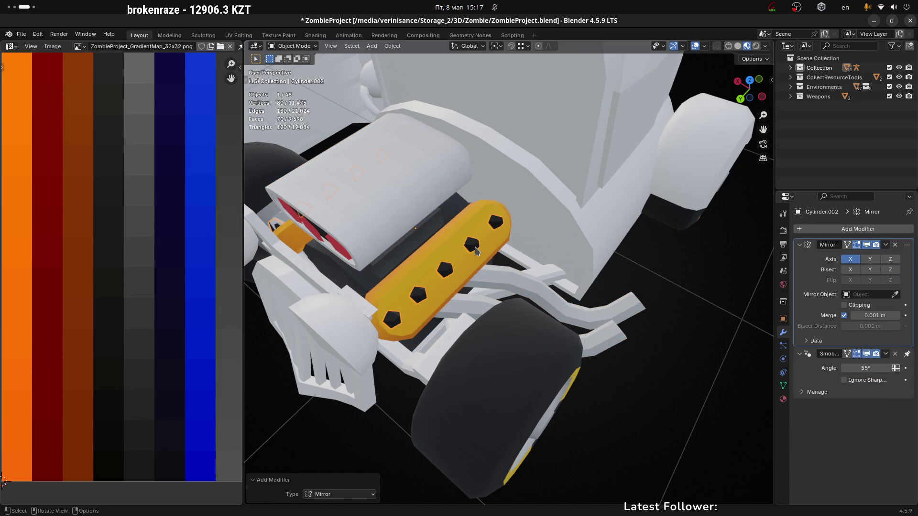
key(ctrl+a)
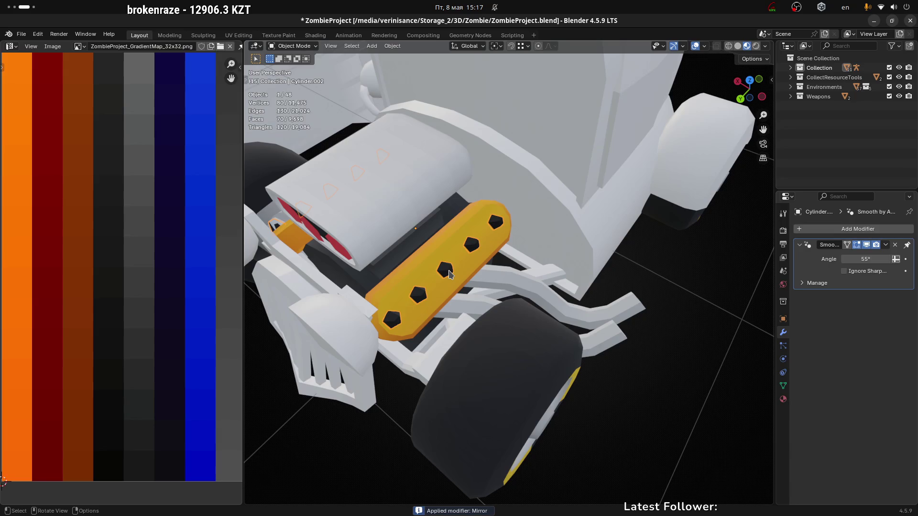
Step: Join the mirrored plate into the engine body and return to mesh editing
shift+click(443, 255)
key(ctrl+j)
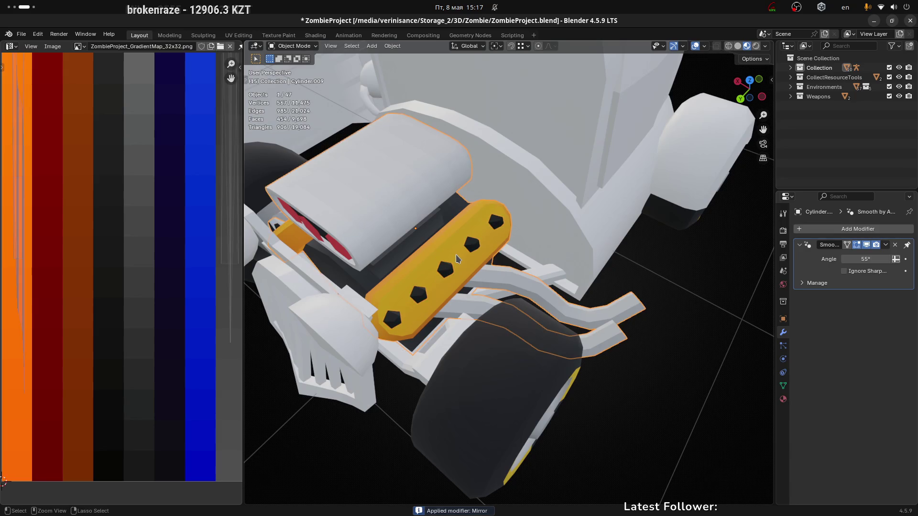
mouse_move(456, 259)
middle_down()
mouse_move(450, 268)
mouse_move(461, 283)
mouse_move(414, 268)
mouse_move(494, 260)
mouse_move(458, 244)
middle_up()
scroll(414, 268, down, 5)
scroll(450, 281, up, 3)
scroll(475, 268, up, 2)
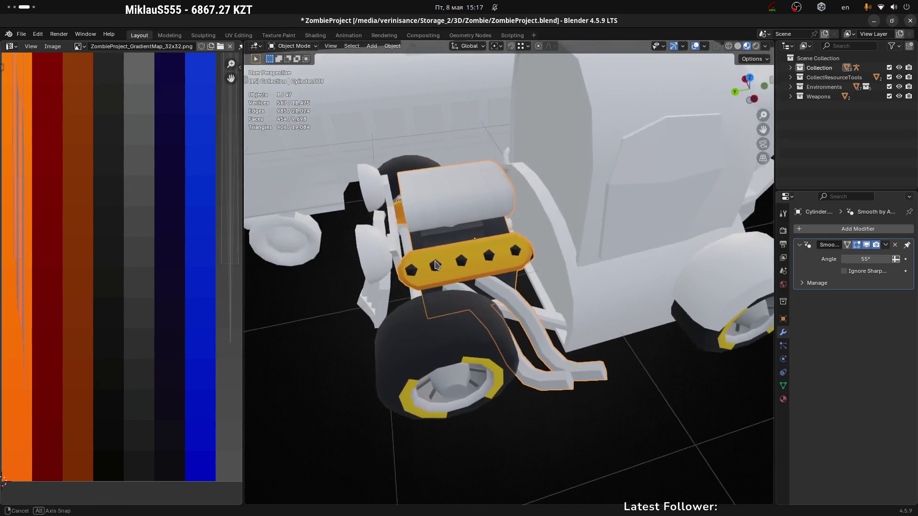
scroll(449, 232, up, 1)
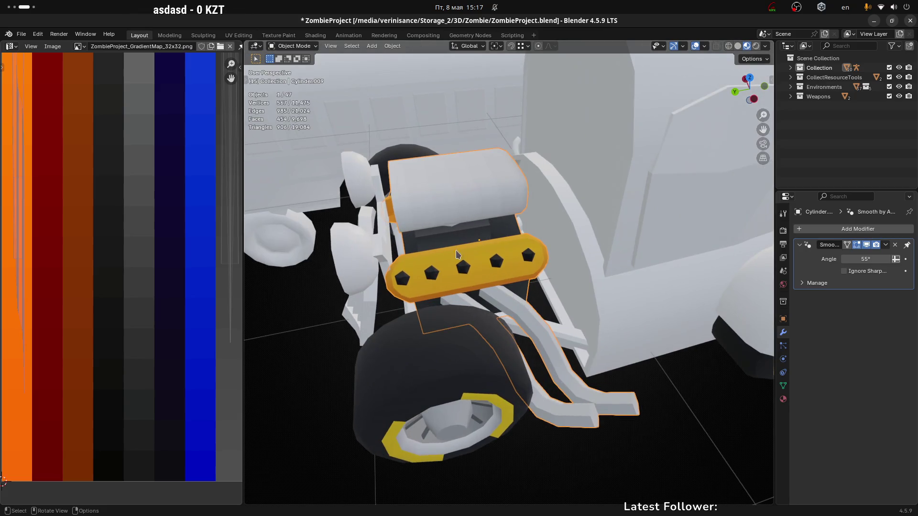
middle_drag(439, 244, 480, 191)
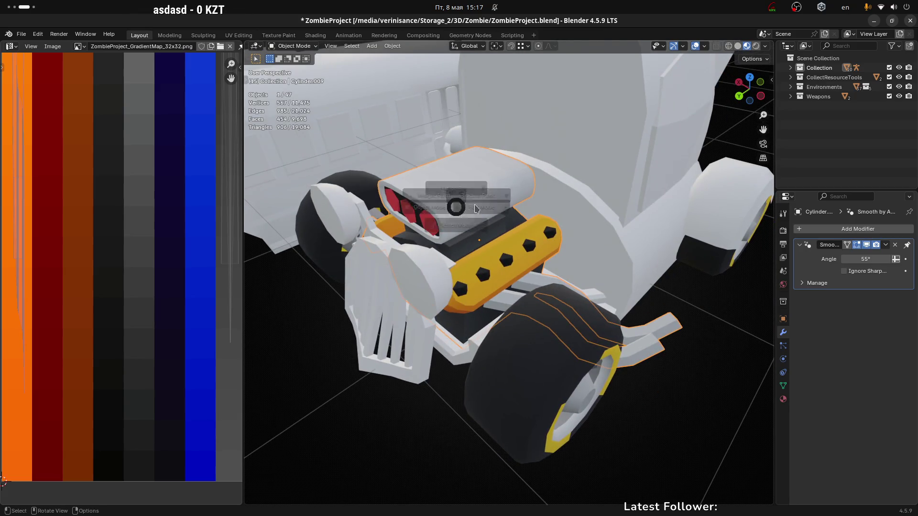
key(Tab)
Step: Slide the top engine block's UV islands horizontally onto the dark grey palette strip
click(476, 205)
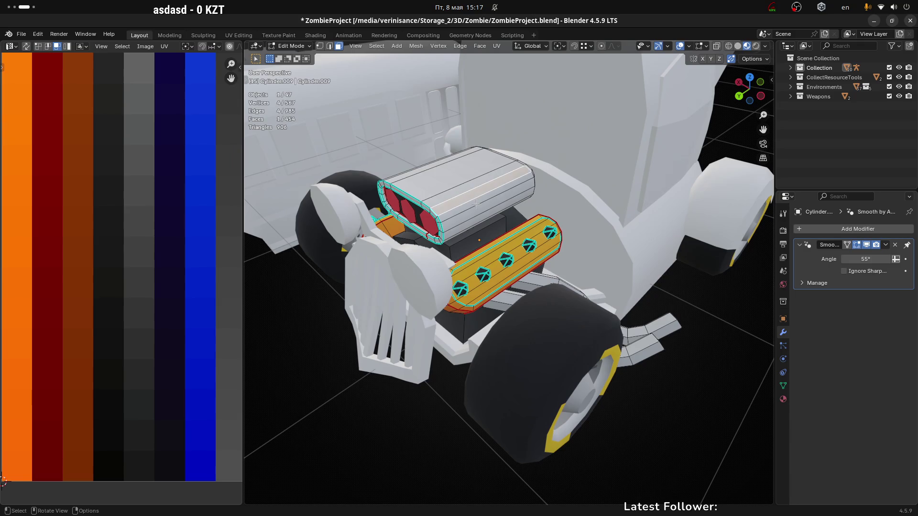
key(l)
scroll(131, 276, down, 4)
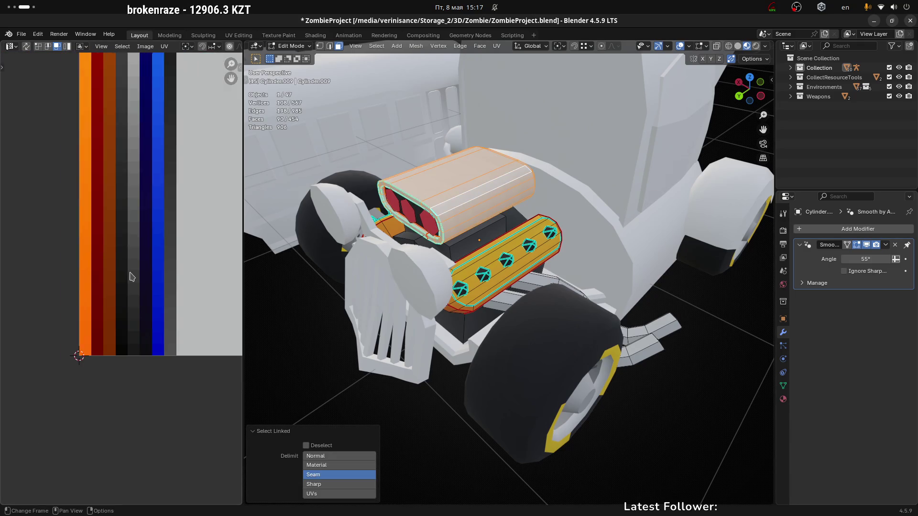
mouse_move(146, 250)
middle_down()
mouse_move(151, 303)
mouse_move(174, 322)
mouse_move(172, 334)
middle_up()
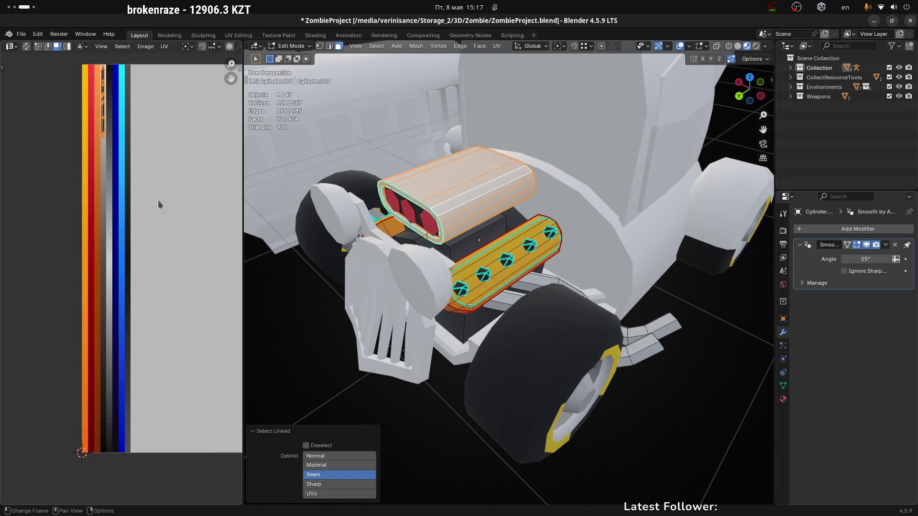
middle_drag(129, 120, 137, 174)
drag(49, 85, 129, 206)
key(g)
key(x)
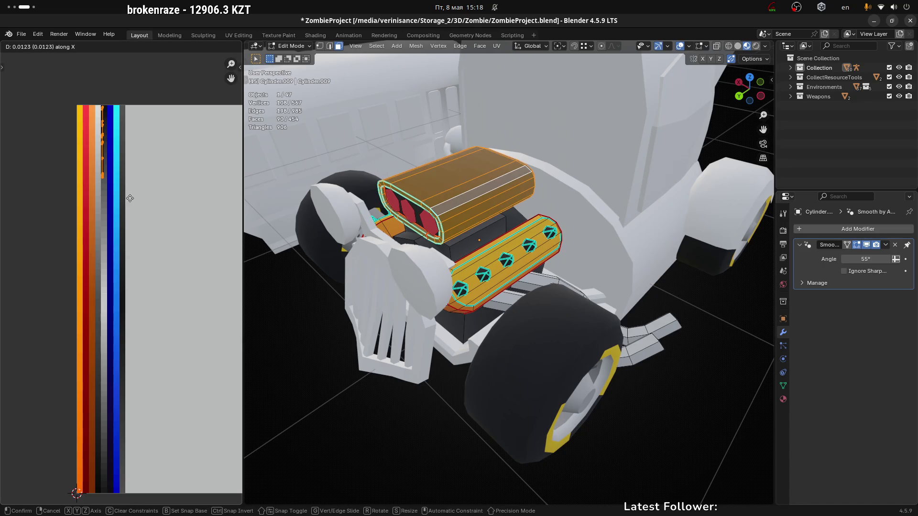
click(130, 198)
Step: Check the block's colour, then move its UV island into the next dark stripe
key(Tab)
scroll(479, 287, down, 3)
mouse_move(478, 287)
middle_down()
mouse_move(500, 309)
mouse_move(469, 294)
mouse_move(567, 300)
mouse_move(648, 287)
mouse_move(471, 283)
middle_up()
scroll(431, 277, up, 6)
key(Tab)
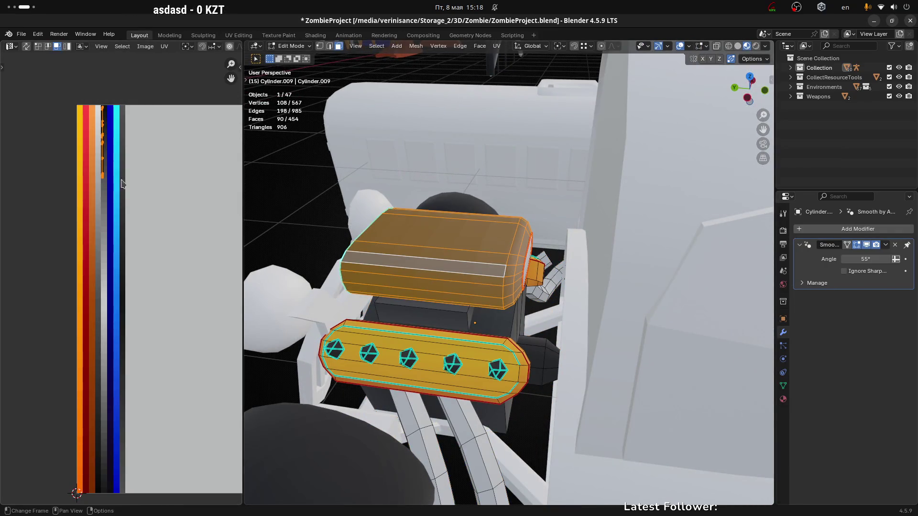
scroll(128, 133, up, 4)
scroll(168, 139, up, 2)
key(g)
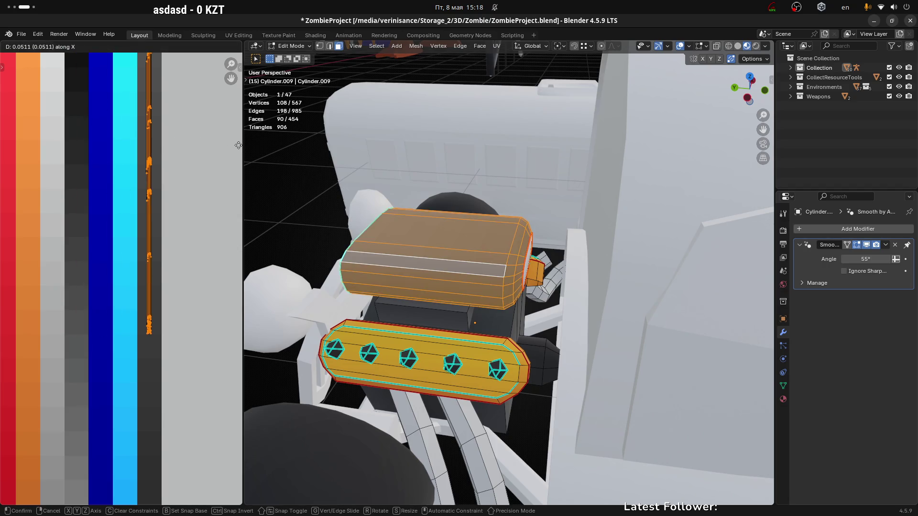
click(239, 148)
Step: Inspect the block's new colour from around the car and return to mesh editing
scroll(207, 178, down, 2)
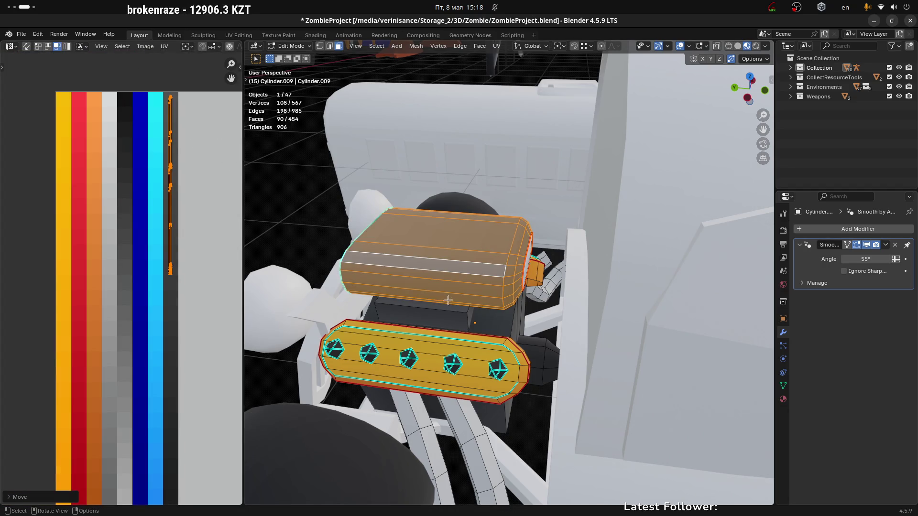
key(Tab)
scroll(444, 323, down, 6)
mouse_move(443, 322)
middle_down()
mouse_move(493, 318)
mouse_move(439, 312)
middle_up()
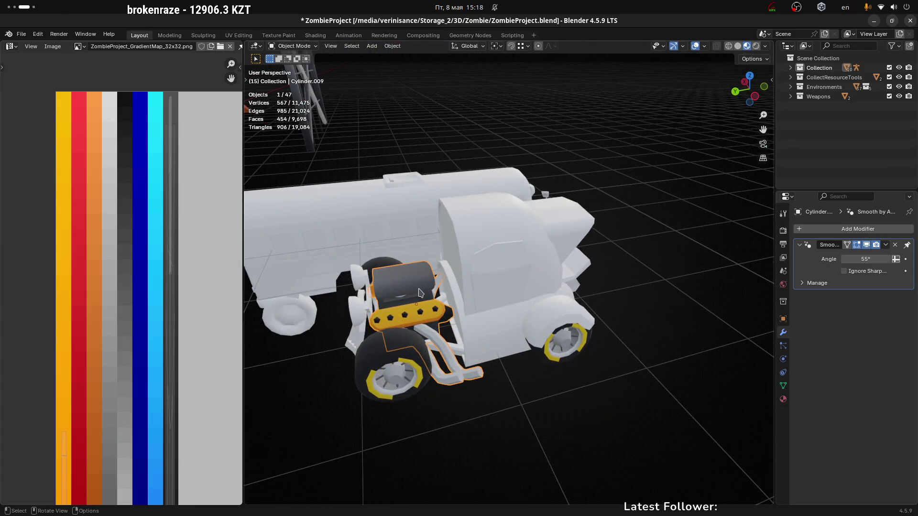
scroll(419, 292, up, 4)
key(ctrl+Tab)
scroll(406, 292, up, 2)
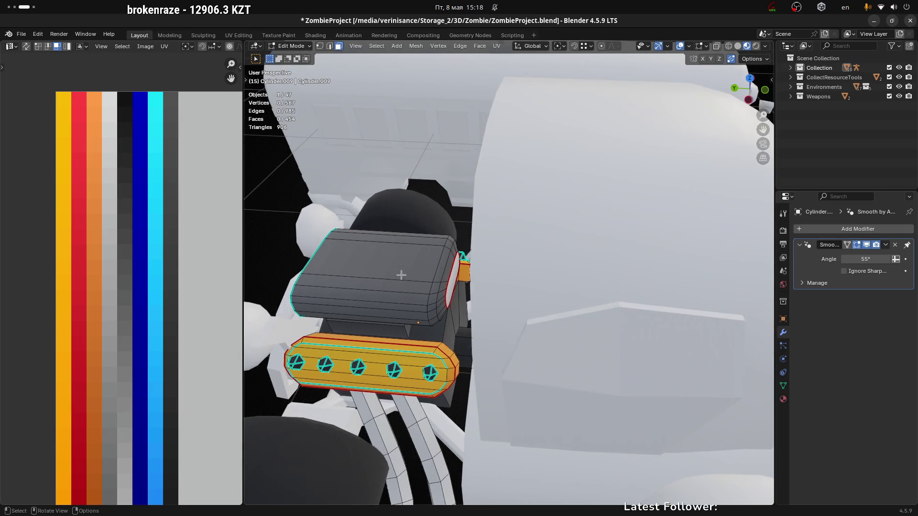
Step: Shrink the top face's UV island and move it vertically up the palette
click(403, 273)
key(ctrl+l)
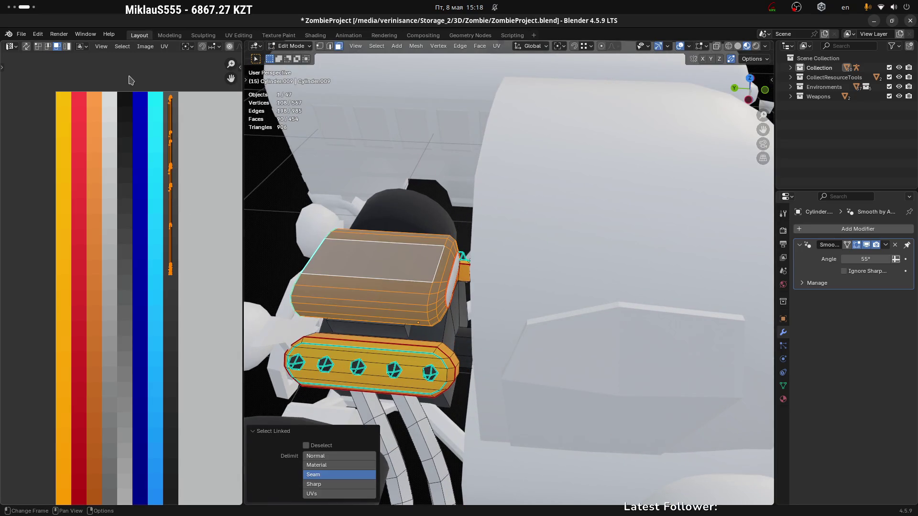
key(s)
click(186, 264)
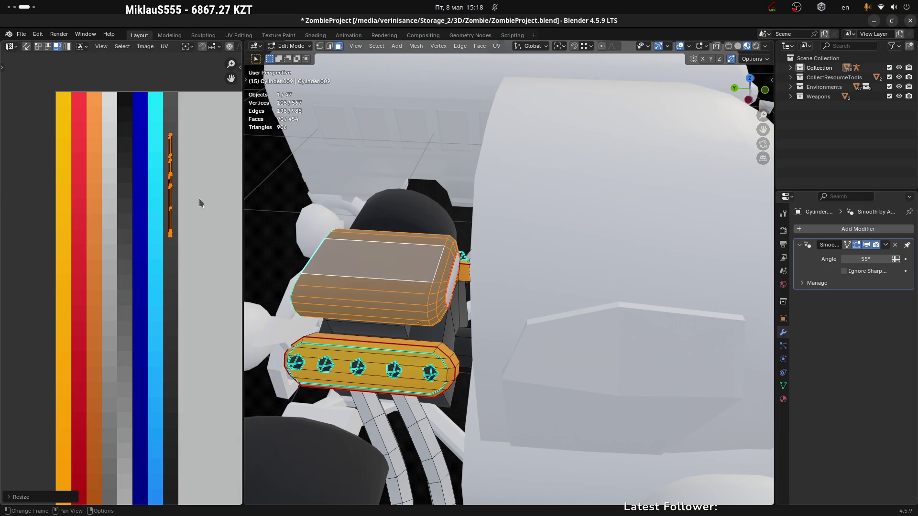
key(g)
key(y)
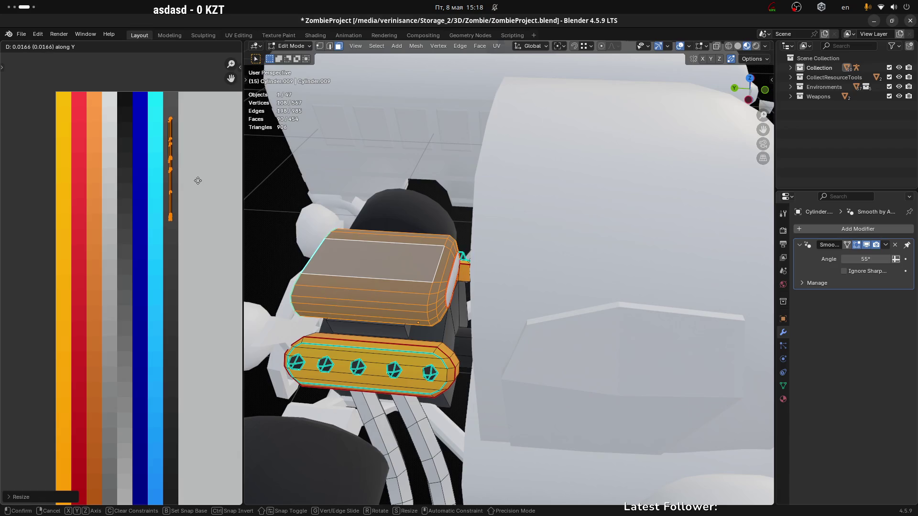
click(200, 182)
Step: From a higher view, select the engine part's end-cap face in Edit Mode
key(Tab)
scroll(365, 263, down, 6)
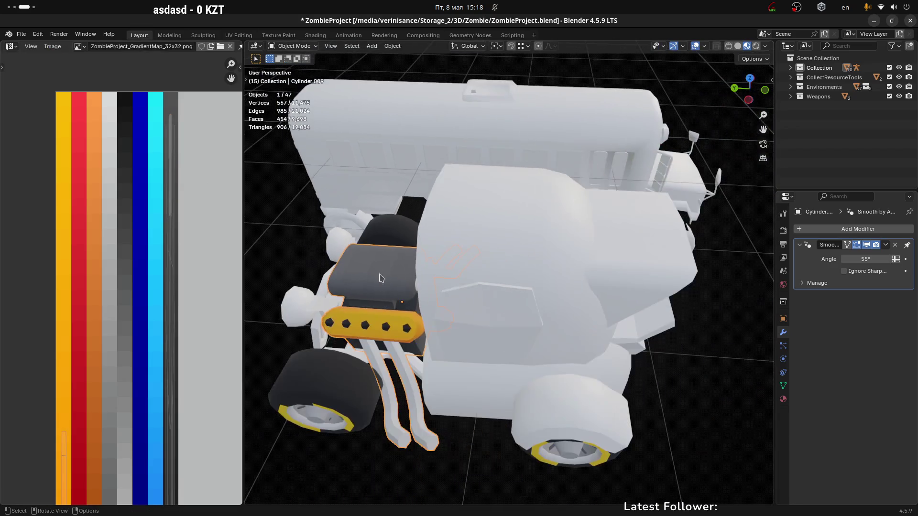
mouse_move(374, 303)
middle_down()
mouse_move(478, 364)
mouse_move(420, 294)
mouse_move(367, 278)
mouse_move(308, 288)
mouse_move(472, 272)
mouse_move(454, 275)
middle_up()
scroll(397, 282, up, 4)
key(Tab)
scroll(383, 277, up, 3)
click(368, 278)
scroll(280, 293, down, 5)
scroll(144, 302, down, 2)
middle_drag(176, 316, 167, 164)
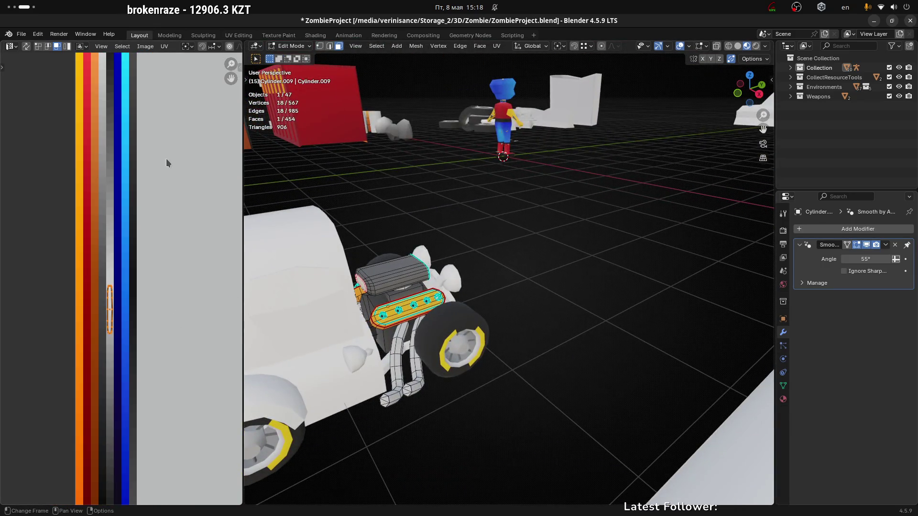
middle_drag(173, 375, 159, 294)
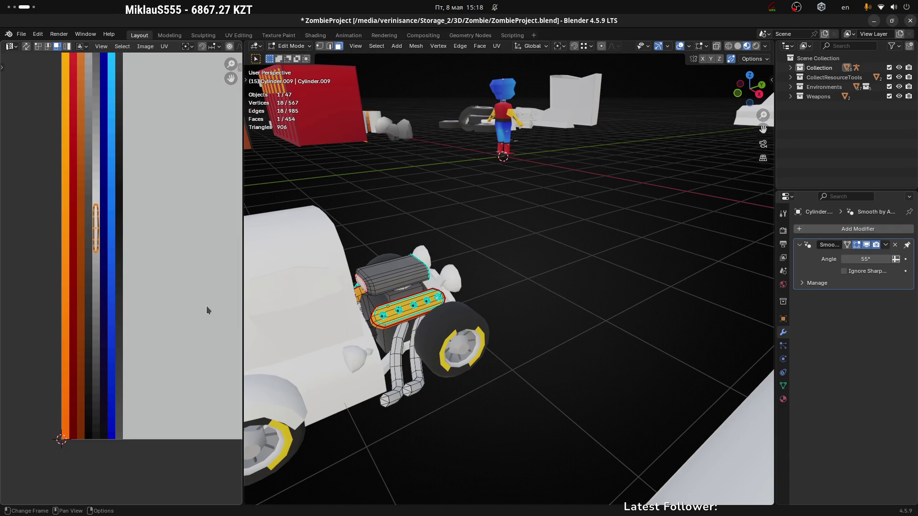
Step: Collapse that face's UVs to a point with S 0 and drop them on a palette colour
key(s)
key(0)
key(Return)
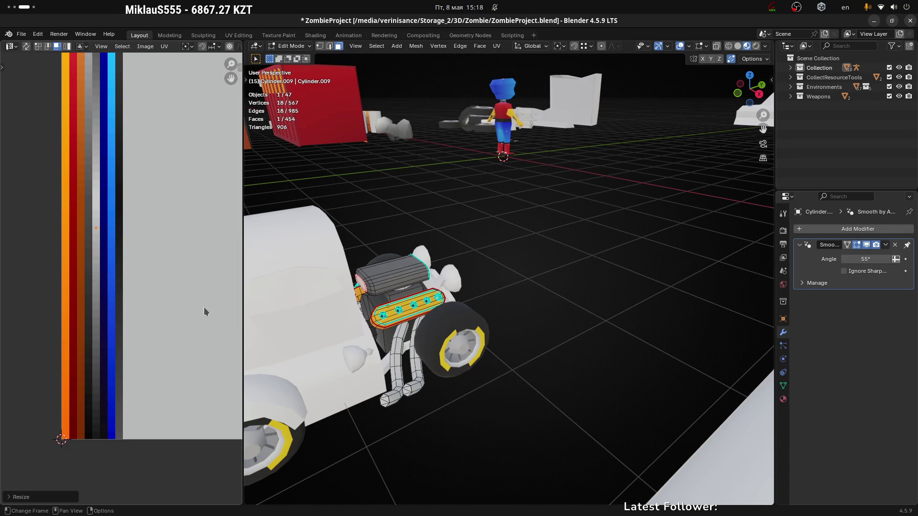
key(g)
click(200, 78)
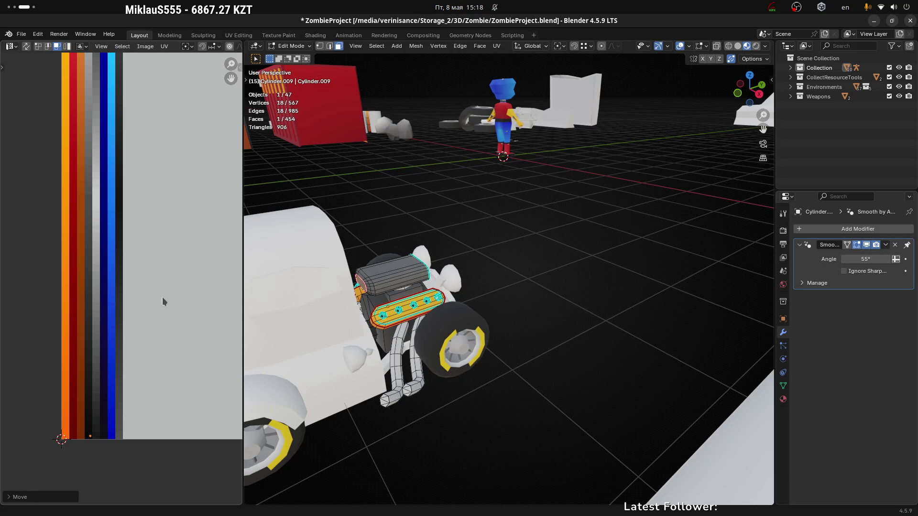
scroll(87, 462, up, 4)
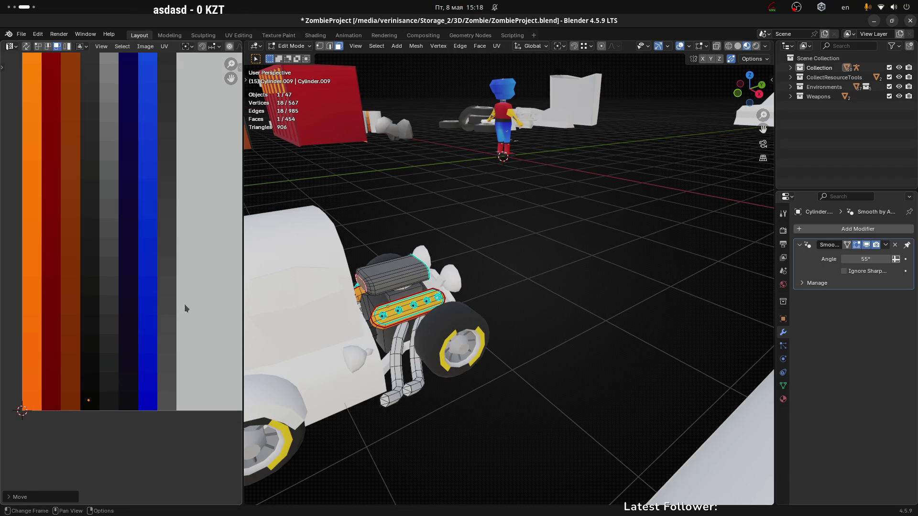
scroll(593, 247, down, 5)
key(Tab)
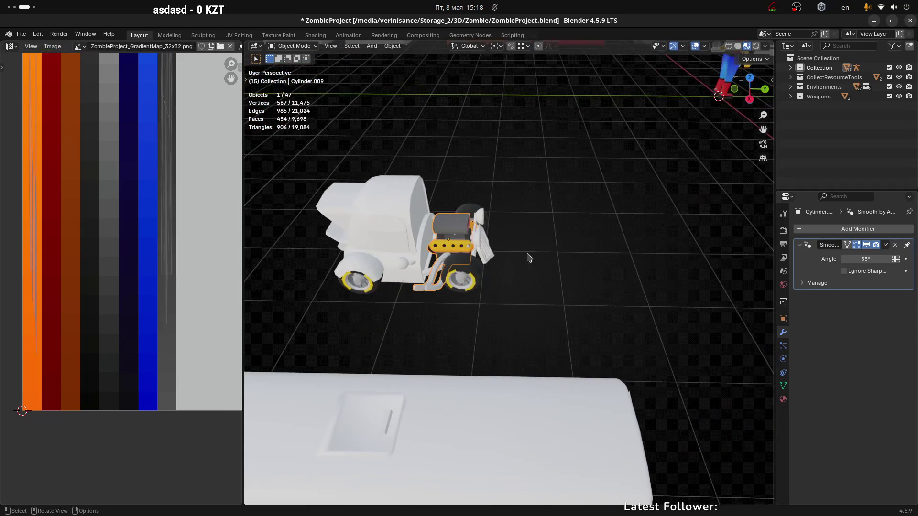
Step: Back in Edit Mode on the engine part, select all faces linked to the picked face
scroll(471, 231, up, 6)
scroll(492, 262, up, 6)
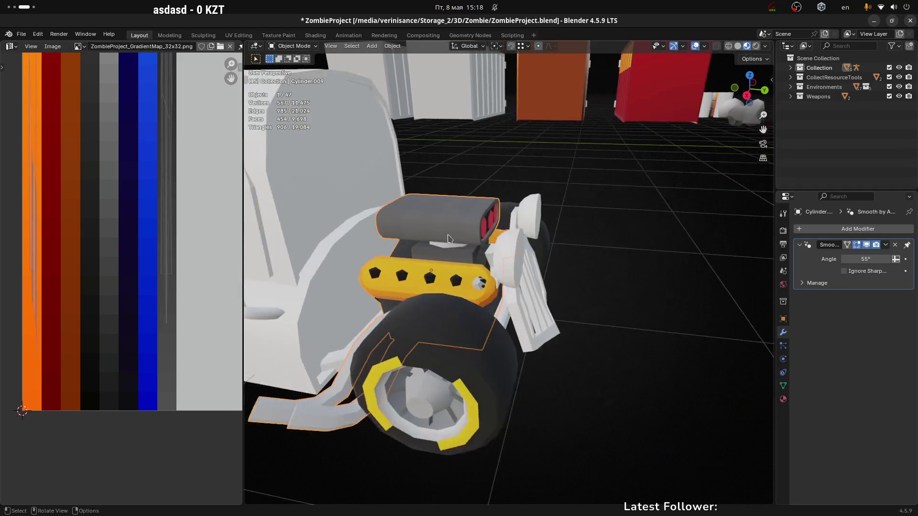
key(ctrl+Tab)
click(463, 258)
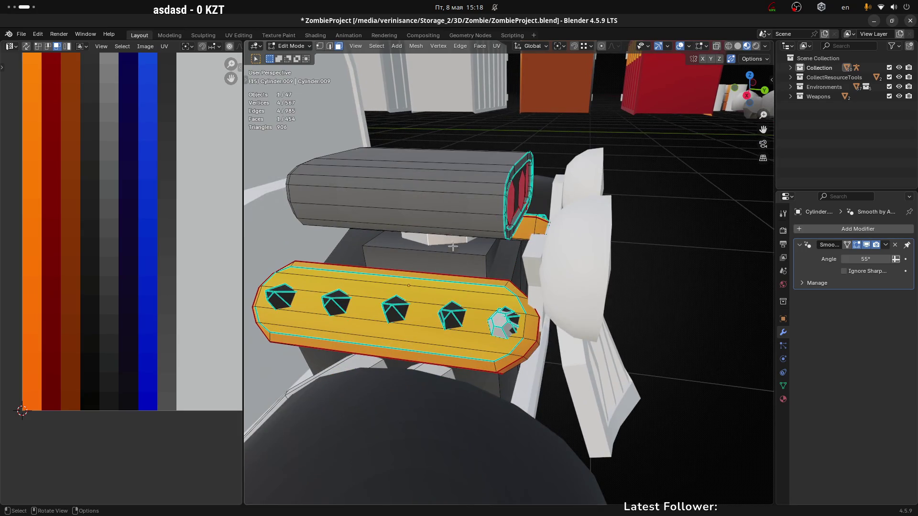
key(l)
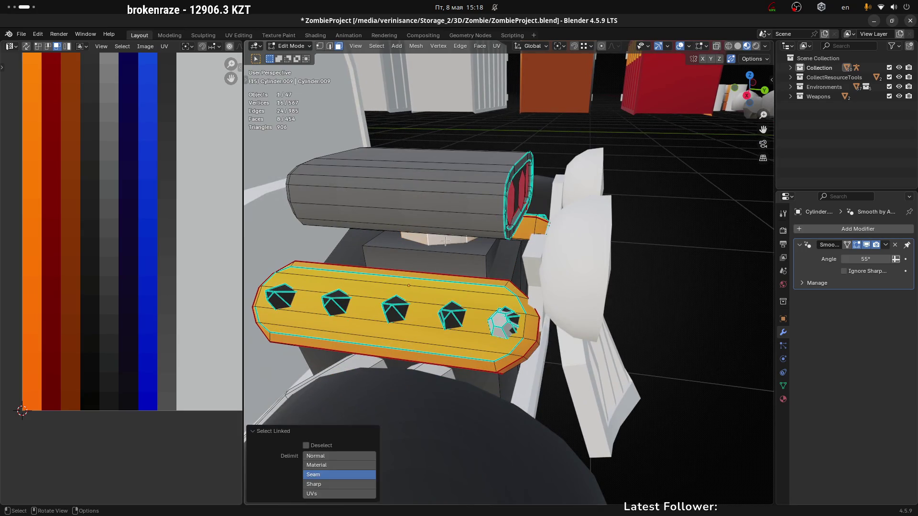
scroll(431, 236, down, 1)
scroll(182, 233, down, 2)
mouse_move(182, 234)
middle_down()
mouse_move(167, 263)
mouse_move(154, 257)
middle_up()
Step: Collapse the linked UVs and nudge them onto the yellow-orange band, then exit to Object Mode
key(s)
click(156, 258)
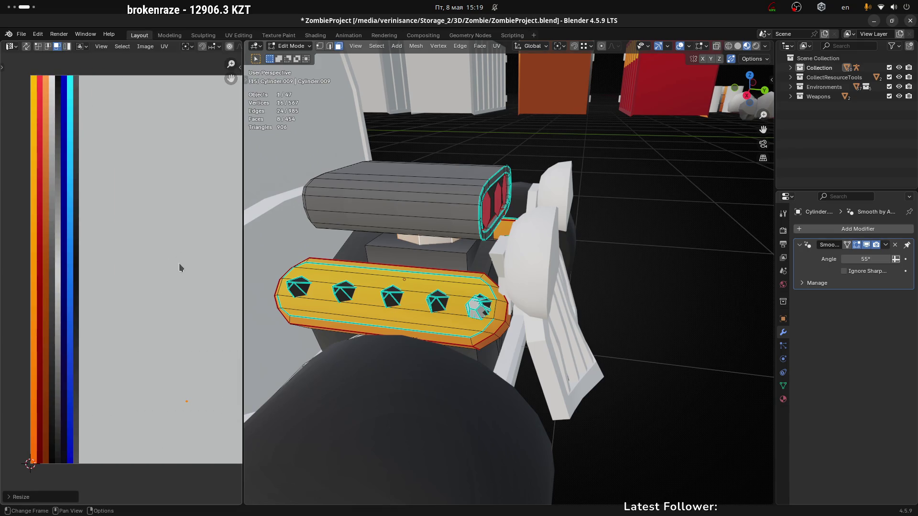
key(g)
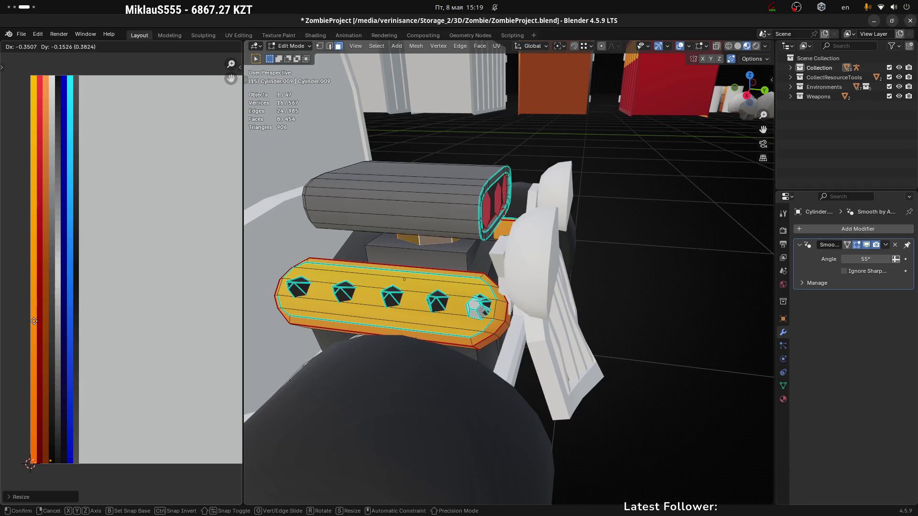
click(36, 321)
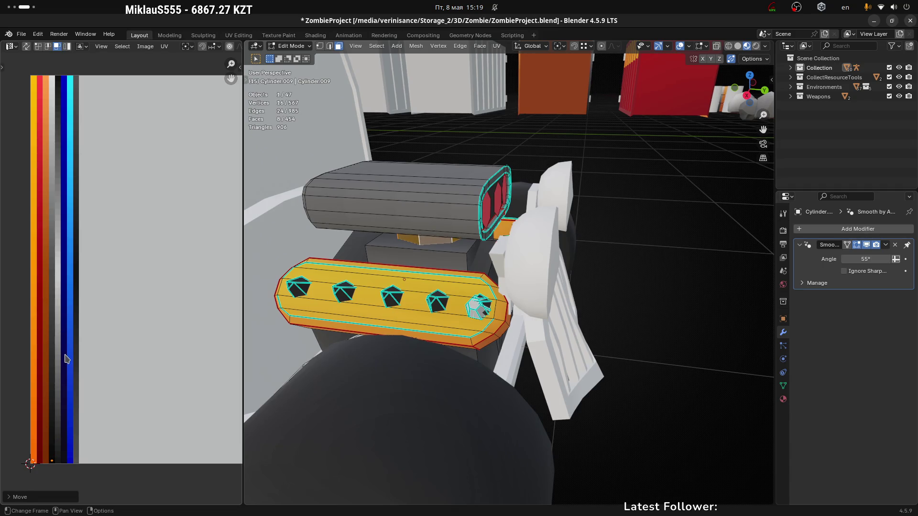
key(g)
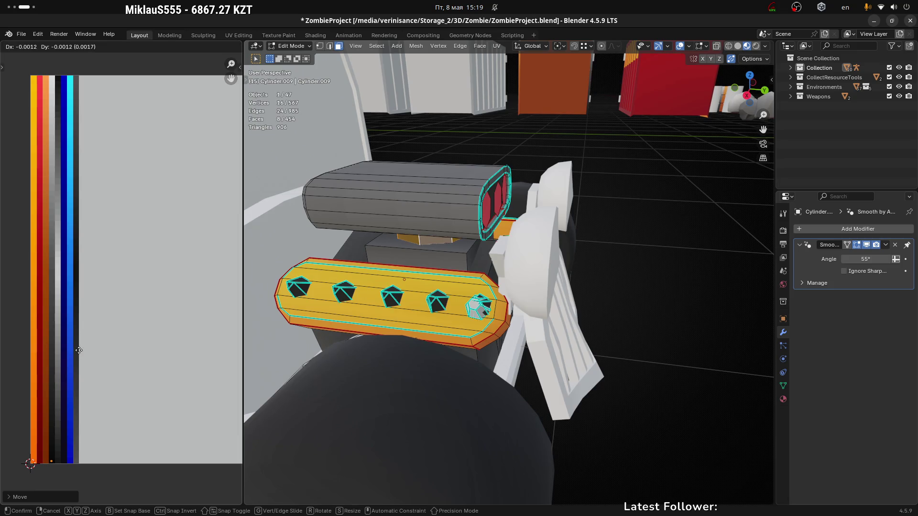
click(79, 352)
key(Tab)
Step: Orbit around the car, selecting the front wheel and the engine-and-exhaust object
scroll(414, 280, down, 5)
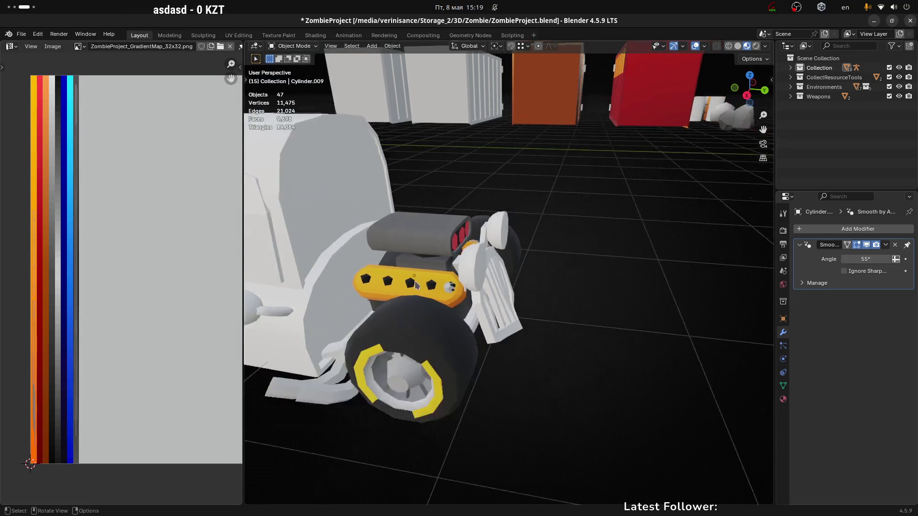
mouse_move(415, 281)
middle_down()
mouse_move(496, 301)
mouse_move(603, 292)
mouse_move(393, 279)
middle_up()
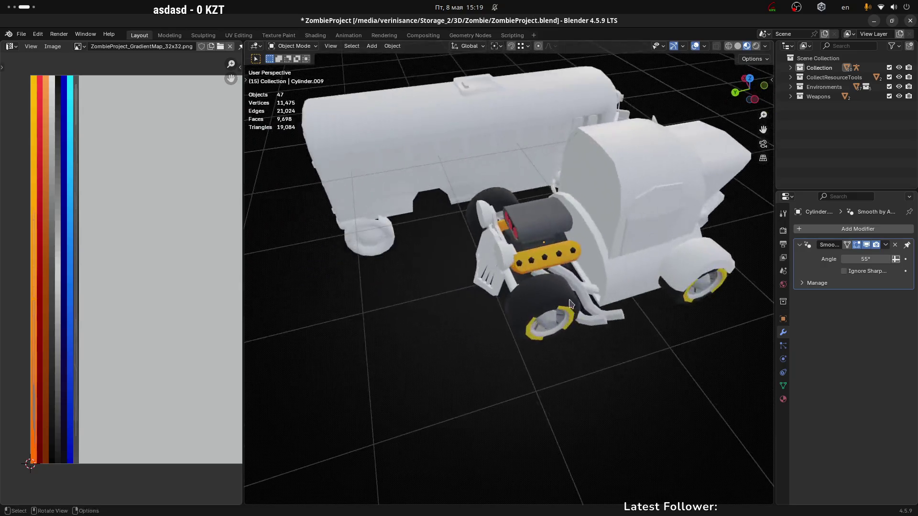
scroll(393, 279, up, 5)
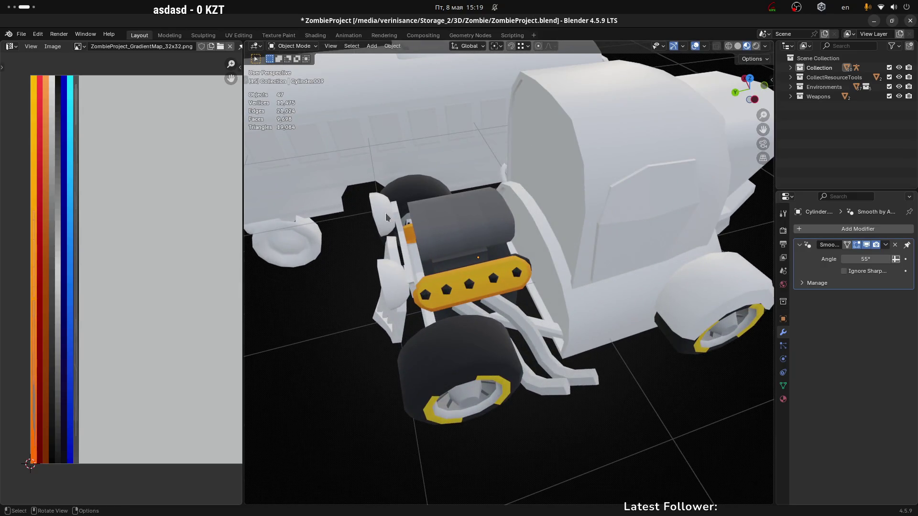
click(386, 218)
click(487, 371)
middle_drag(486, 371, 515, 315)
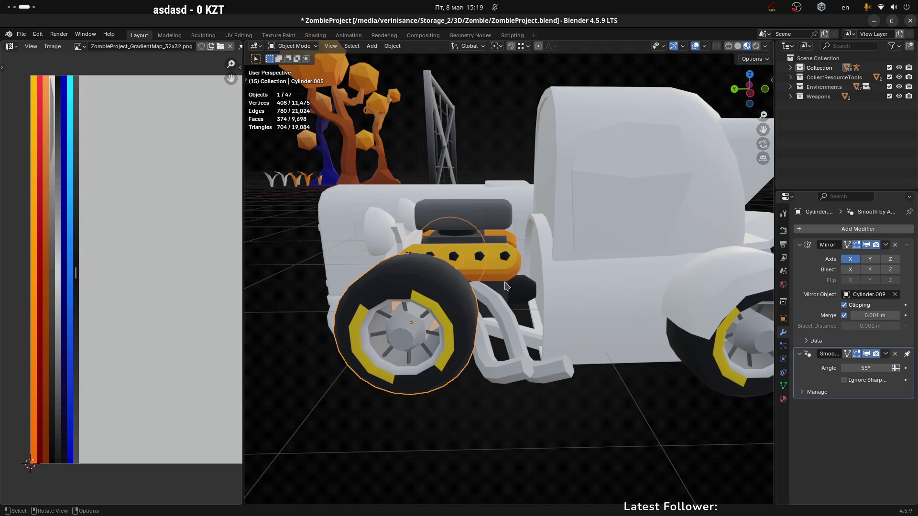
click(497, 313)
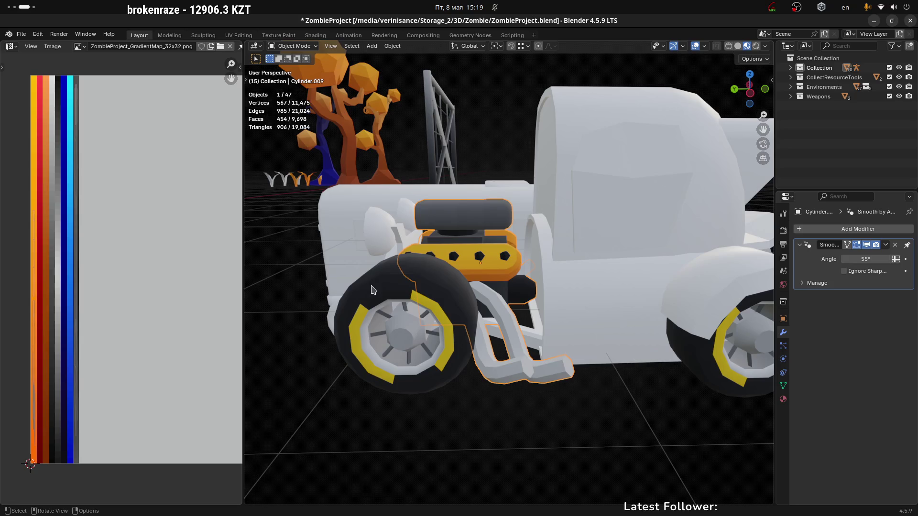
click(373, 290)
Step: Turn to a frontal angle, select the car body Cube.020 and enter Edit Mode
scroll(396, 306, down, 3)
middle_drag(397, 306, 476, 329)
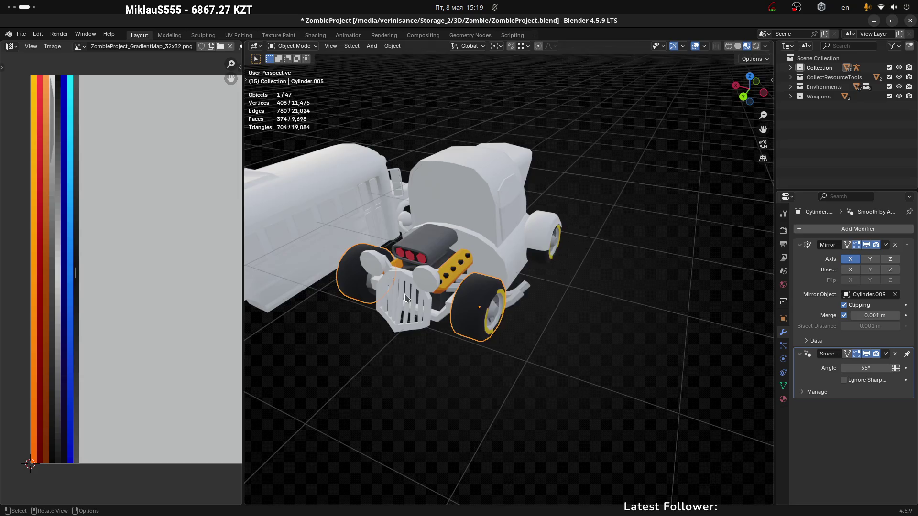
scroll(406, 298, up, 3)
mouse_move(406, 297)
middle_down()
mouse_move(528, 207)
mouse_move(432, 314)
middle_up()
click(529, 207)
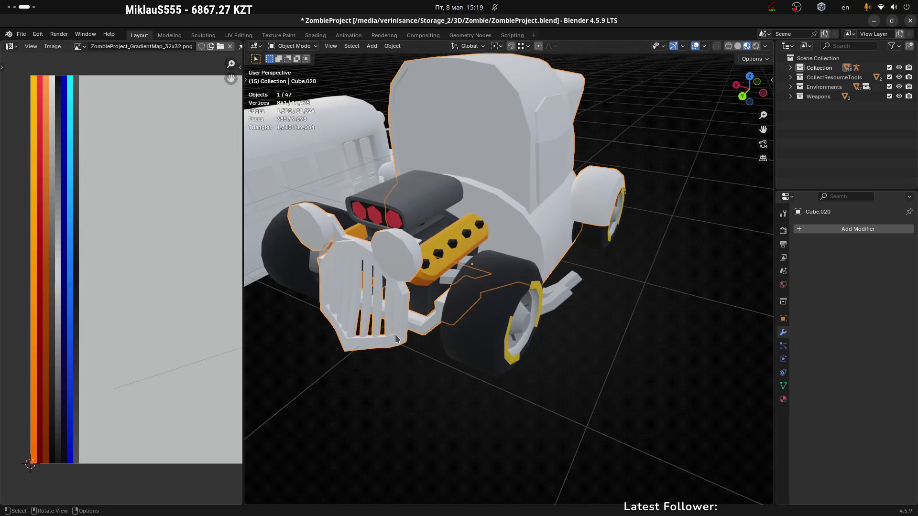
key(Tab)
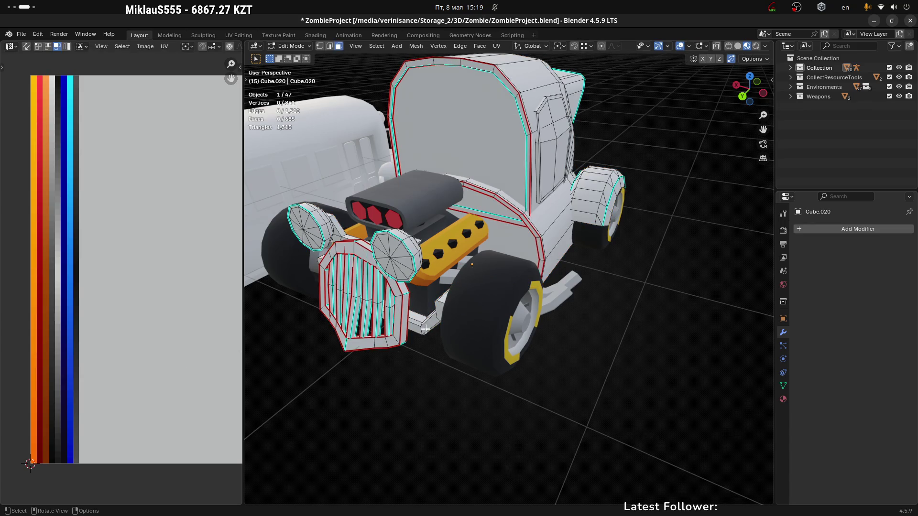
Step: Isolate Cube.020 in Local View and delete two stray faces at the cab front
key(KP_Divide)
mouse_move(524, 391)
middle_down()
mouse_move(461, 223)
mouse_move(523, 176)
mouse_move(518, 139)
mouse_move(462, 163)
mouse_move(451, 184)
mouse_move(420, 375)
mouse_move(533, 230)
mouse_move(532, 261)
mouse_move(429, 194)
mouse_move(496, 260)
mouse_move(538, 254)
mouse_move(430, 215)
mouse_move(447, 205)
middle_up()
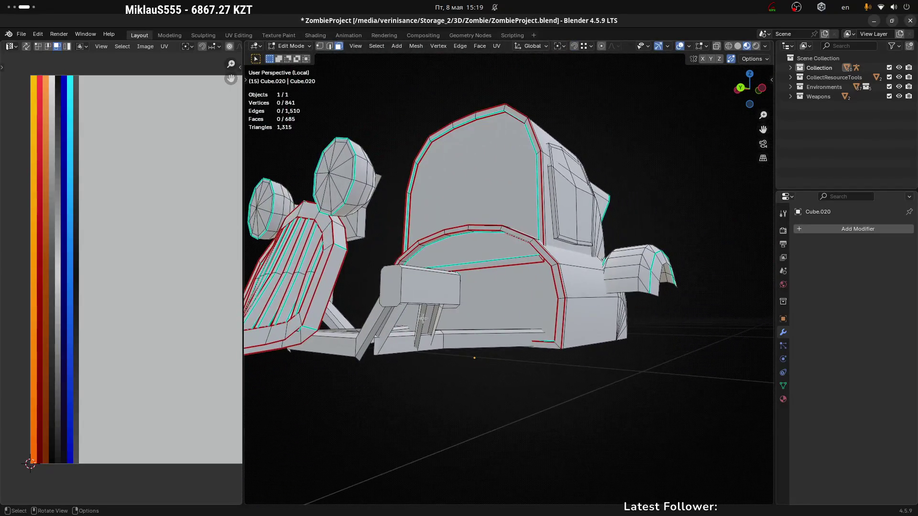
scroll(422, 306, up, 3)
mouse_move(417, 331)
middle_down()
mouse_move(404, 246)
mouse_move(385, 273)
mouse_move(547, 226)
mouse_move(445, 200)
mouse_move(478, 189)
mouse_move(600, 189)
mouse_move(563, 198)
mouse_move(529, 231)
mouse_move(567, 263)
mouse_move(522, 248)
mouse_move(530, 209)
mouse_move(522, 250)
mouse_move(543, 340)
mouse_move(579, 299)
middle_up()
key(x)
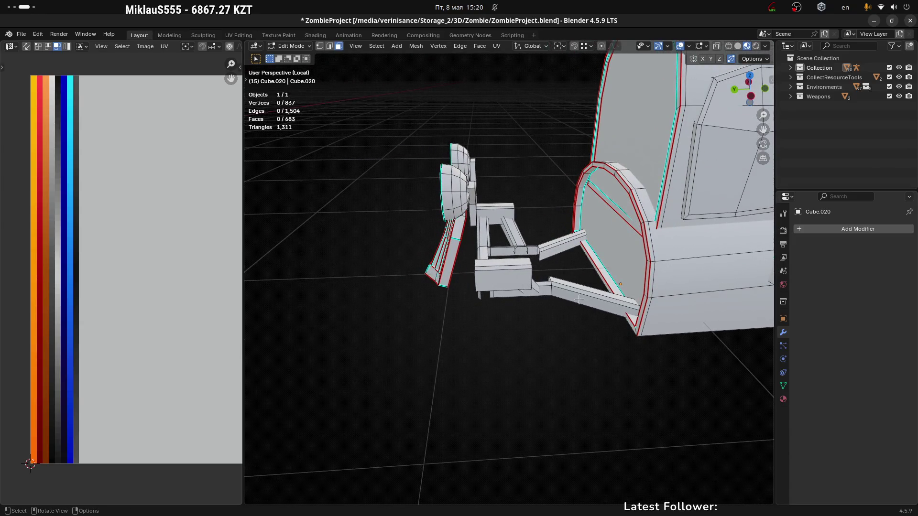
Step: Select the whole lower front bumper bar and unwrap it with Minimum Stretch
key(l)
middle_drag(578, 299, 578, 282)
scroll(175, 324, down, 2)
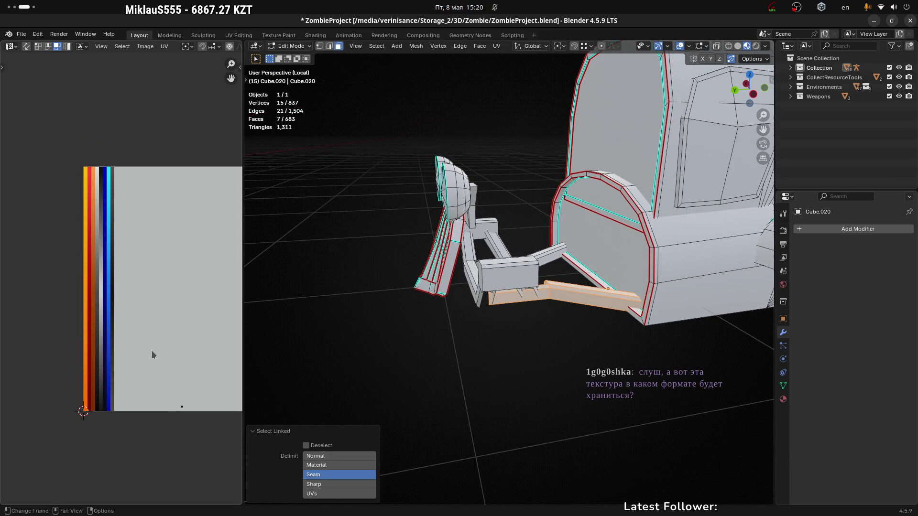
ctrl+scroll(173, 352, right, 1)
key(u)
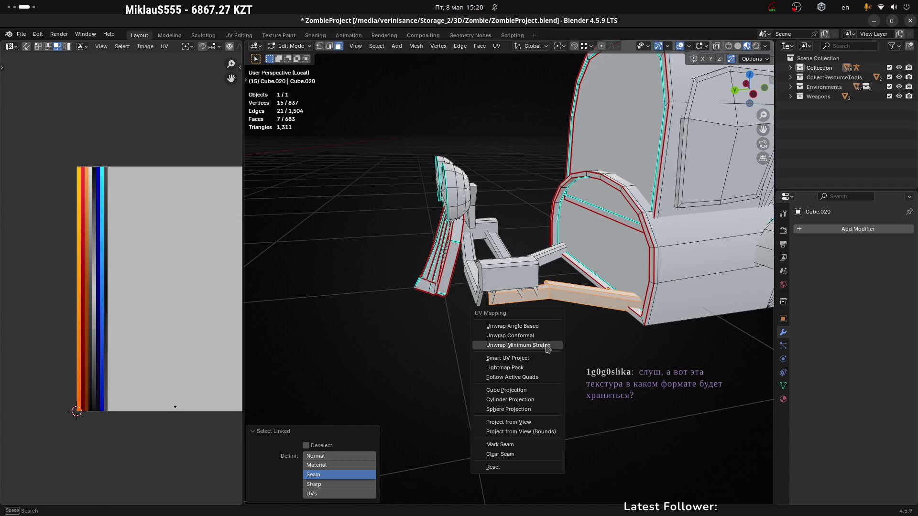
click(541, 405)
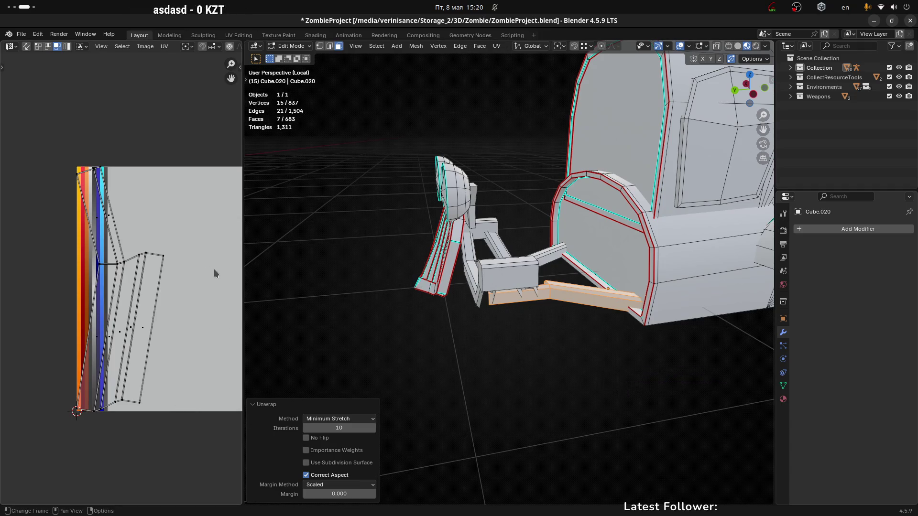
Step: Scale the bar's UV islands down repeatedly into a thin strip
key(a)
key(s)
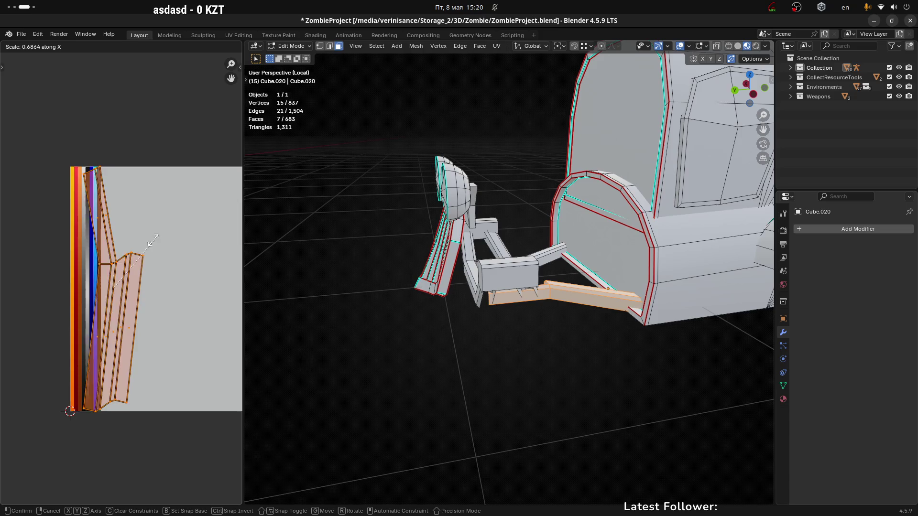
click(177, 268)
key(s)
click(134, 279)
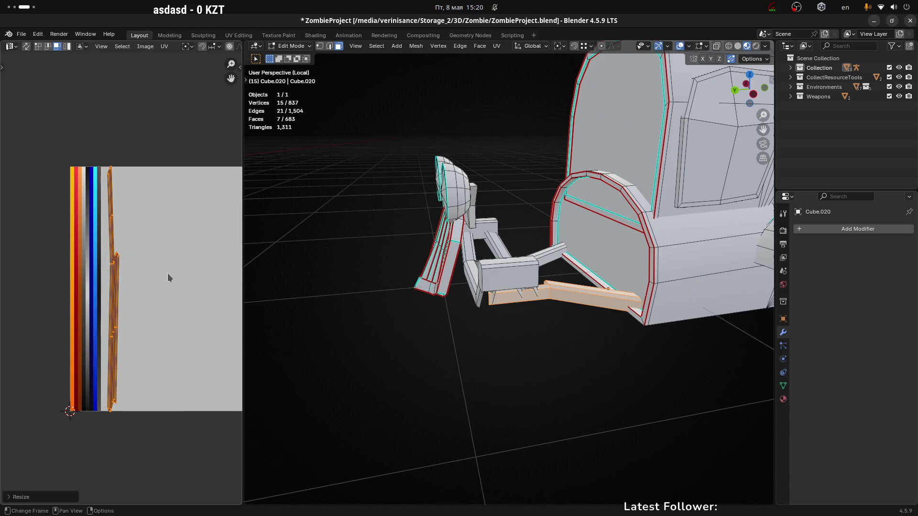
key(s)
click(146, 262)
key(s)
click(128, 282)
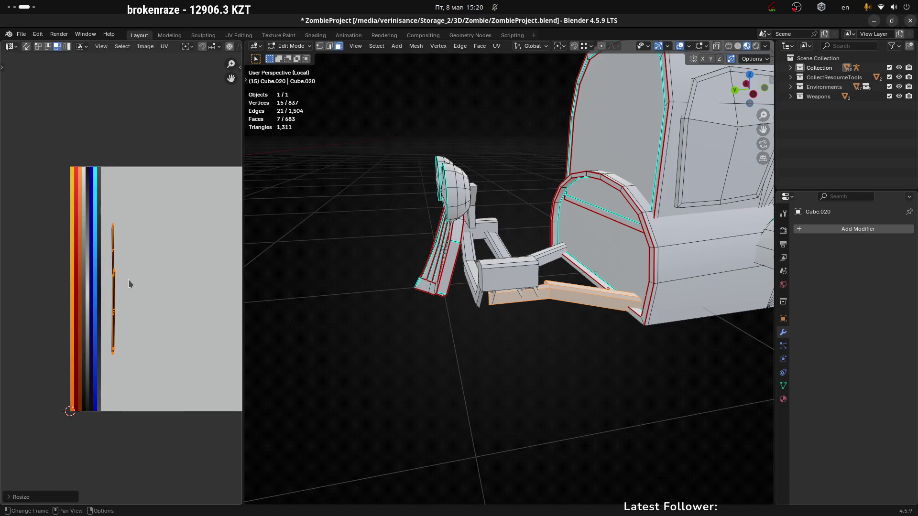
Step: Move the thin UV strip onto a dark palette band
key(g)
click(112, 285)
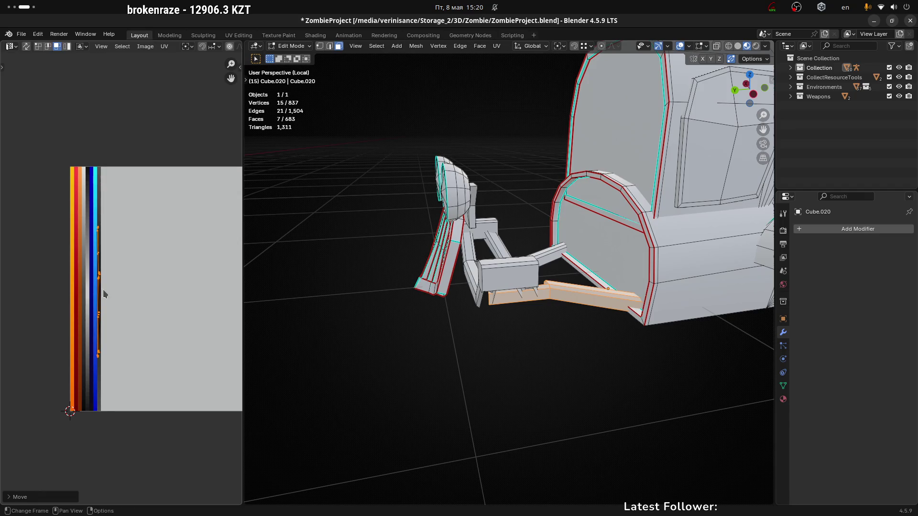
scroll(117, 291, up, 3)
middle_drag(123, 301, 206, 214)
key(g)
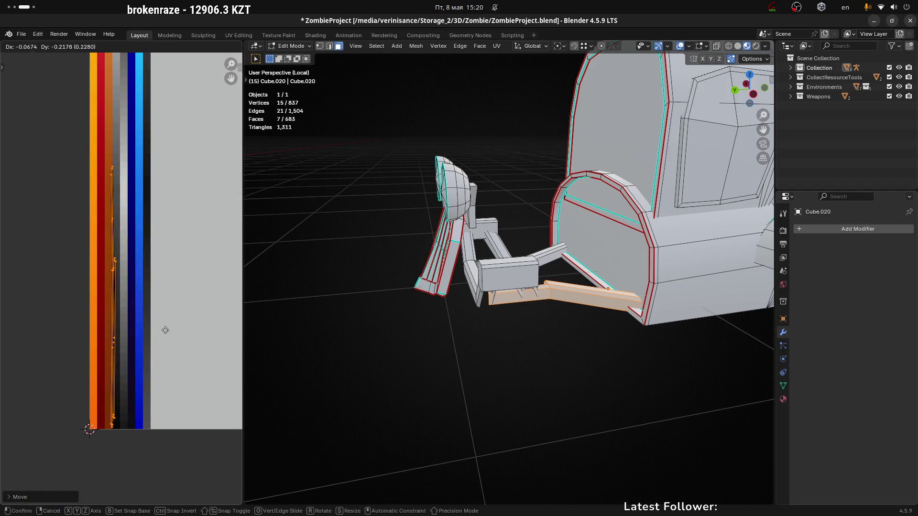
click(168, 331)
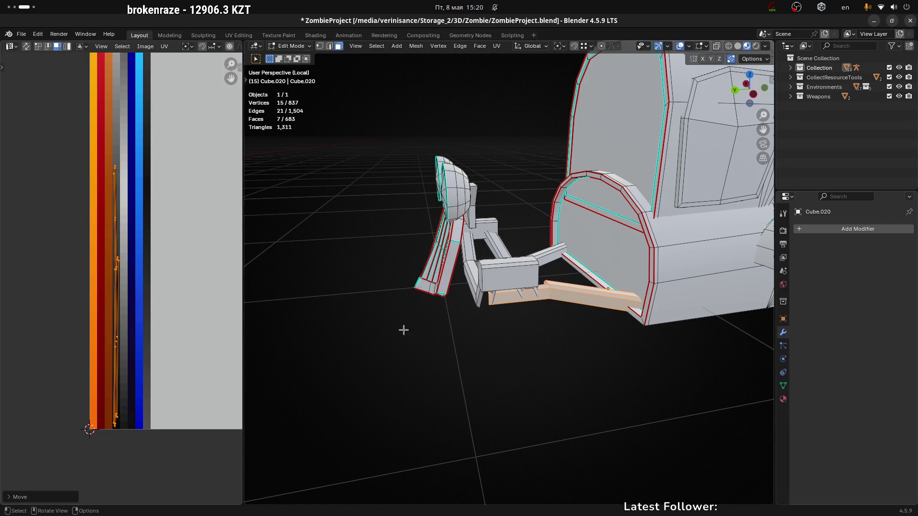
Step: Assign the m_Gradient material to the bar and clear the face selection
click(783, 399)
click(801, 270)
click(775, 286)
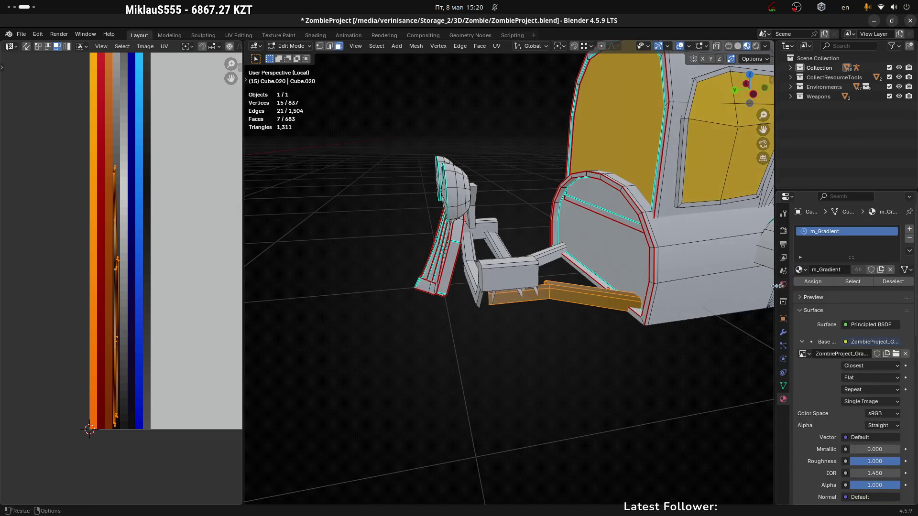
click(555, 344)
scroll(550, 328, up, 3)
Step: Select the first strut's linked faces, rotate its UVs 90° and shrink them to a small patch
click(561, 284)
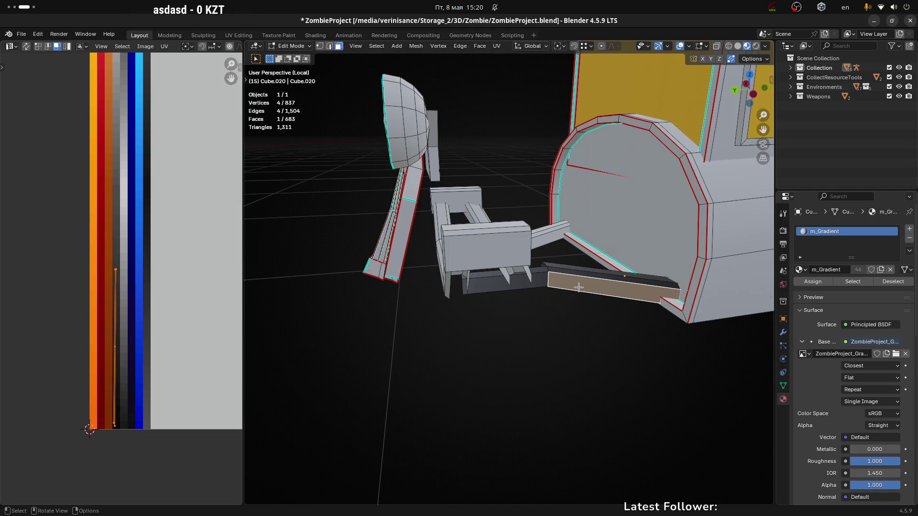
key(l)
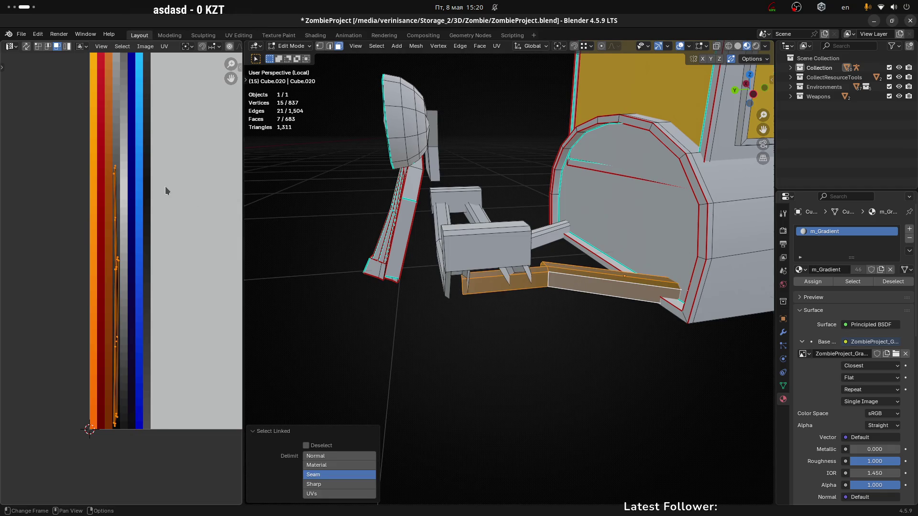
text(r90)
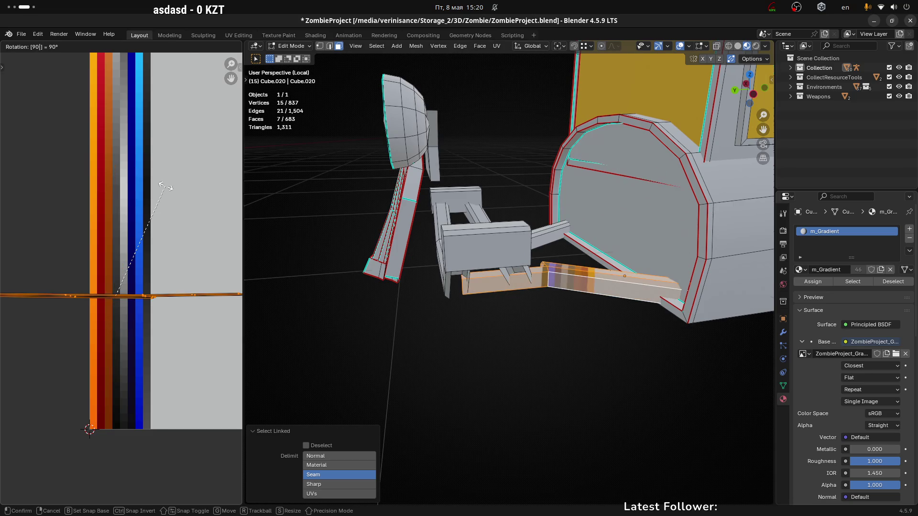
key(Return)
key(s)
key(x)
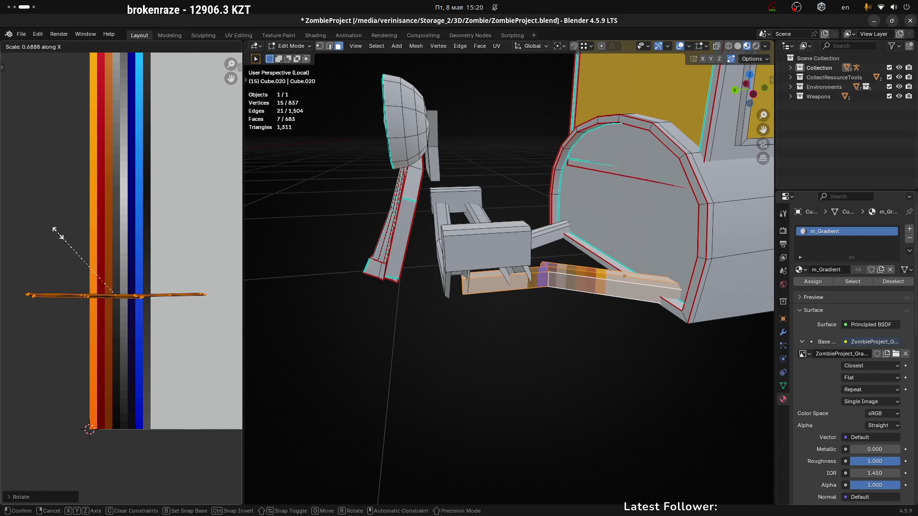
click(57, 233)
key(s)
click(131, 293)
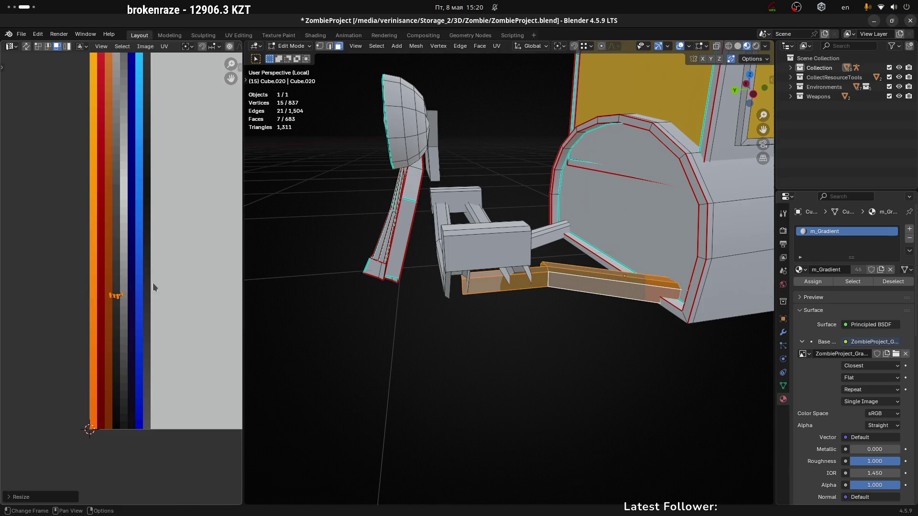
Step: Stretch the patch vertically and place it on the dark grey strip, then view it in Object Mode
key(g)
click(153, 374)
key(g)
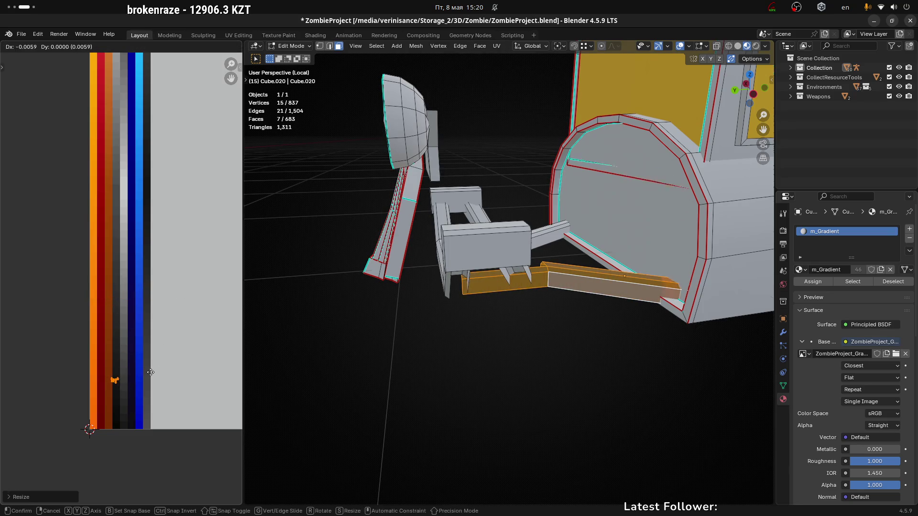
key(s)
key(y)
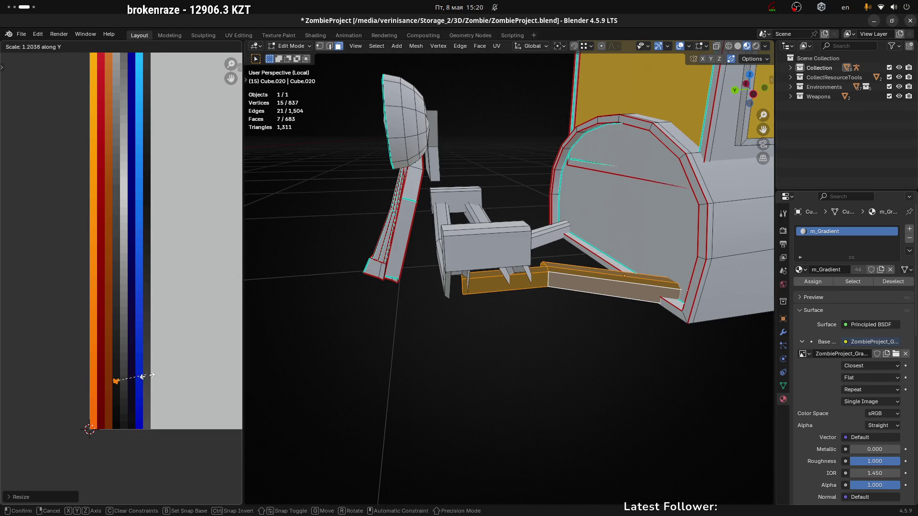
click(142, 300)
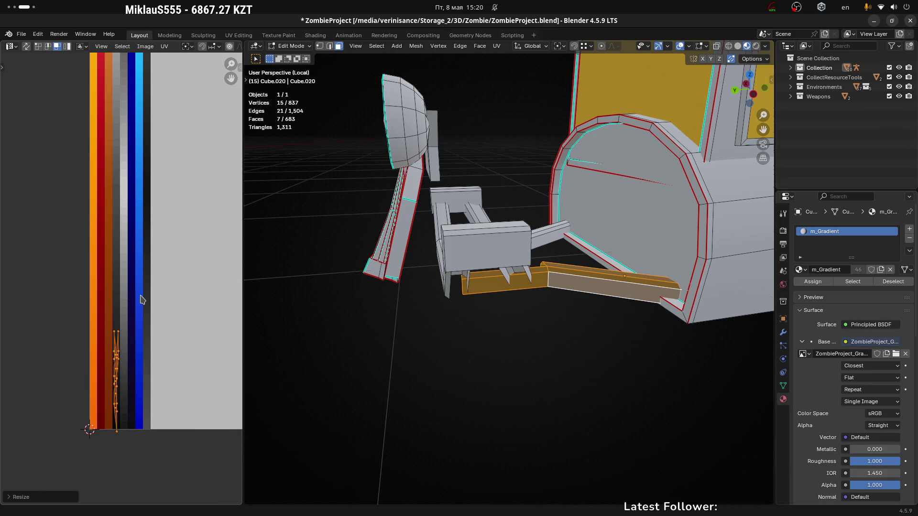
key(g)
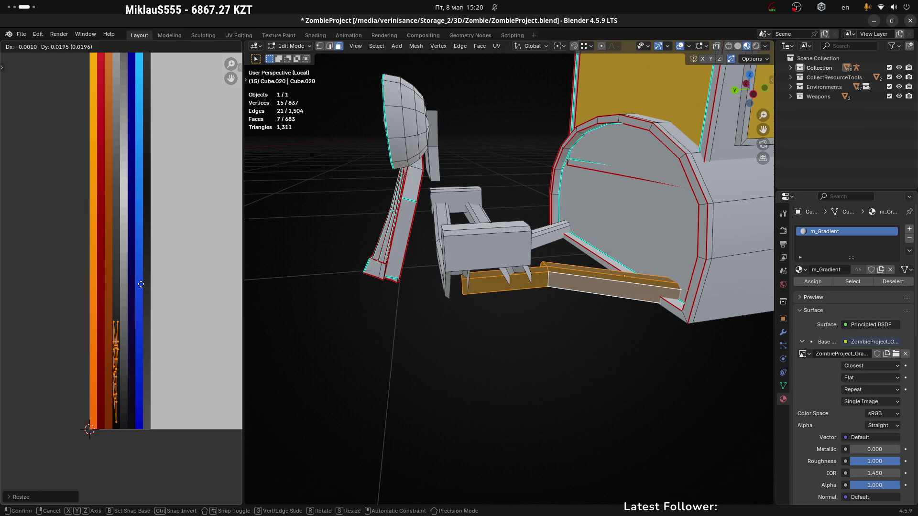
click(141, 285)
key(Tab)
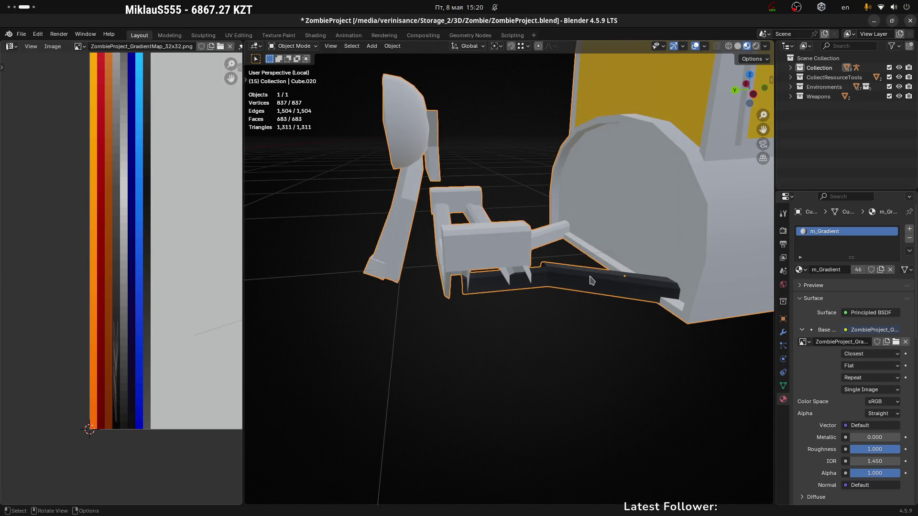
mouse_move(591, 281)
middle_down()
mouse_move(471, 210)
mouse_move(577, 239)
middle_up()
Step: Select the second strut with L and unwrap it
key(Tab)
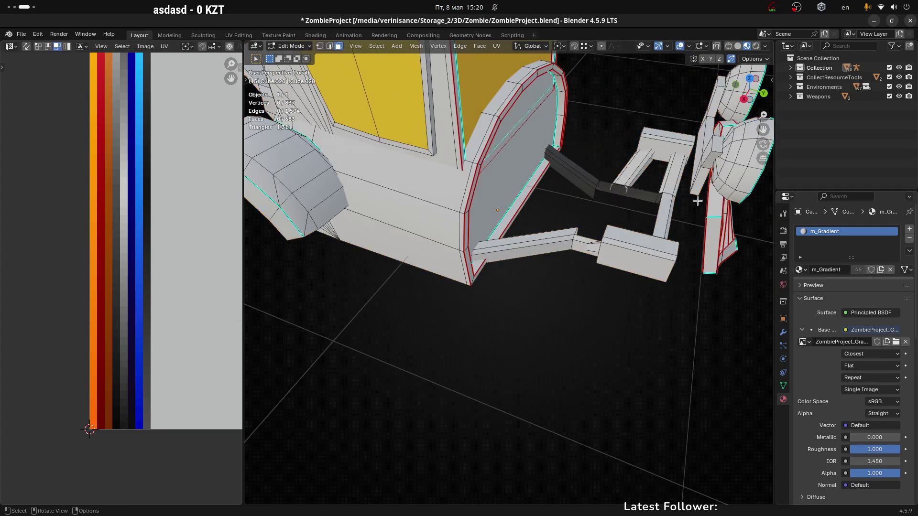
mouse_move(615, 201)
middle_down()
mouse_move(515, 246)
mouse_move(556, 243)
middle_up()
key(l)
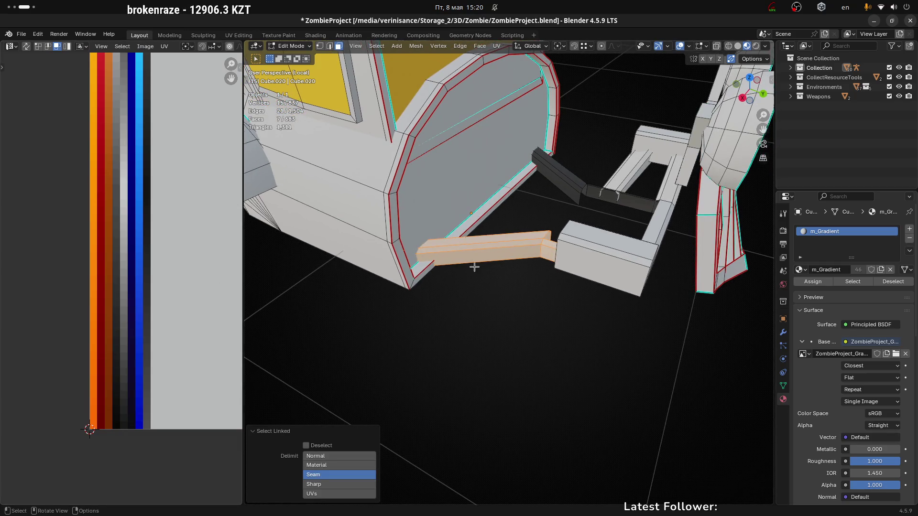
key(u)
click(488, 263)
scroll(174, 255, down, 2)
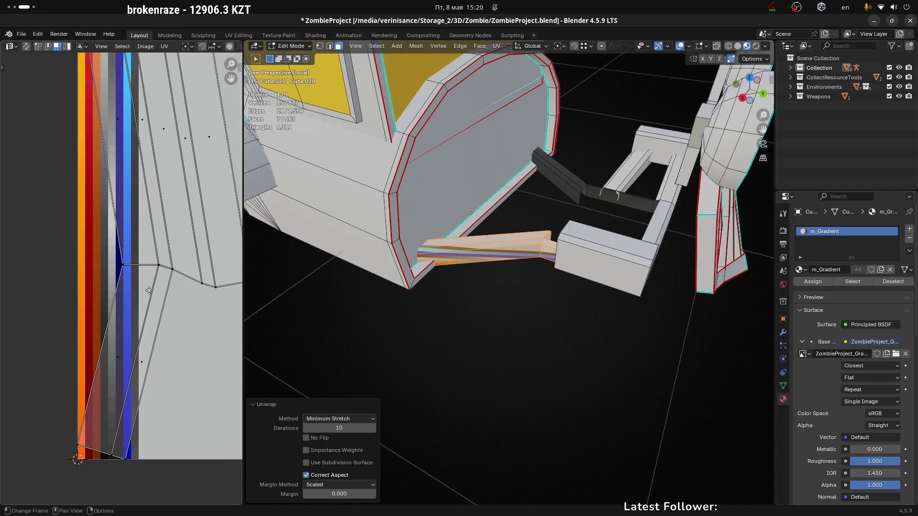
middle_drag(174, 255, 169, 267)
Step: Rotate all the strut's UV islands 90 degrees, correcting a mistyped angle
key(a)
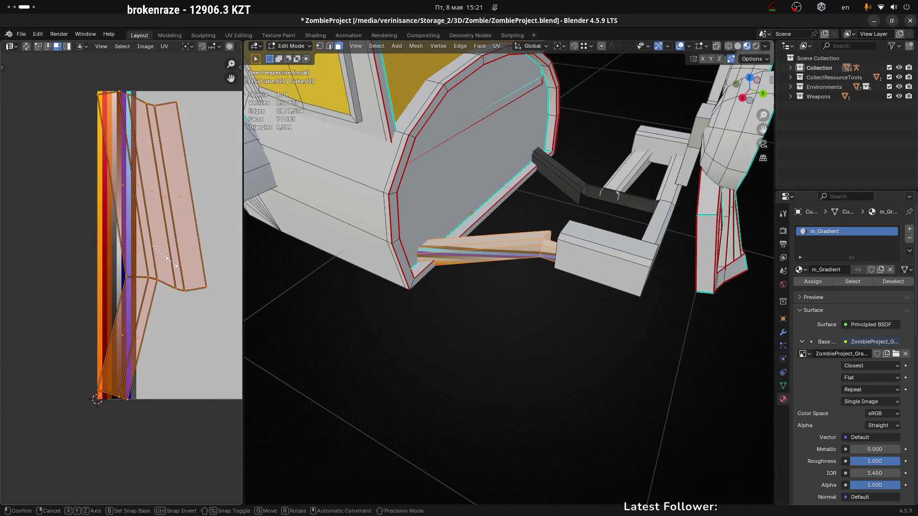
text(r190)
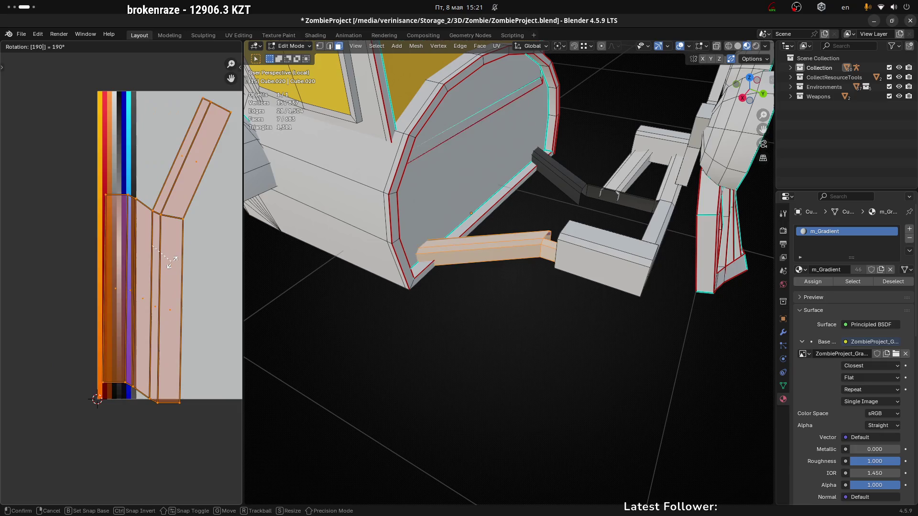
key(BackSpace)
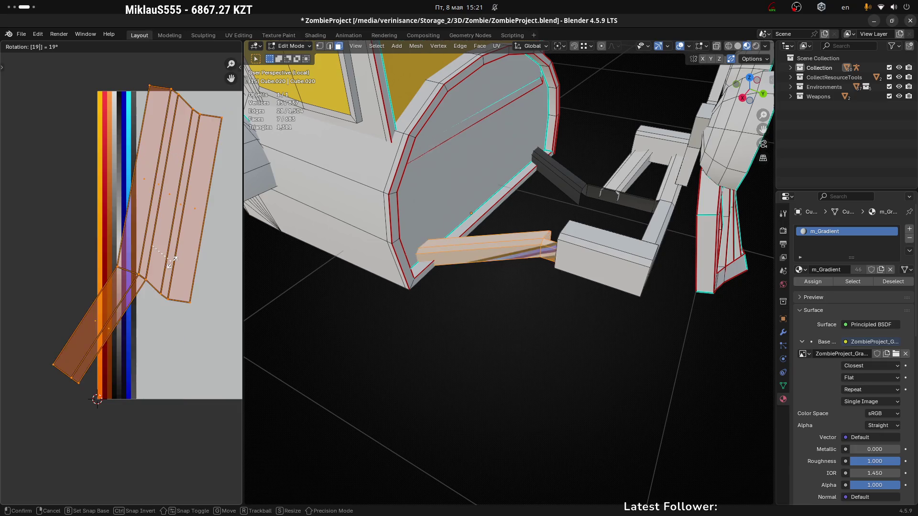
text(90)
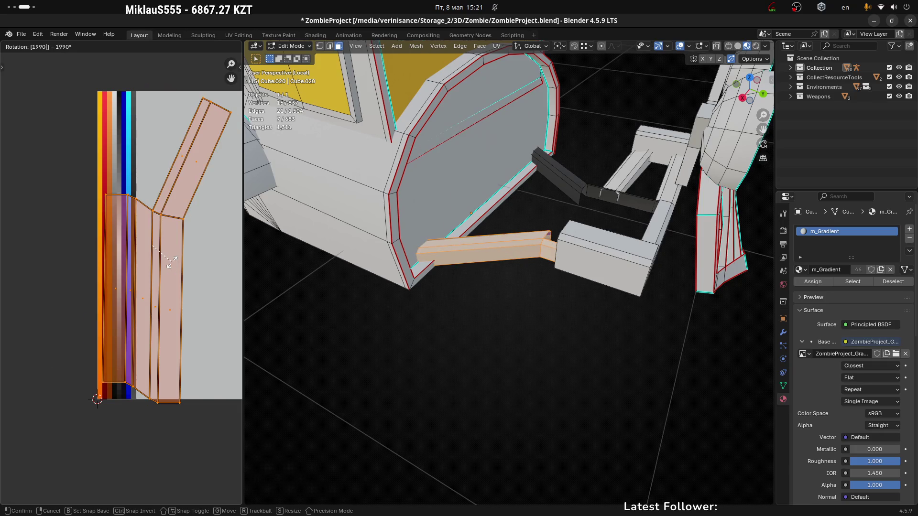
key(Escape)
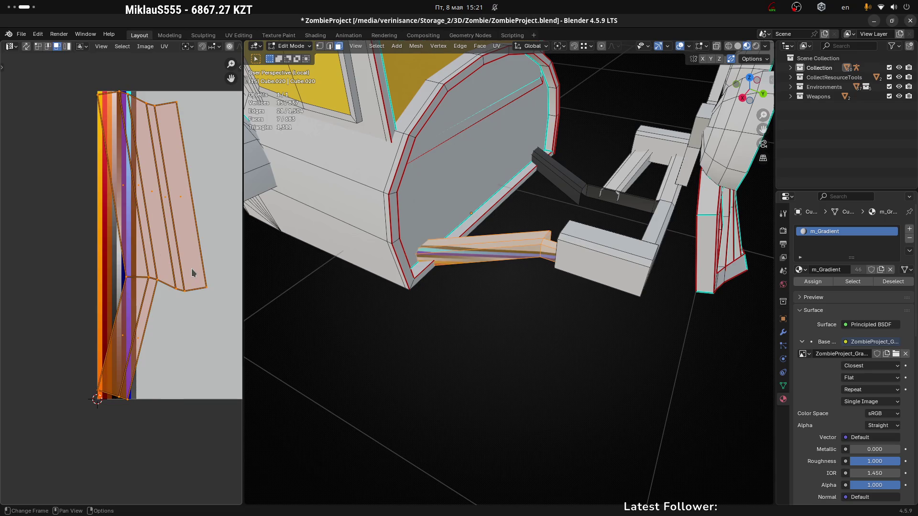
text(r90)
key(Return)
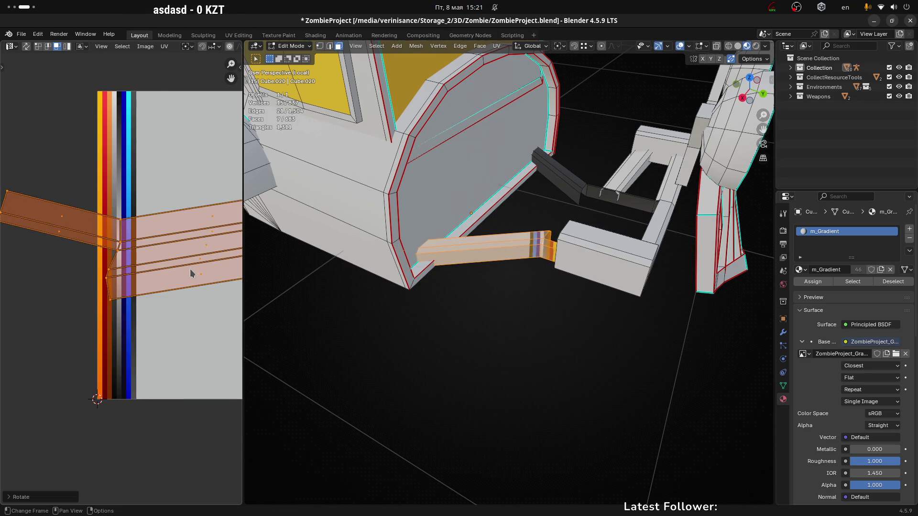
Step: Narrow the islands along X and slide them down onto the palette strips
key(s)
key(x)
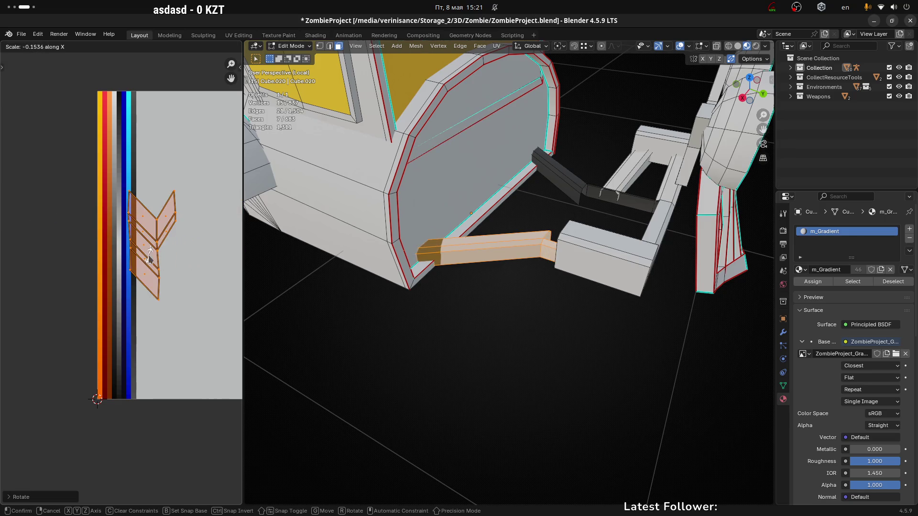
click(151, 260)
key(g)
key(x)
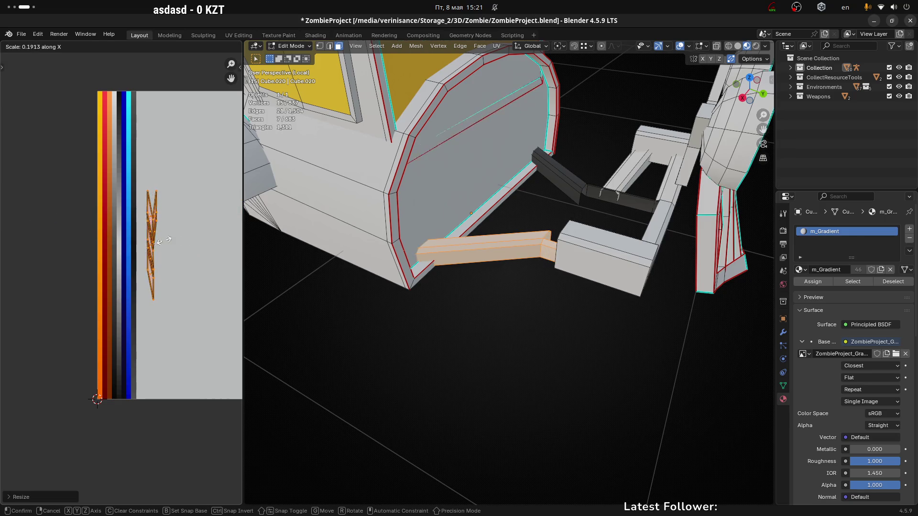
click(179, 309)
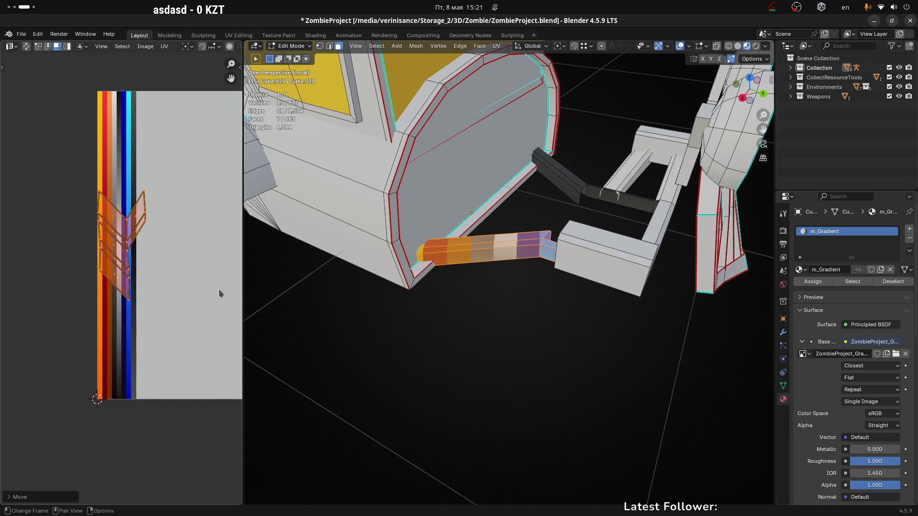
key(s)
key(x)
click(149, 263)
key(g)
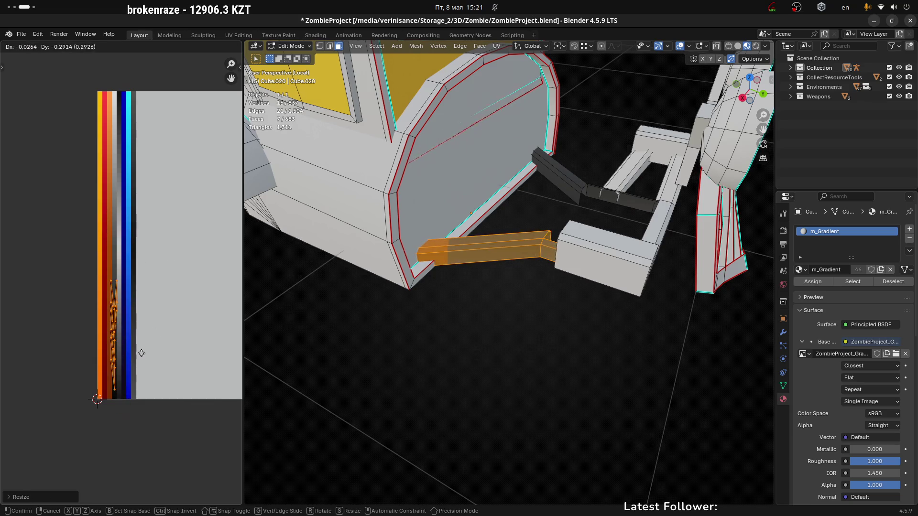
click(141, 353)
Step: Slim the islands further and settle them on the dark grey strip
scroll(142, 353, up, 3)
scroll(191, 290, down, 1)
key(s)
key(x)
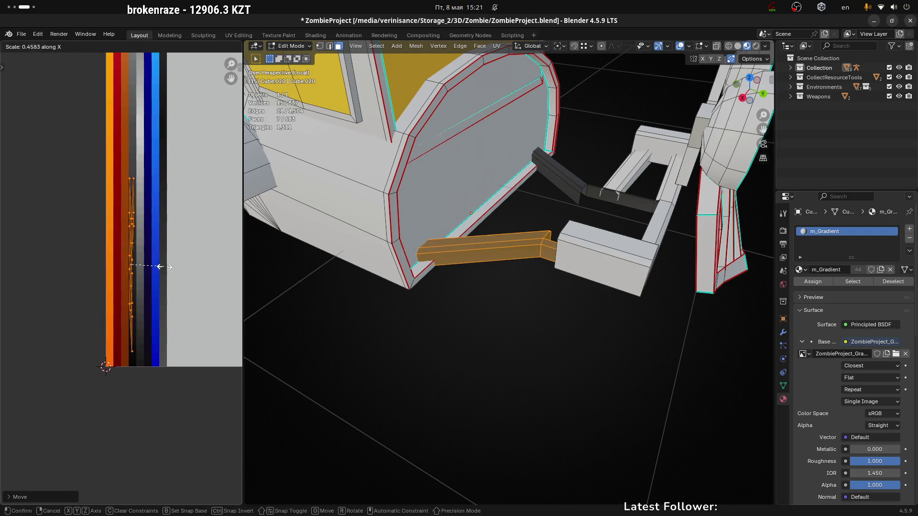
click(160, 266)
key(g)
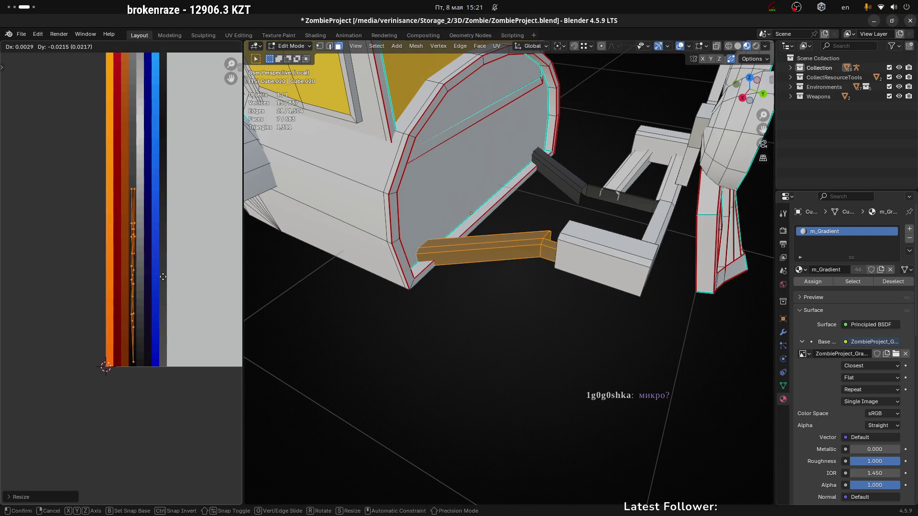
click(161, 277)
Step: Return to Object Mode, inspect both dark grey struts, then switch to OBS Studio
key(Tab)
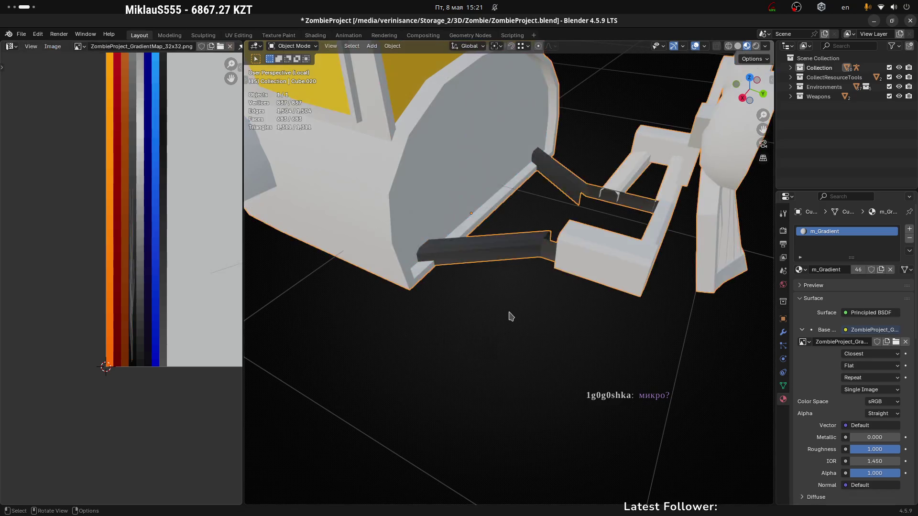
shift+middle_drag(675, 299, 639, 293)
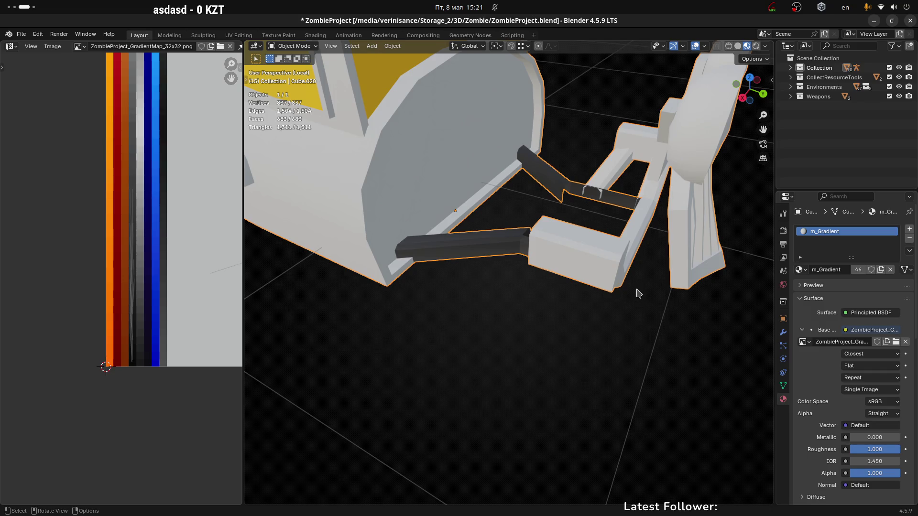
key(alt+Tab)
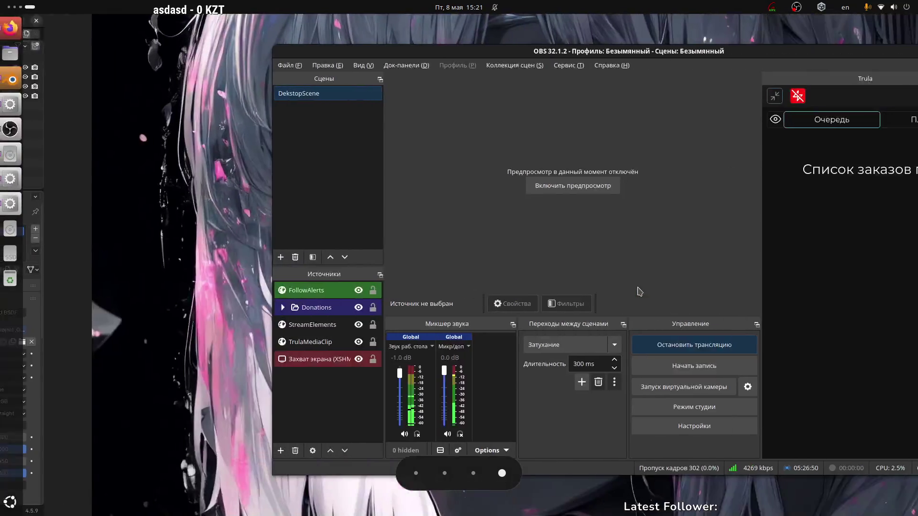
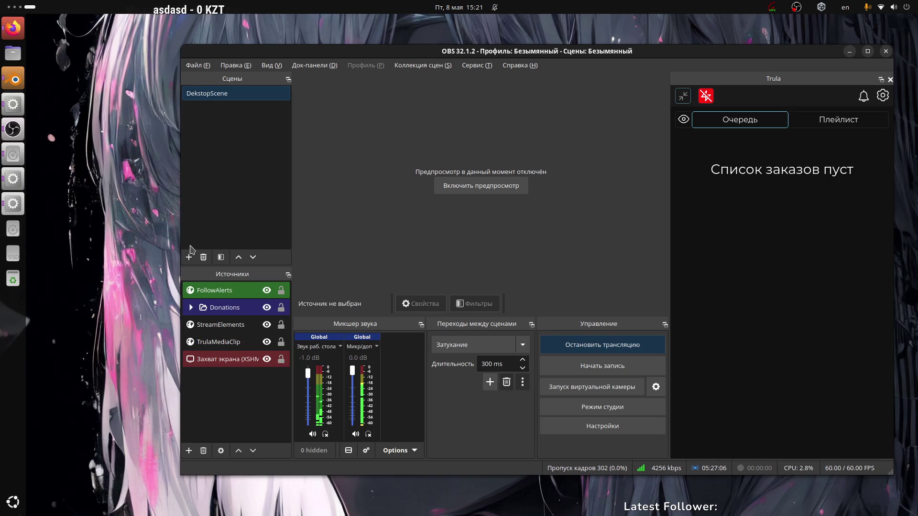
Step: Leave the OBS streaming dashboard by moving focus off its window
click(118, 222)
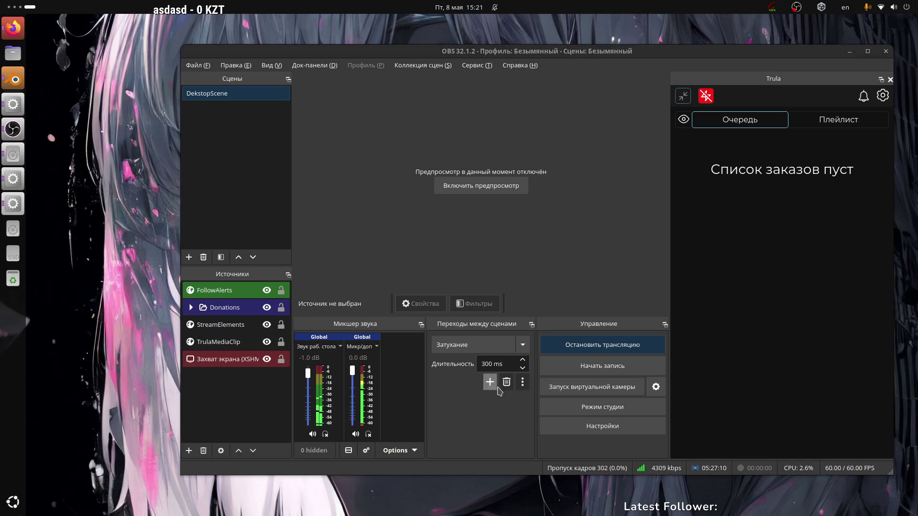
Step: In Edit Mode, select the whole small box between the car's front arms
key(super+Page_Up)
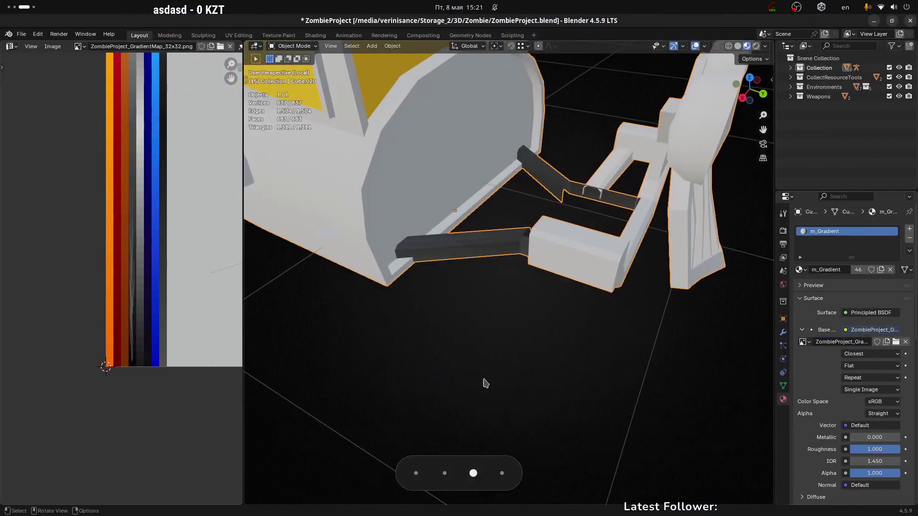
mouse_move(475, 308)
middle_down()
mouse_move(629, 277)
mouse_move(601, 270)
mouse_move(539, 287)
mouse_move(547, 322)
mouse_move(577, 269)
mouse_move(560, 285)
mouse_move(558, 258)
mouse_move(585, 283)
mouse_move(577, 281)
mouse_move(686, 283)
mouse_move(688, 227)
mouse_move(539, 285)
mouse_move(478, 286)
middle_up()
key(Tab)
click(559, 285)
key(l)
scroll(154, 265, down, 3)
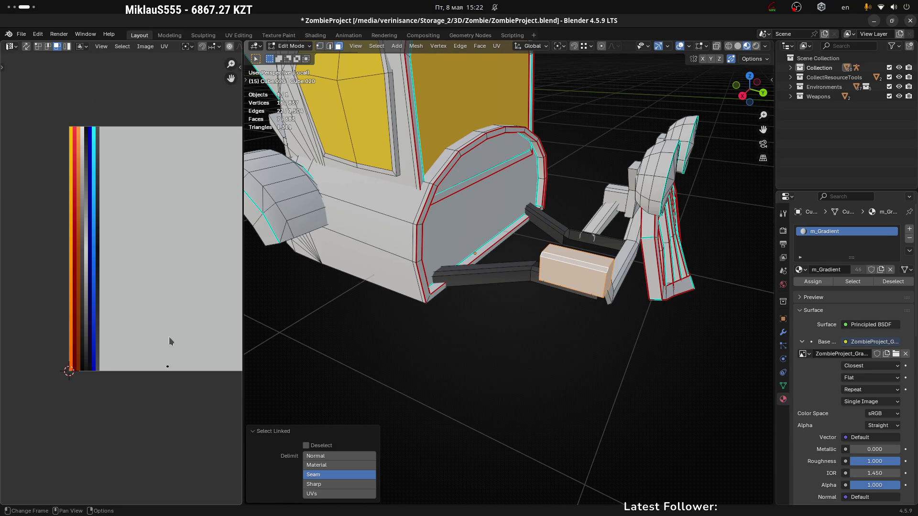
scroll(596, 285, up, 1)
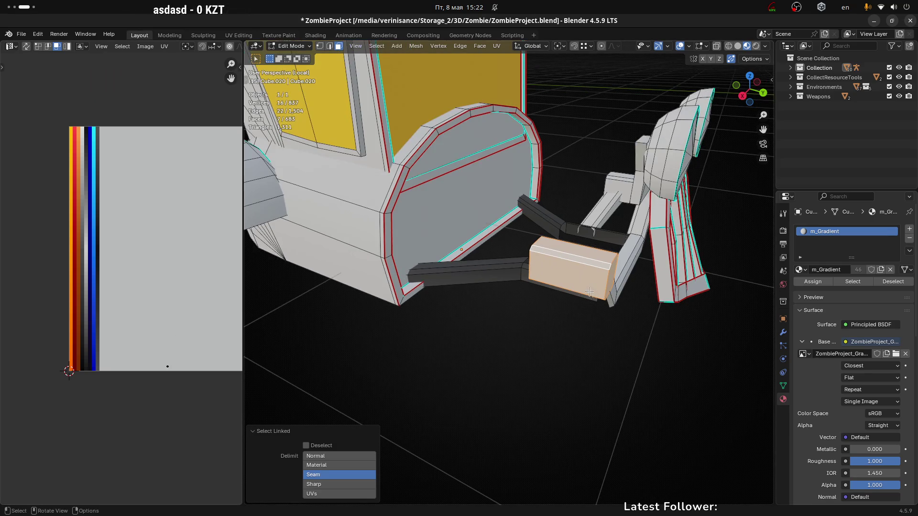
Step: Unwrap the box with Minimum Stretch, then narrow and shorten its UV island
key(u)
click(589, 292)
middle_drag(237, 226, 230, 257)
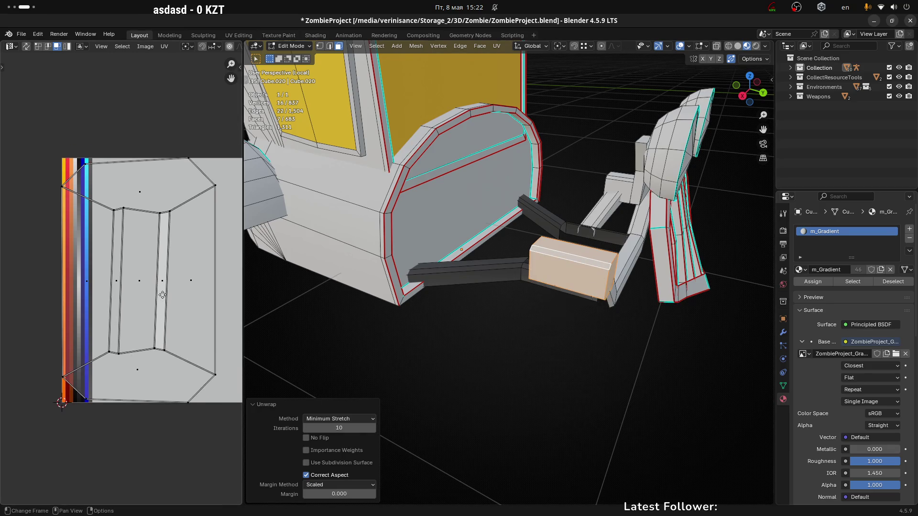
key(a)
key(s)
key(x)
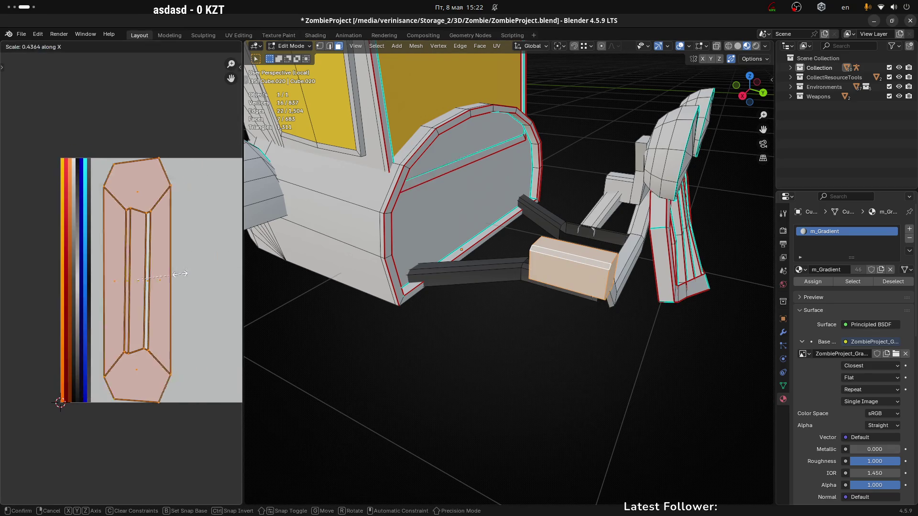
click(182, 216)
key(s)
key(y)
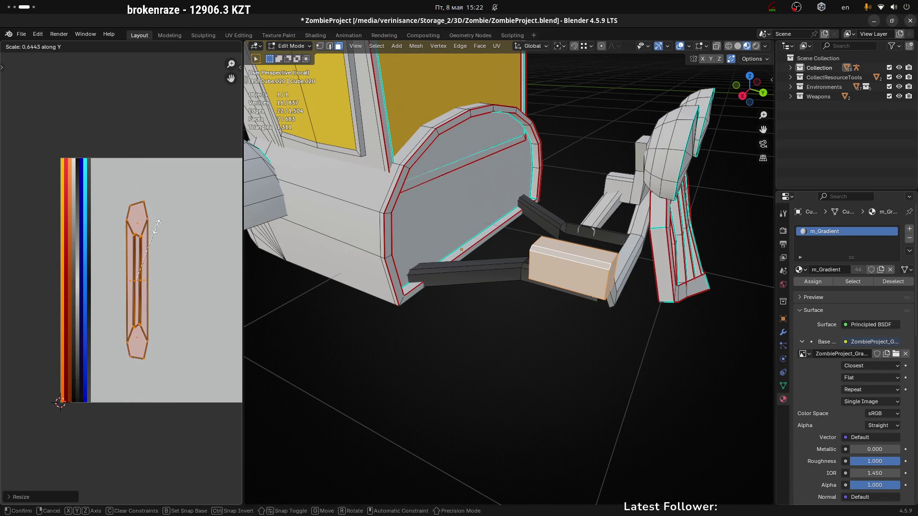
click(197, 201)
Step: Rotate the UV island a quarter turn and squeeze it into a thin strip
key(r)
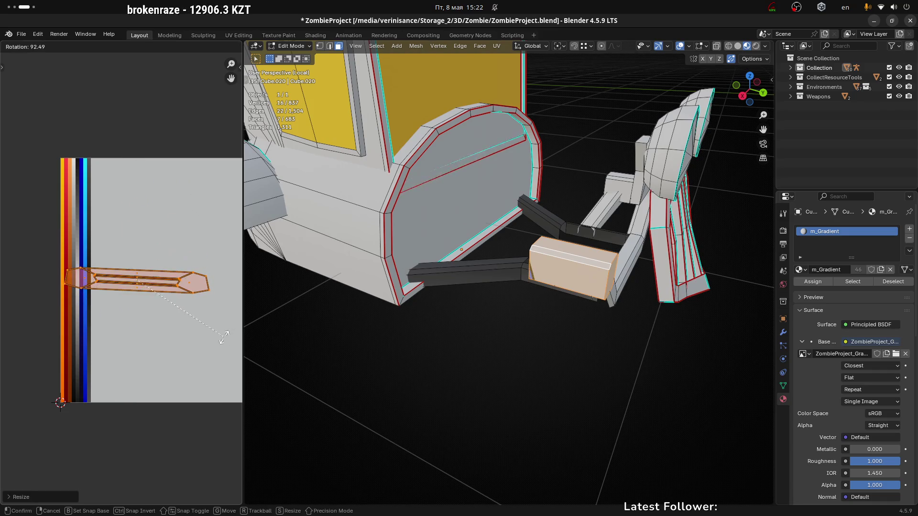
click(223, 320)
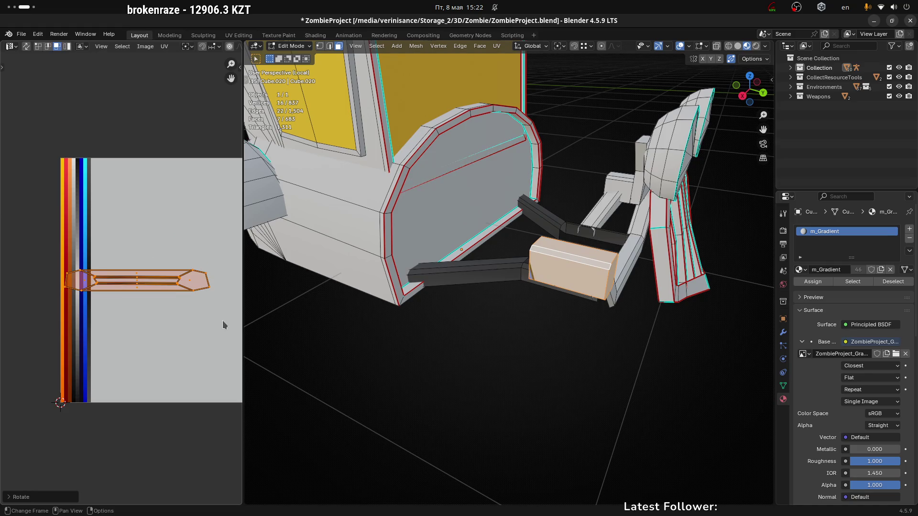
key(s)
key(x)
click(153, 301)
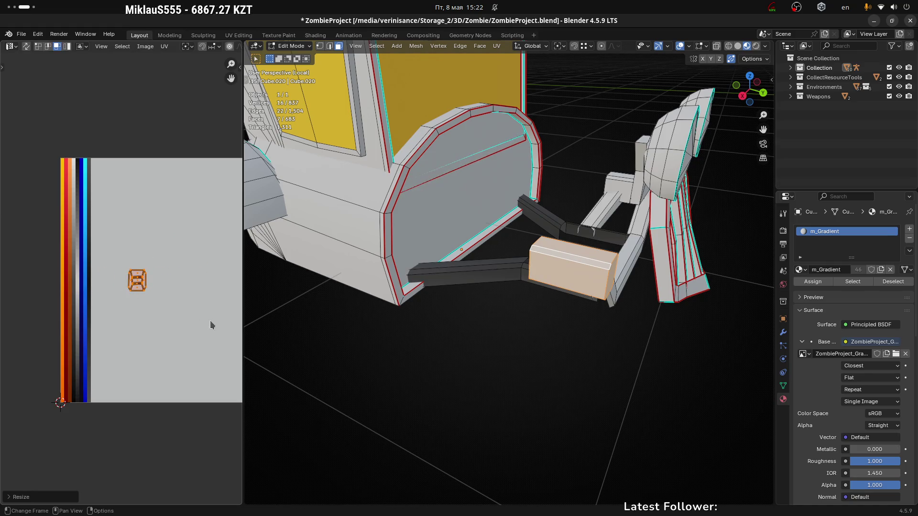
key(s)
key(x)
click(149, 297)
Step: Move the thin UV strip onto the palette stripes, raising it slightly
key(g)
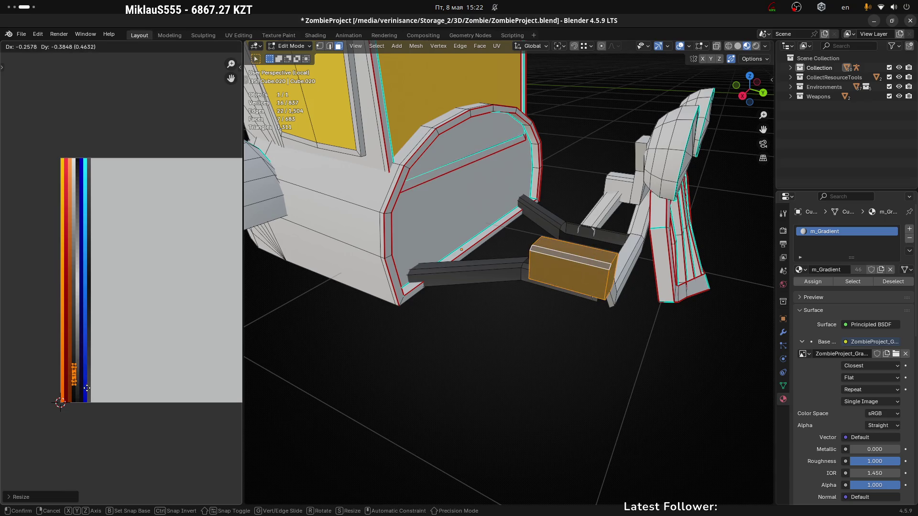
click(87, 392)
scroll(69, 378, up, 3)
key(g)
key(y)
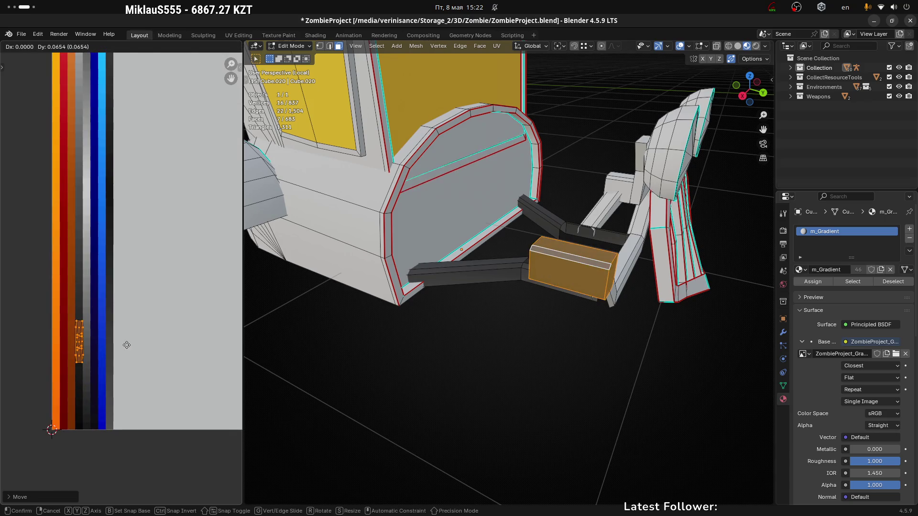
click(127, 343)
Step: Fit the strip onto the dark stripe and exit Edit Mode so the box shows dark grey
key(s)
key(x)
click(126, 331)
key(g)
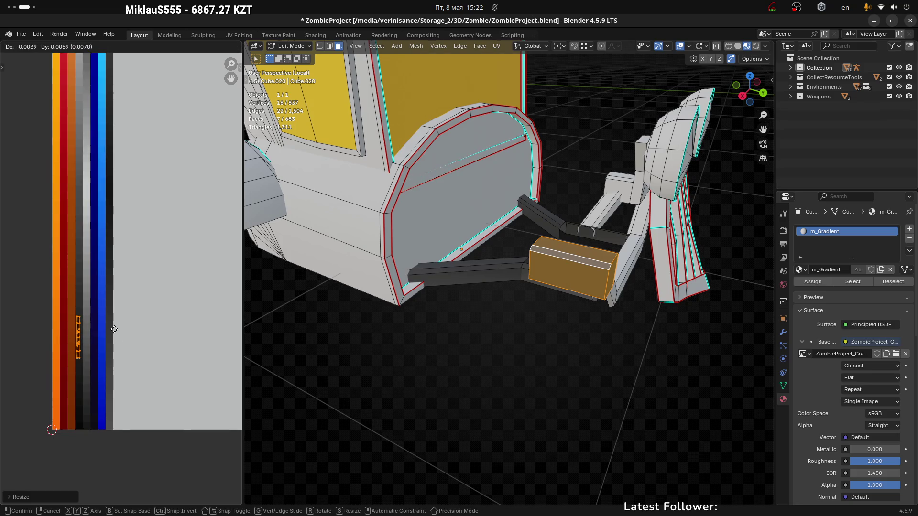
click(114, 328)
key(s)
key(y)
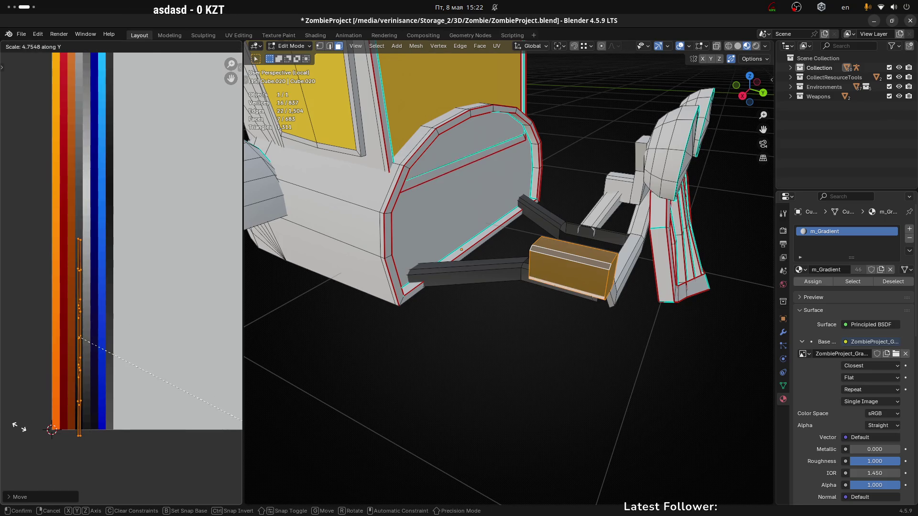
click(18, 426)
key(g)
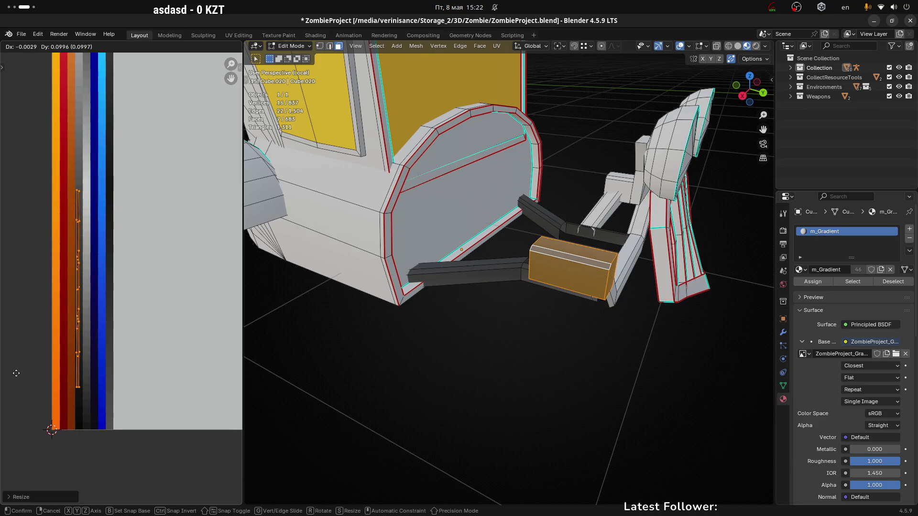
click(16, 373)
key(Tab)
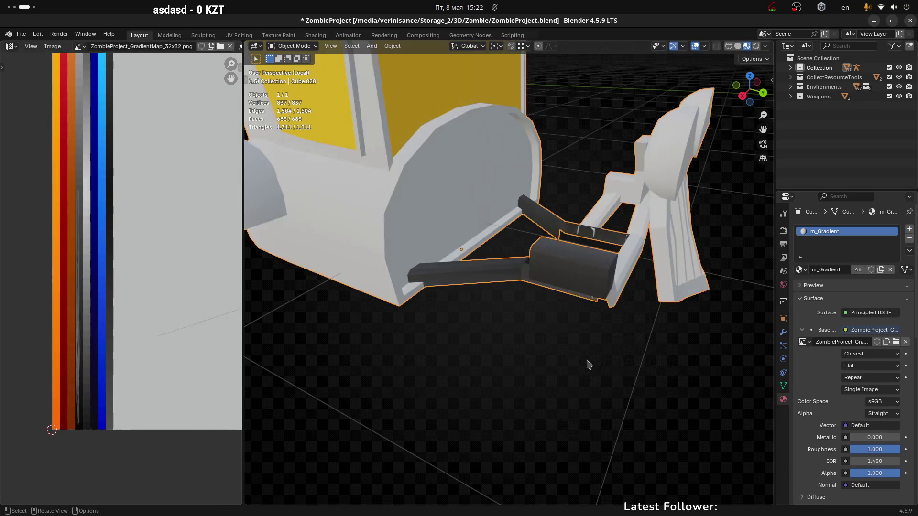
Step: In Edit Mode, select the whole second small box near the front grille
key(Tab)
mouse_move(605, 304)
middle_down()
mouse_move(512, 280)
mouse_move(526, 316)
mouse_move(493, 323)
middle_up()
click(510, 317)
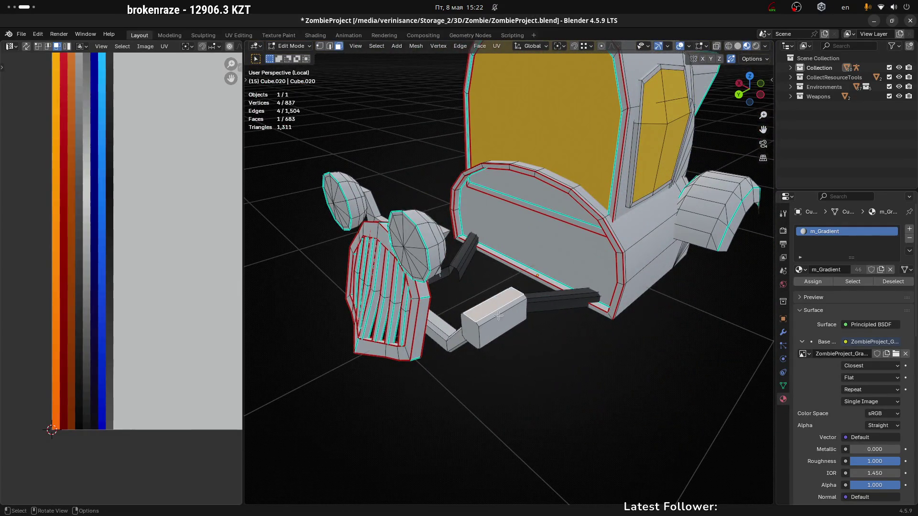
key(ctrl+l)
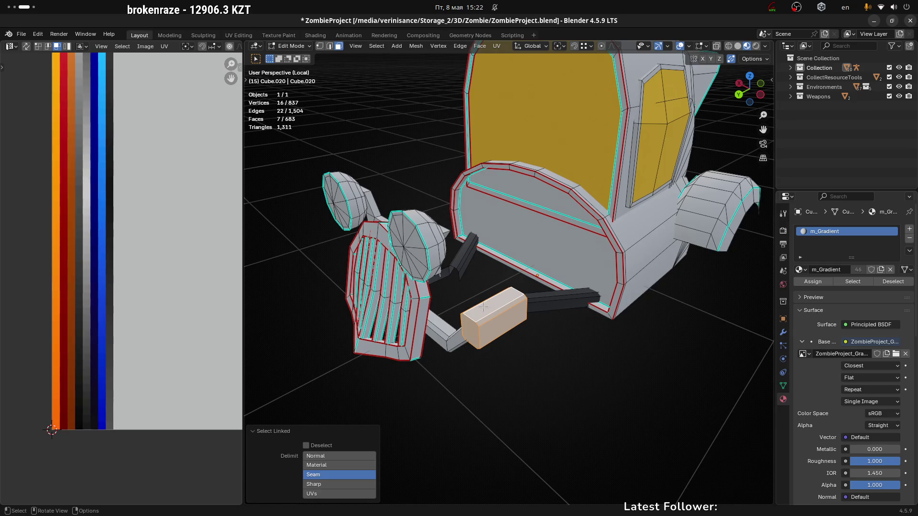
Step: Unwrap the box with Minimum Stretch and rotate its UV island 90°
key(u)
click(506, 312)
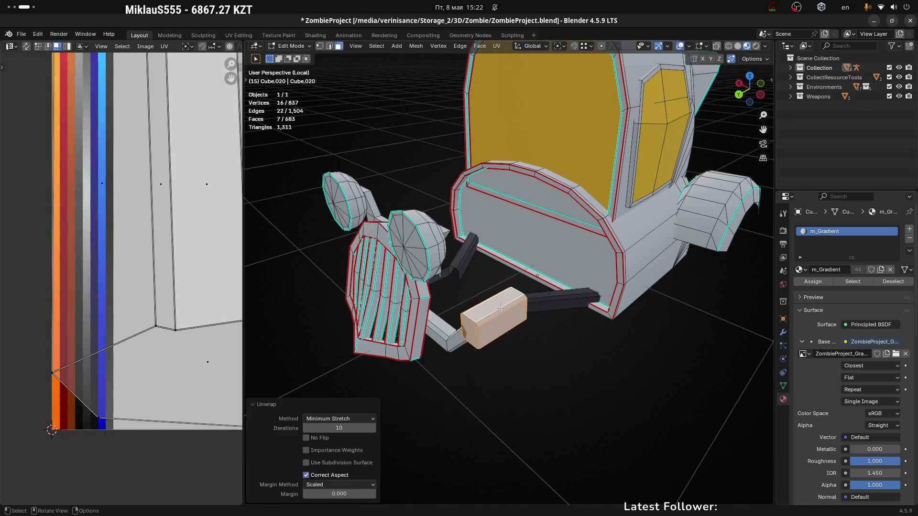
scroll(145, 329, down, 5)
text(a)
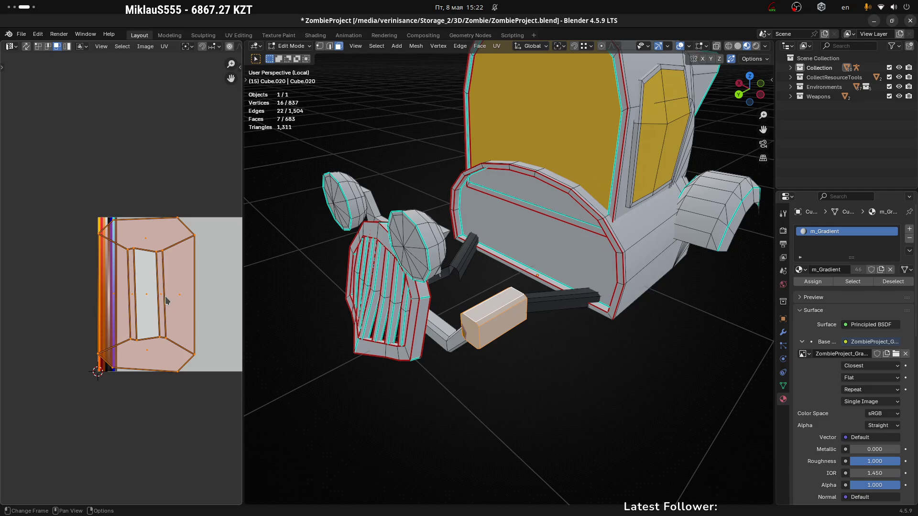
text(r90)
key(Return)
scroll(166, 297, up, 1)
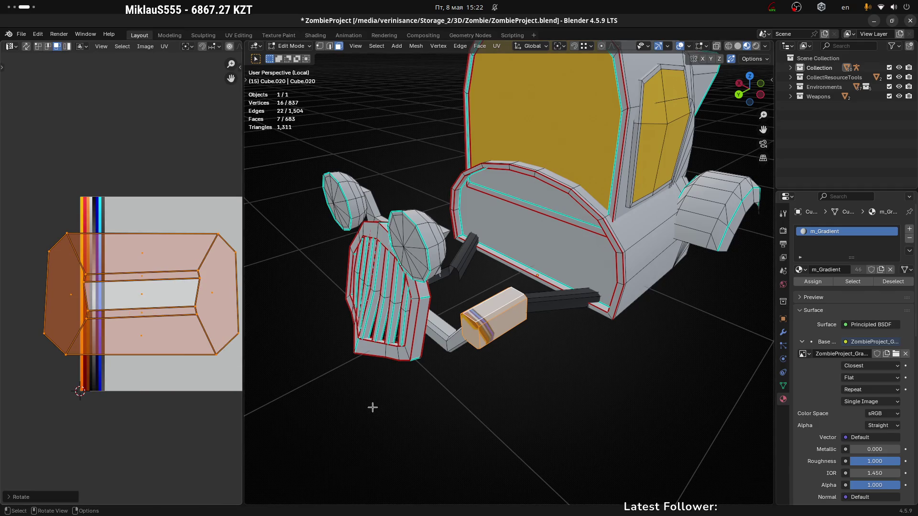
Step: Narrow the UV island horizontally twice, widening the UV editor to keep it in view
key(s)
key(x)
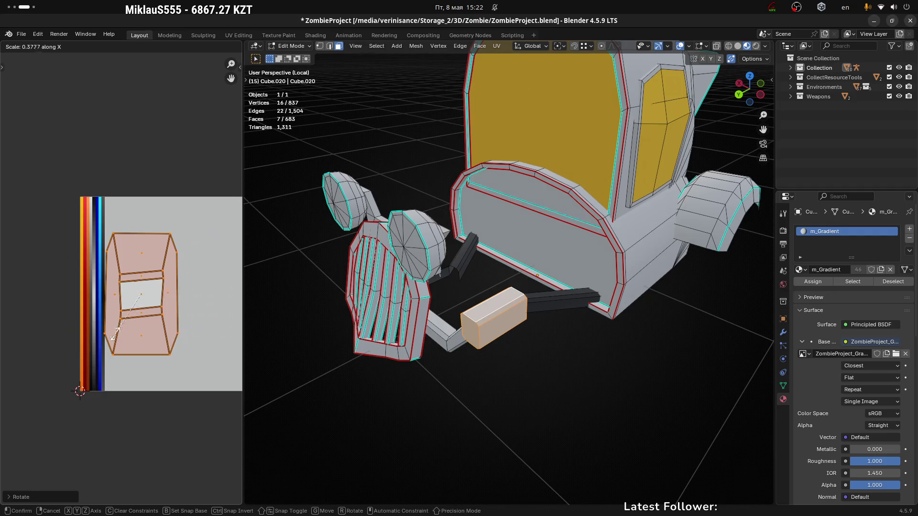
click(209, 404)
key(s)
key(x)
click(171, 340)
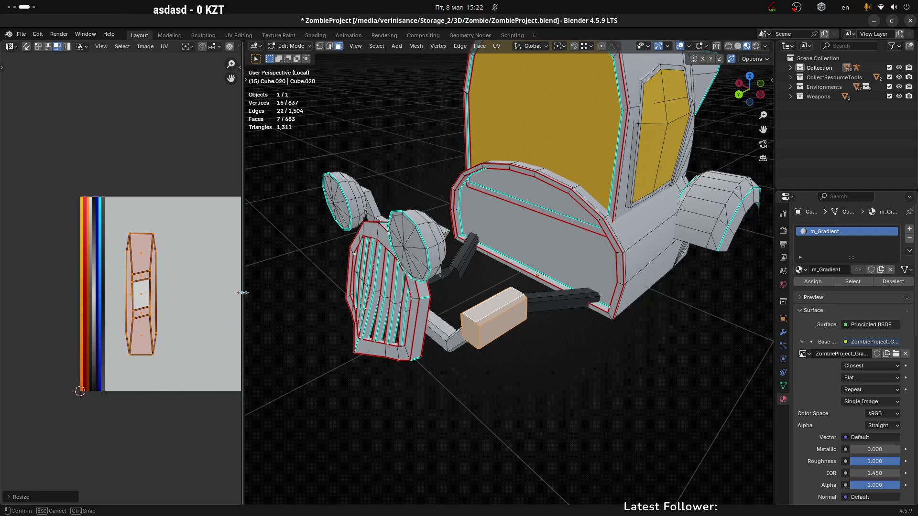
drag(242, 296, 323, 297)
scroll(169, 314, up, 3)
middle_drag(168, 314, 211, 321)
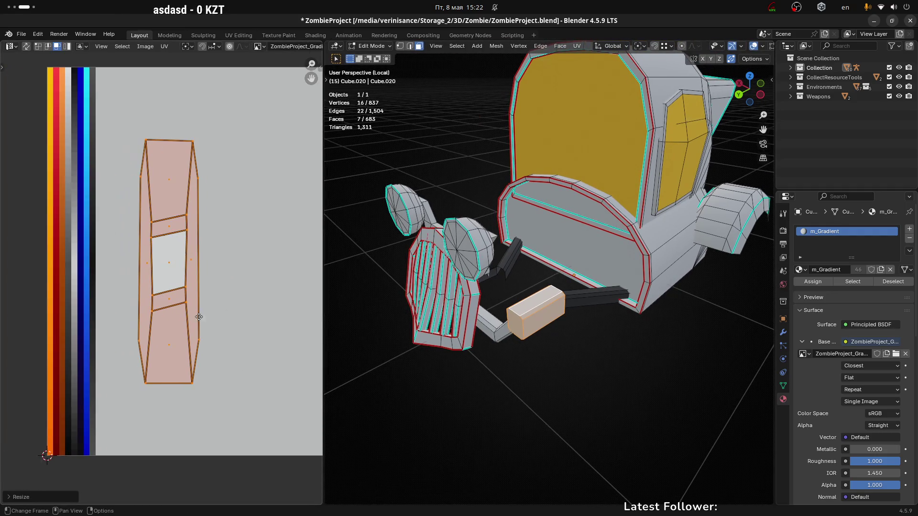
Step: Squeeze the island into a thin strip and place it on a palette stripe
key(s)
key(x)
click(238, 295)
key(g)
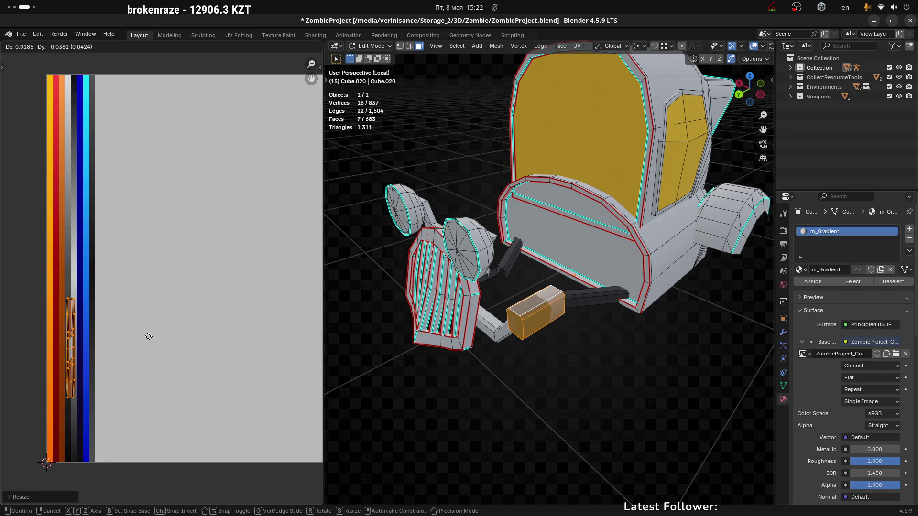
click(147, 337)
key(s)
key(x)
click(120, 337)
key(g)
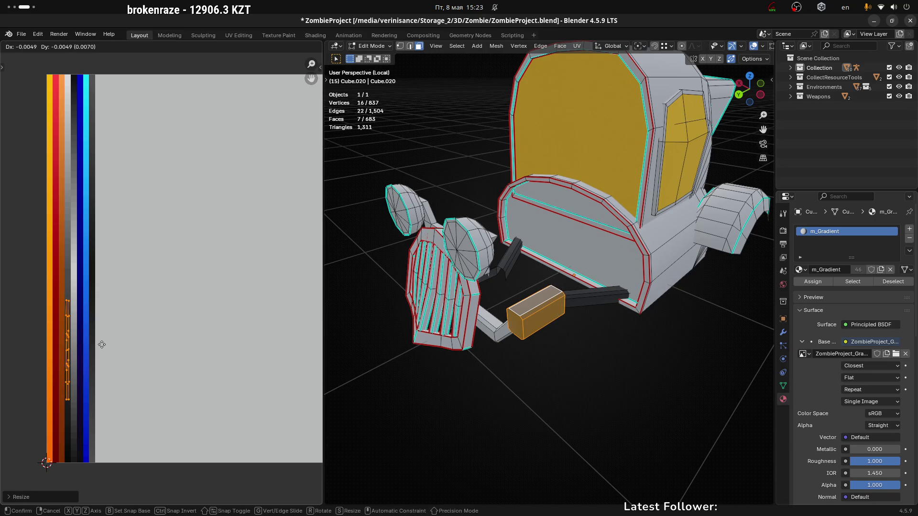
click(102, 348)
Step: Stretch the strip 2.1282 times vertically along the palette stripe
scroll(102, 348, up, 3)
scroll(147, 351, down, 4)
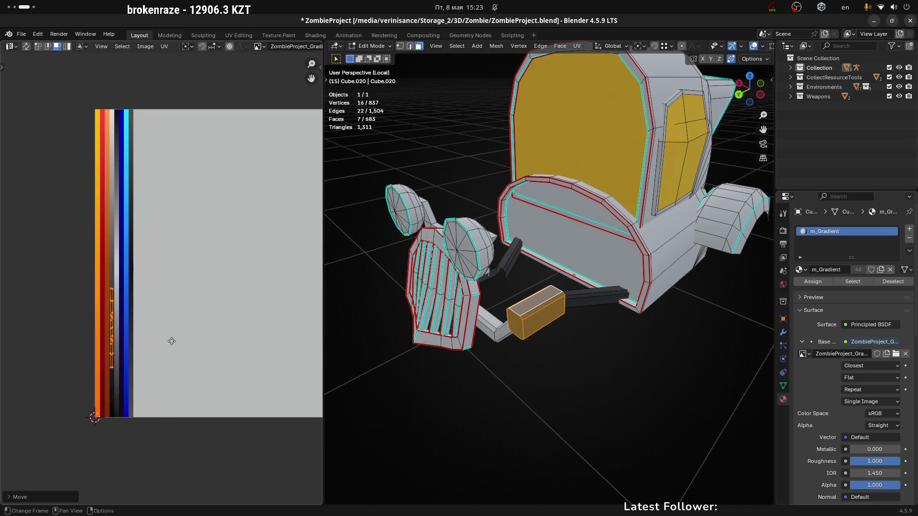
key(s)
key(y)
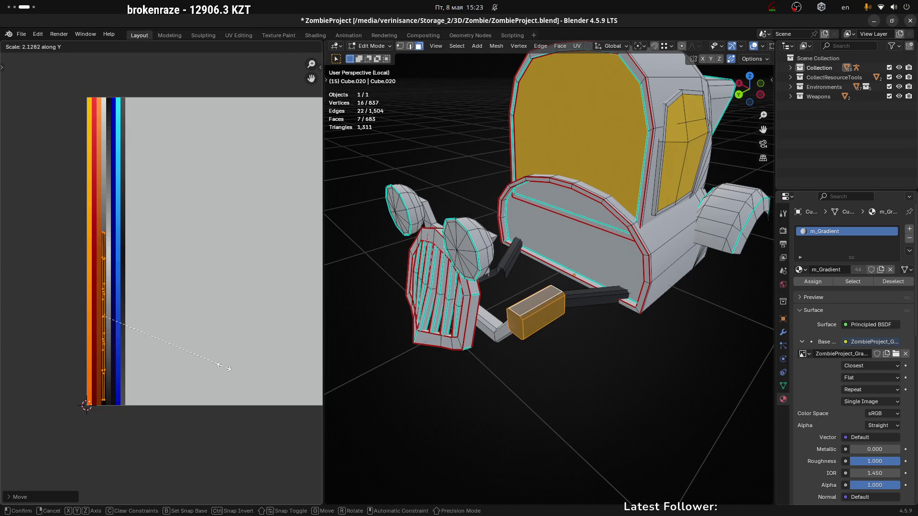
click(223, 367)
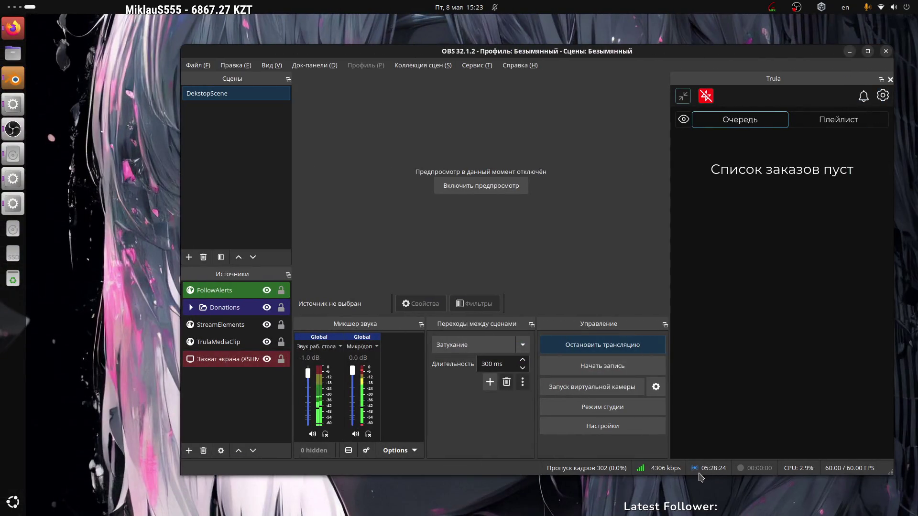
key(ctrl+alt+Left)
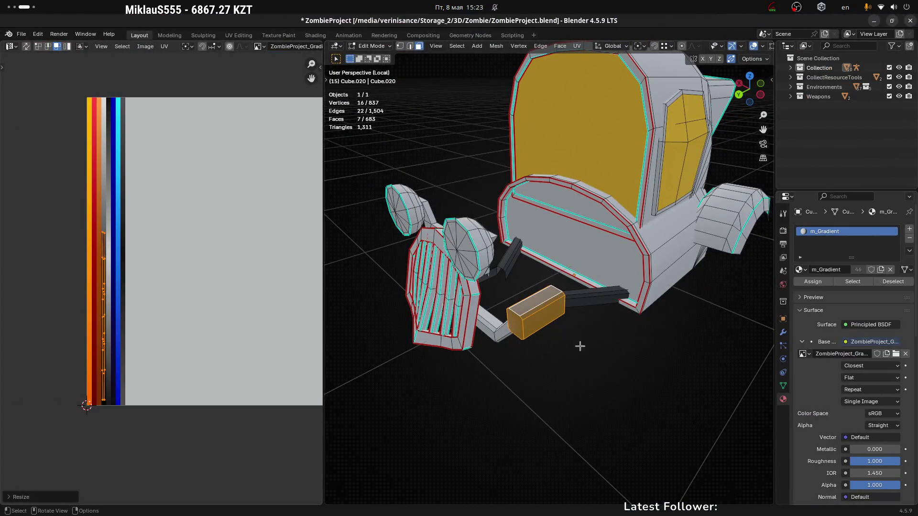
Step: Frame the view and select the front bracket faces linked up to seams
key(KP_Decimal)
key(alt+a)
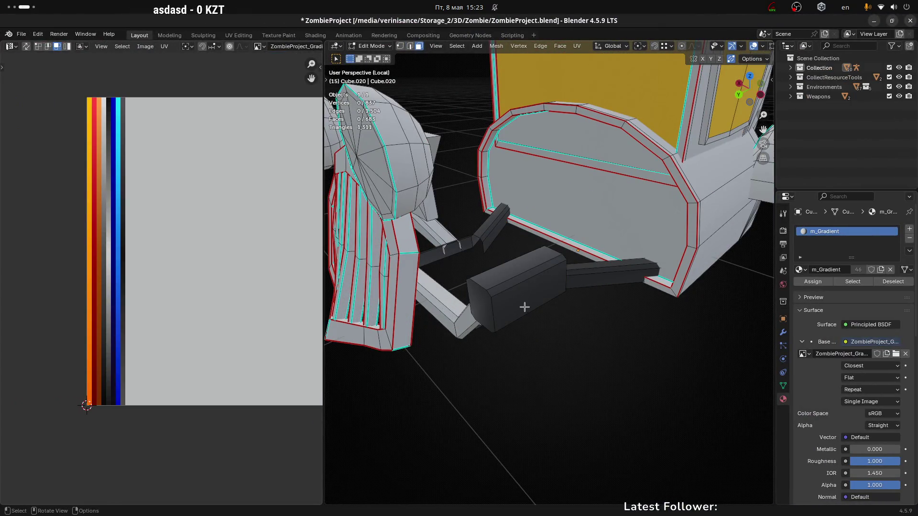
click(524, 307)
mouse_move(461, 319)
middle_down()
mouse_move(474, 361)
mouse_move(477, 344)
mouse_move(531, 369)
mouse_move(478, 248)
mouse_move(411, 232)
mouse_move(414, 275)
mouse_move(385, 266)
mouse_move(381, 236)
mouse_move(464, 244)
mouse_move(371, 268)
mouse_move(396, 268)
middle_up()
key(ctrl+l)
Step: Collapse the bracket UVs to a single point and place it on the orange palette stripe
key(s)
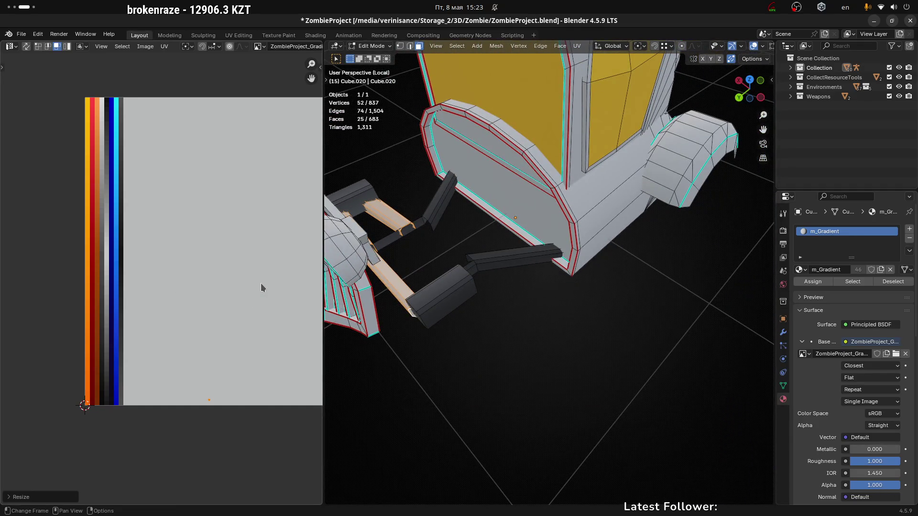
key(g)
click(152, 285)
scroll(100, 361, up, 4)
key(g)
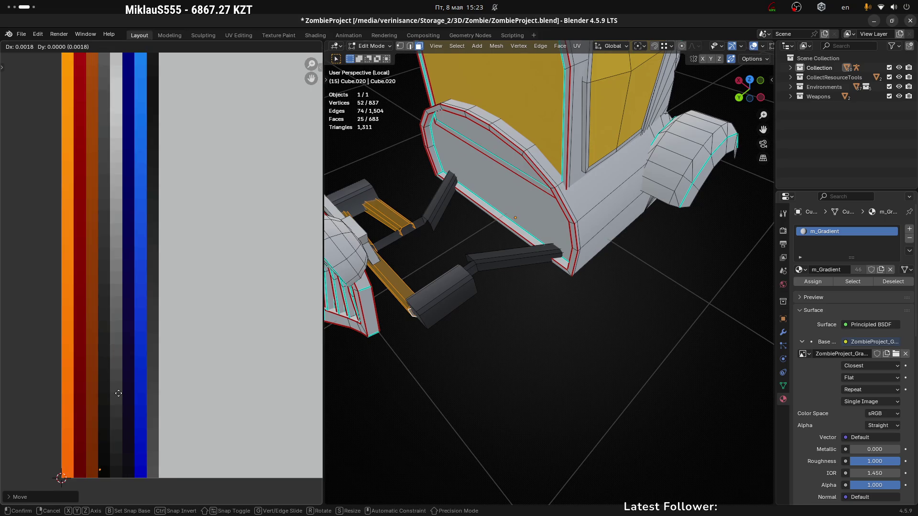
click(123, 320)
Step: Check the colours from the front, then select the connected grille frame in Edit Mode
key(Tab)
scroll(474, 390, down, 4)
mouse_move(422, 385)
middle_down()
mouse_move(641, 356)
mouse_move(596, 342)
middle_up()
key(Tab)
scroll(557, 299, up, 5)
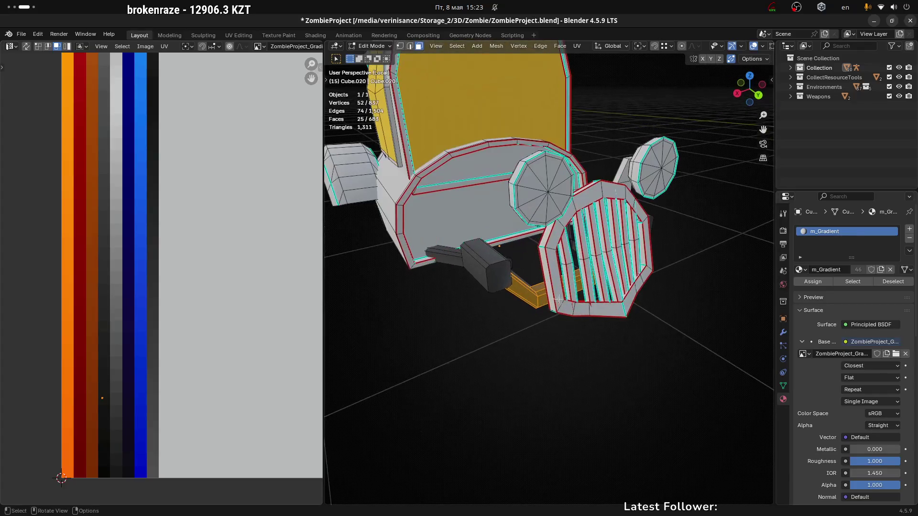
key(alt+a)
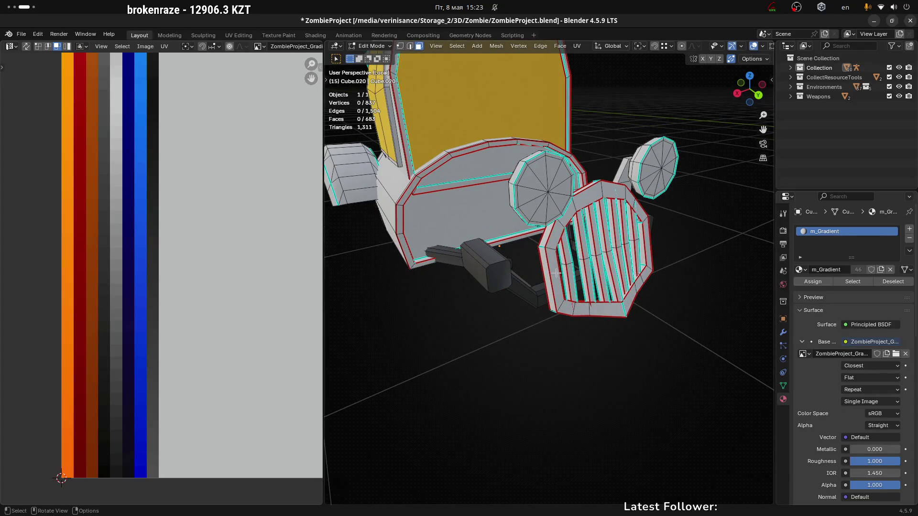
key(l)
key(l)
mouse_move(545, 270)
middle_down()
mouse_move(642, 236)
mouse_move(503, 277)
middle_up()
key(l)
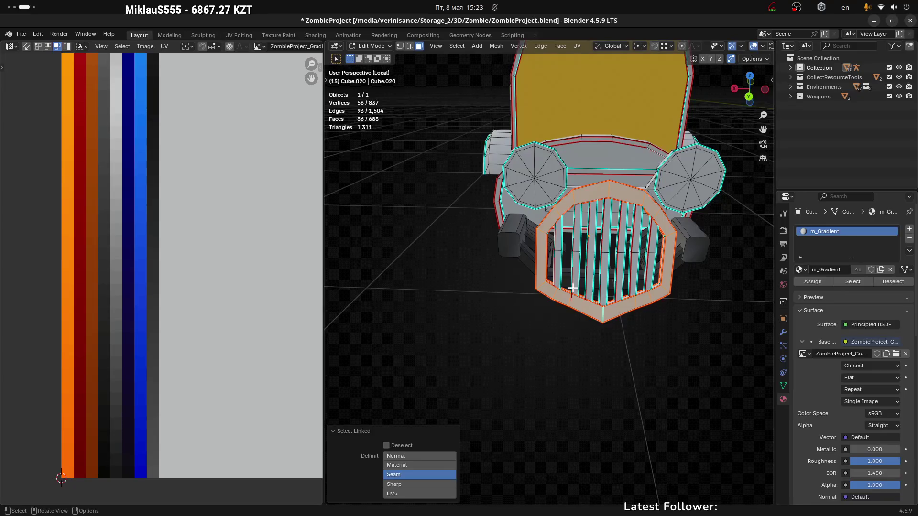
Step: Unwrap the grille frame with Minimum Stretch and rotate its UV islands 90°
scroll(573, 289, up, 1)
key(u)
click(572, 289)
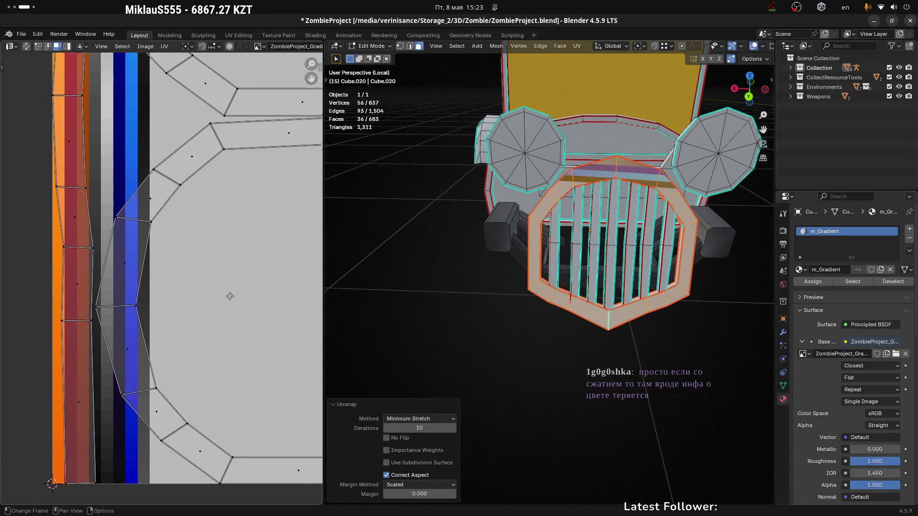
scroll(221, 337, down, 6)
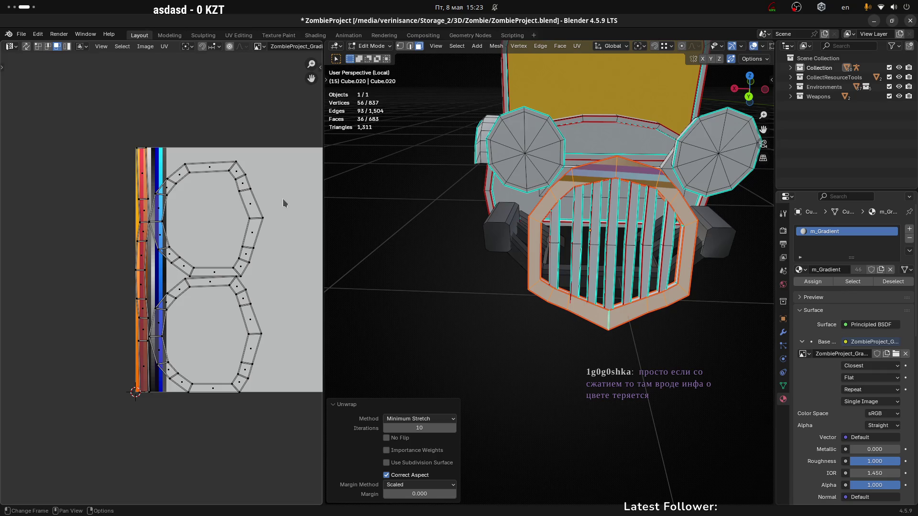
text(a)
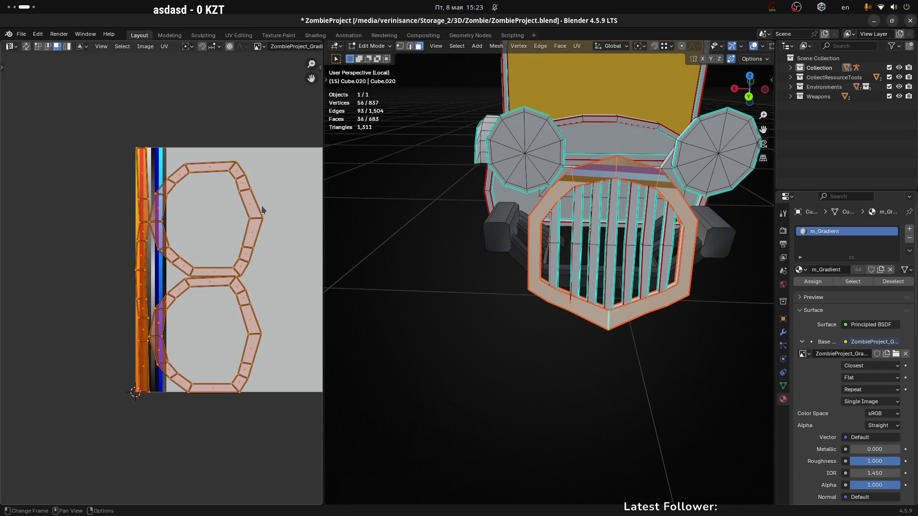
text(r90)
key(Return)
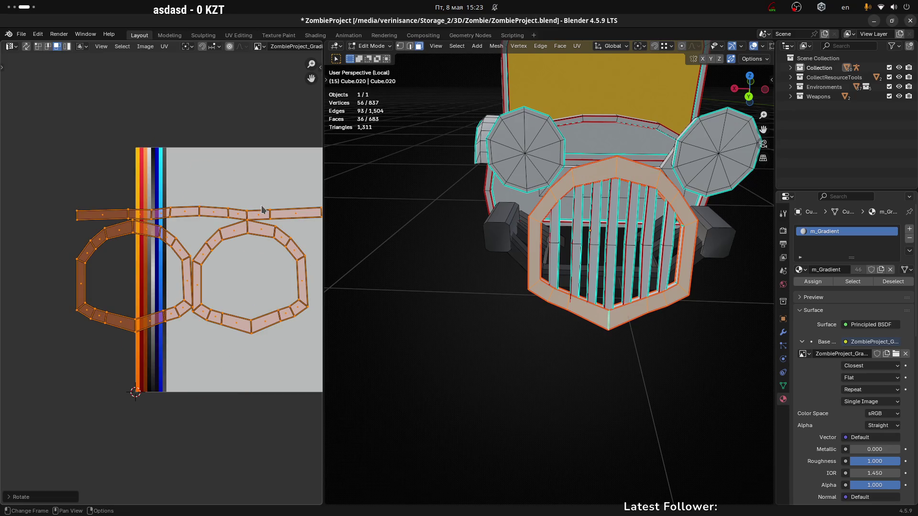
Step: Squeeze the frame's UV islands horizontally into a thin strip
key(s)
key(x)
click(281, 249)
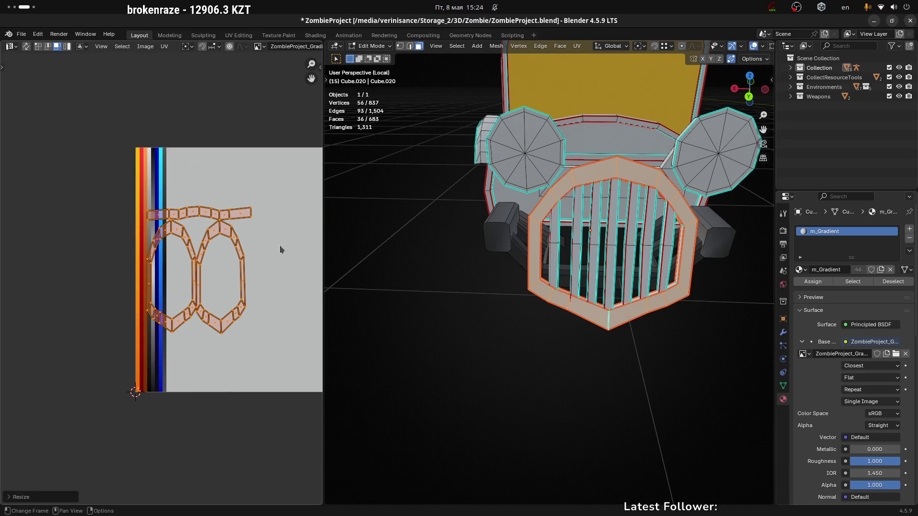
key(s)
key(x)
click(272, 254)
key(s)
key(x)
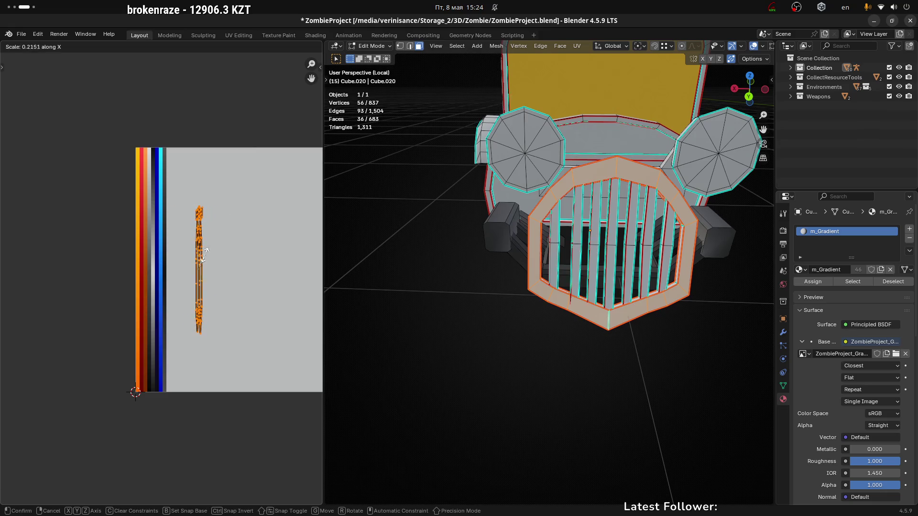
click(205, 253)
scroll(218, 261, up, 3)
key(s)
key(x)
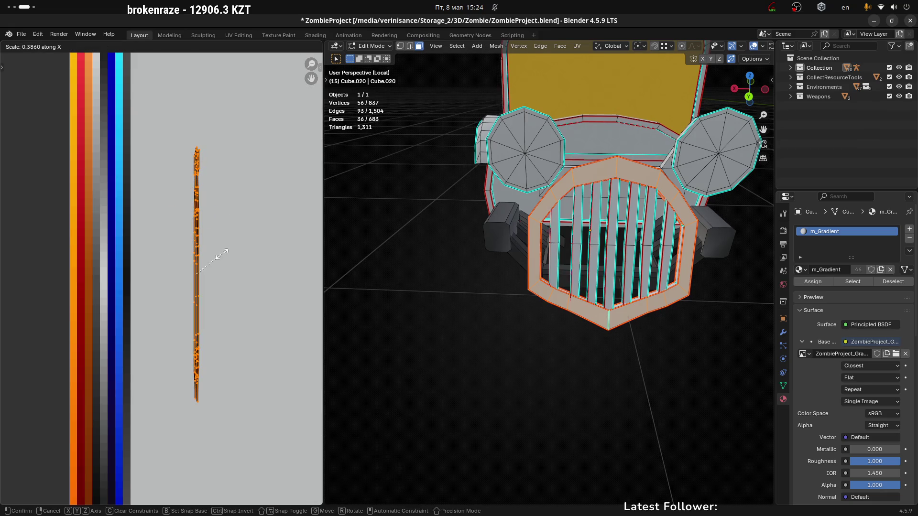
click(221, 254)
Step: Place the strip on the dark palette stripe, shorten and lower it, then view the frame
key(g)
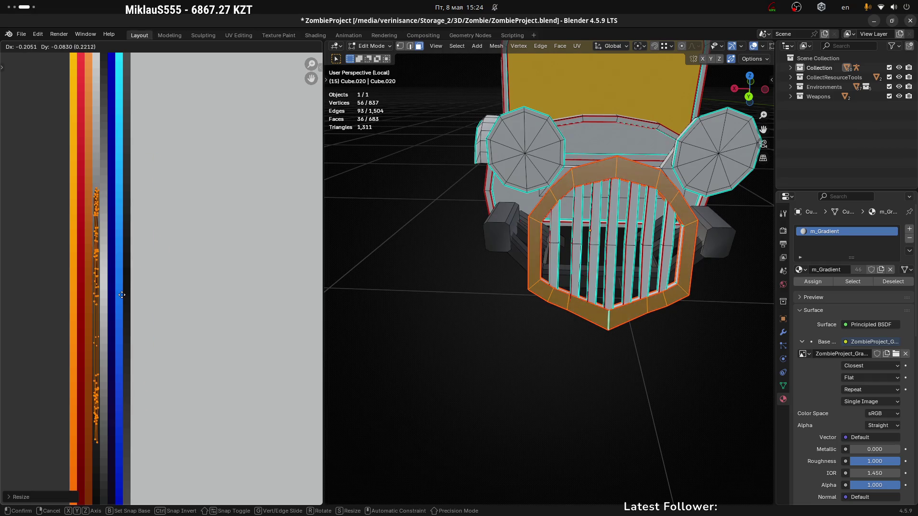
click(122, 295)
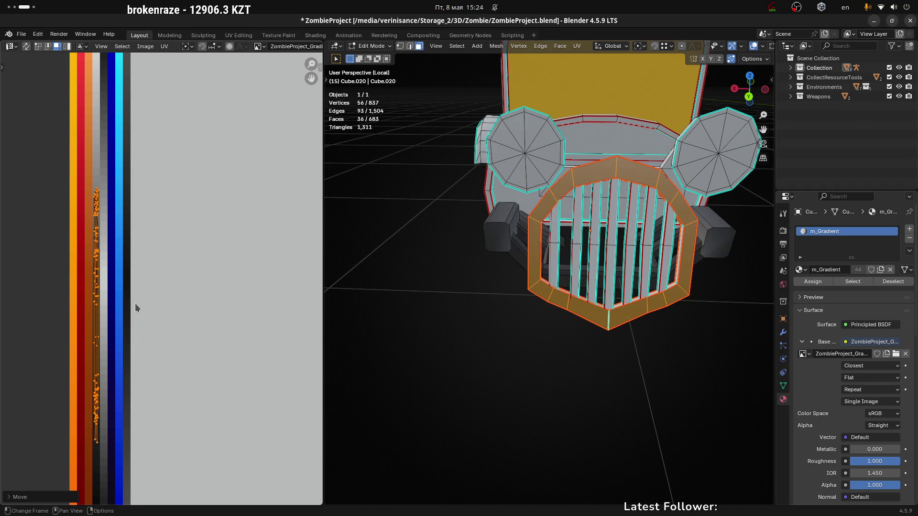
middle_drag(152, 307, 210, 234)
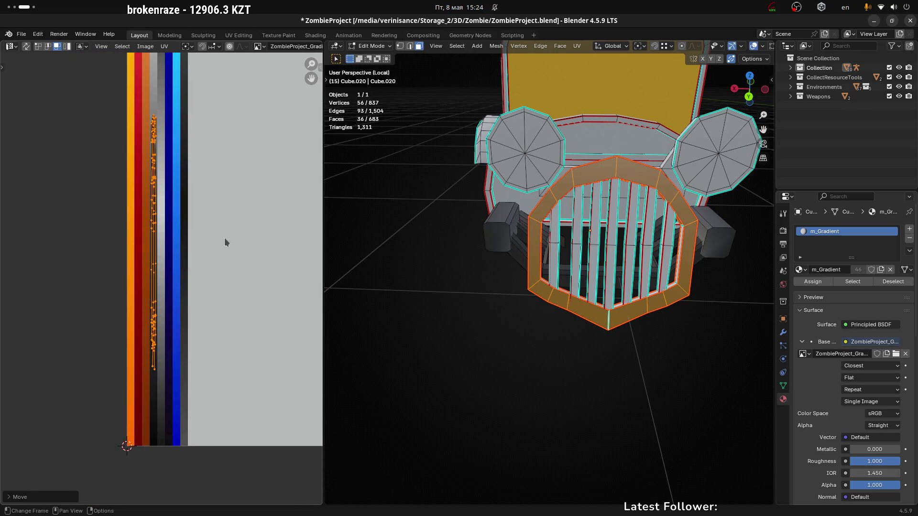
key(s)
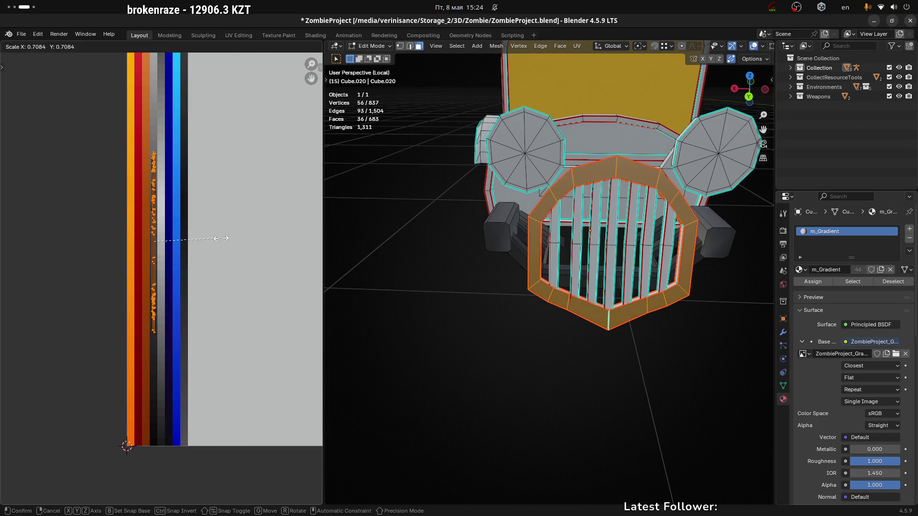
click(220, 237)
key(g)
key(y)
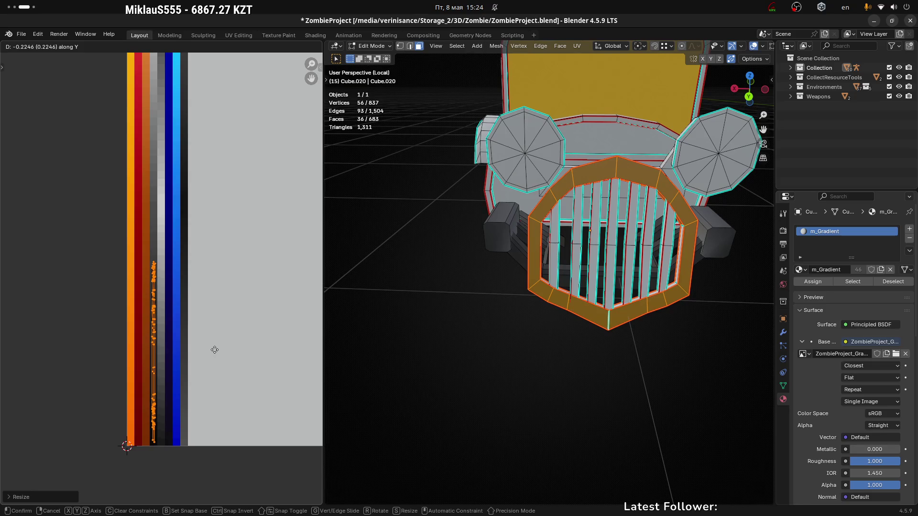
click(215, 350)
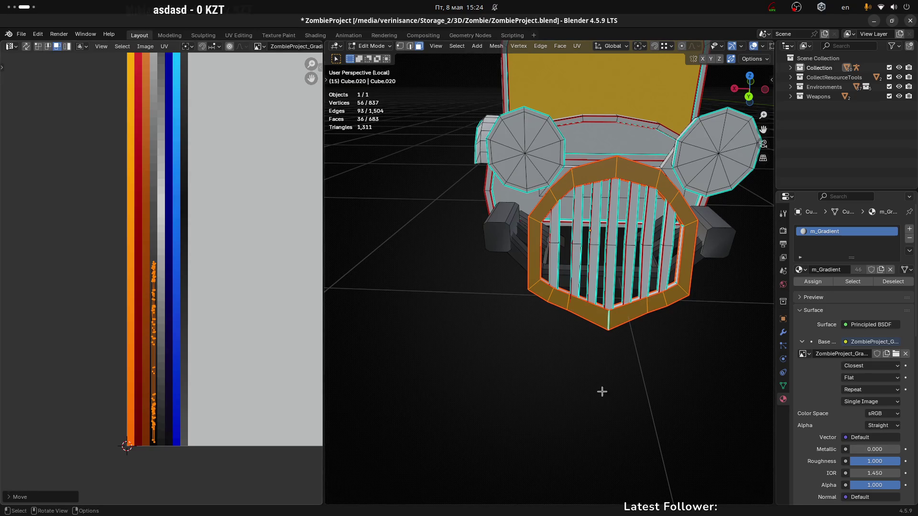
key(Tab)
mouse_move(592, 371)
middle_down()
mouse_move(590, 342)
mouse_move(548, 343)
middle_up()
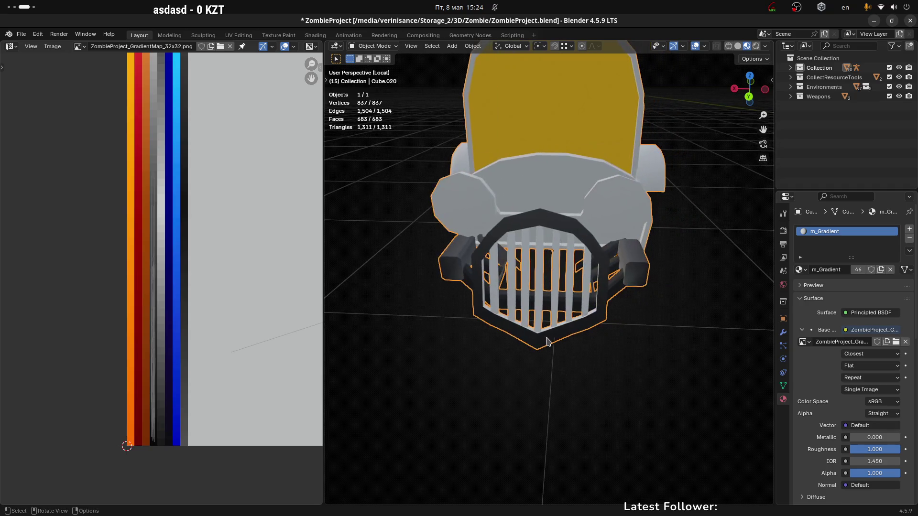
Step: Face the grille straight on and select the whole leftmost grille bar in Edit Mode
middle_drag(615, 347, 594, 360)
middle_drag(472, 334, 529, 285)
scroll(549, 267, up, 4)
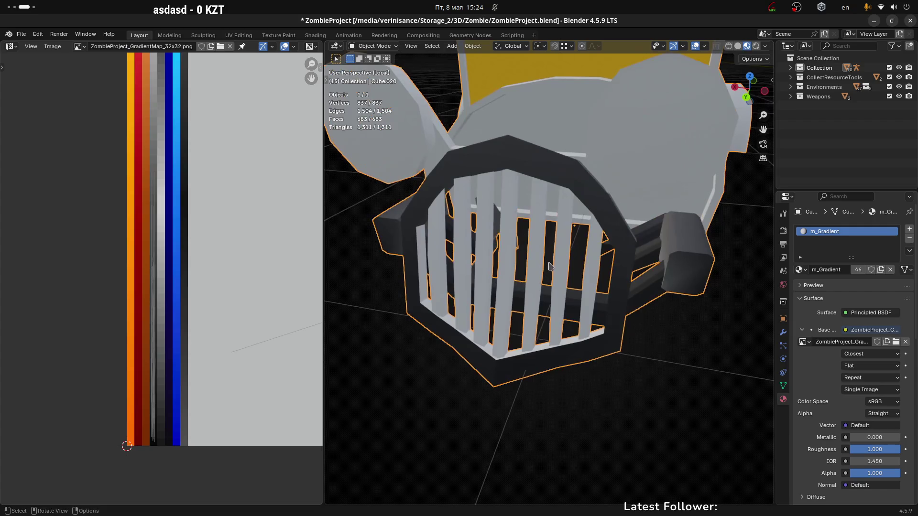
key(Tab)
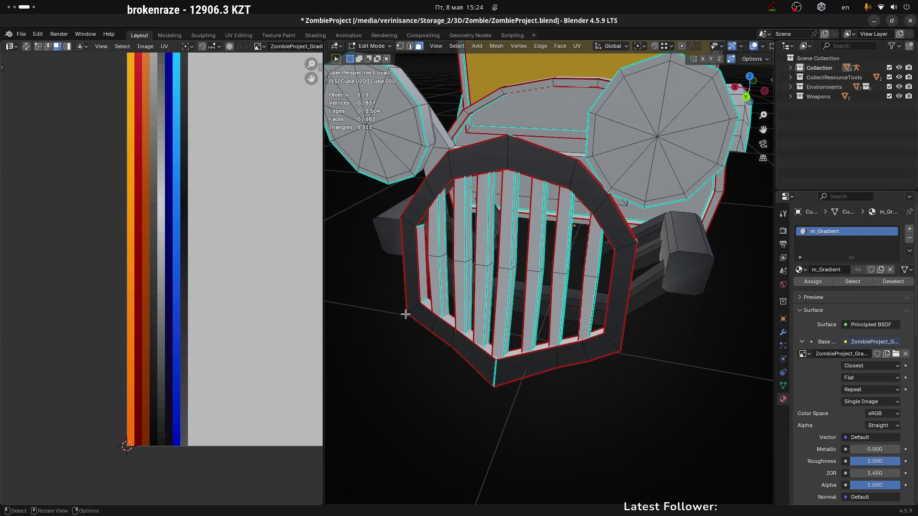
click(420, 265)
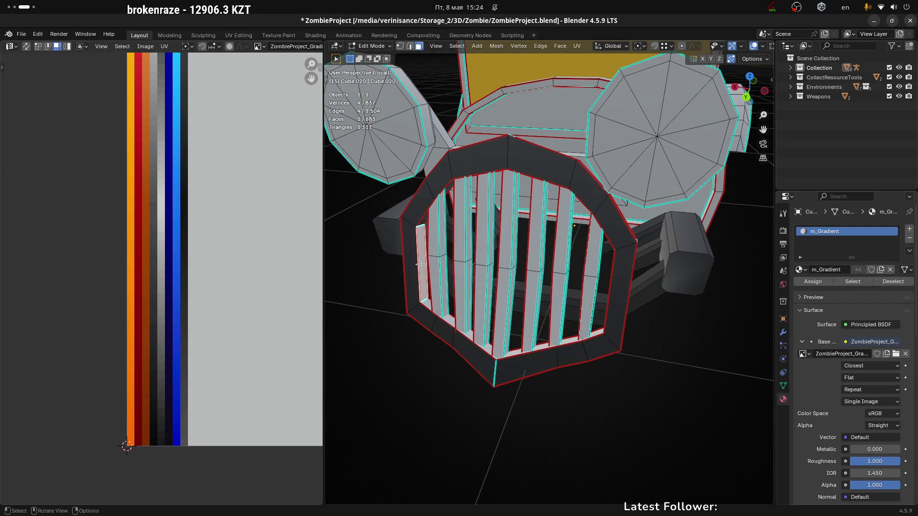
key(l)
Step: Collapse the leftmost bar's UVs to a point and place it on the palette strip
mouse_move(570, 278)
middle_down()
mouse_move(549, 268)
mouse_move(261, 320)
mouse_move(211, 312)
middle_up()
scroll(211, 312, down, 2)
key(a)
key(s)
click(267, 311)
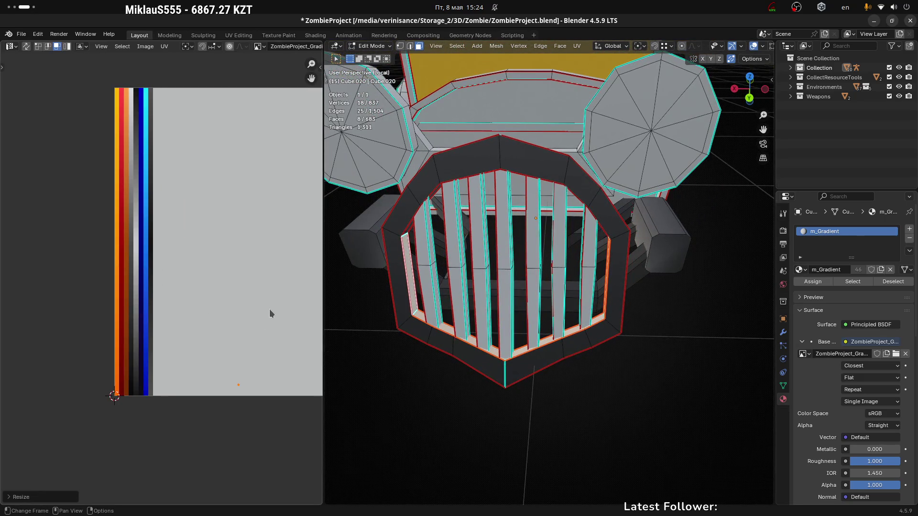
key(g)
click(165, 315)
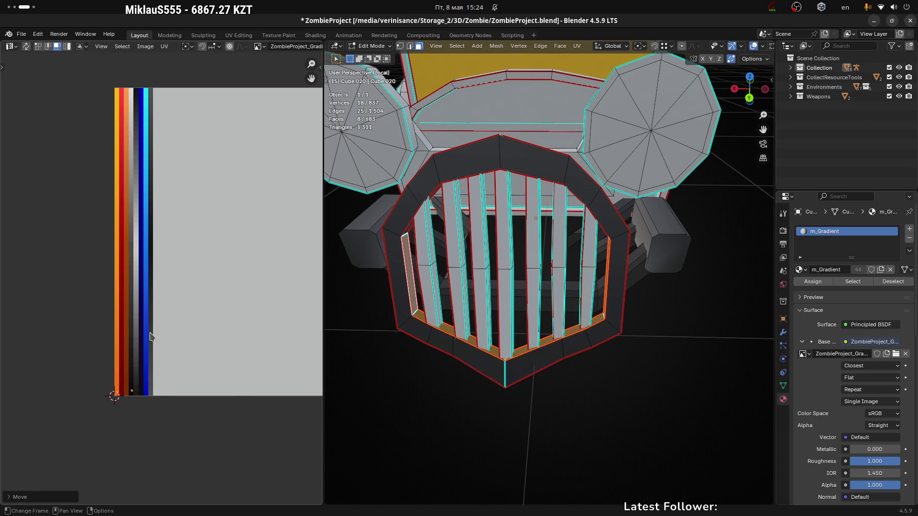
scroll(144, 340, up, 3)
key(g)
click(140, 354)
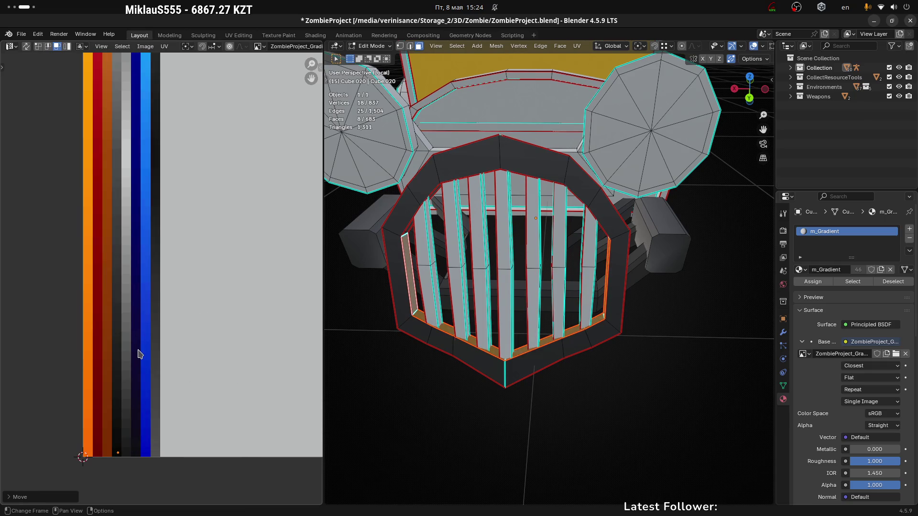
Step: Select the remaining vertical grille bars as linked groups
click(571, 411)
click(564, 353)
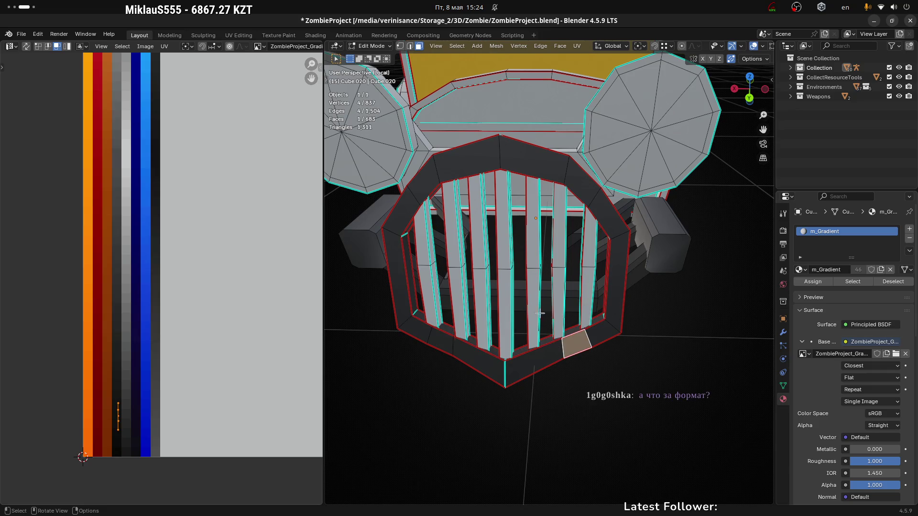
click(532, 299)
key(ctrl+l)
key(l)
key(l)
key(l)
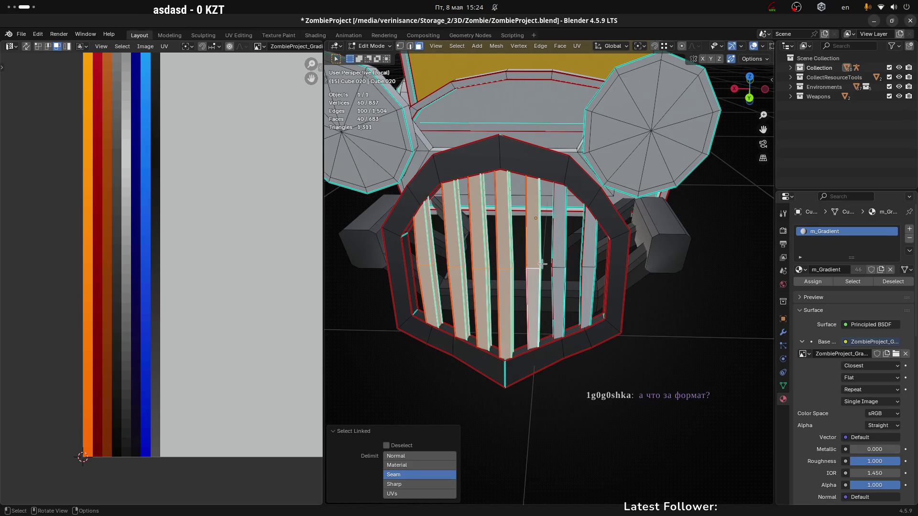
key(l)
key(l)
Step: Move the selected bars' UVs onto the orange stripe and return to Object Mode to check
middle_drag(587, 253, 445, 272)
scroll(271, 291, down, 1)
scroll(253, 291, up, 1)
scroll(244, 311, down, 1)
key(g)
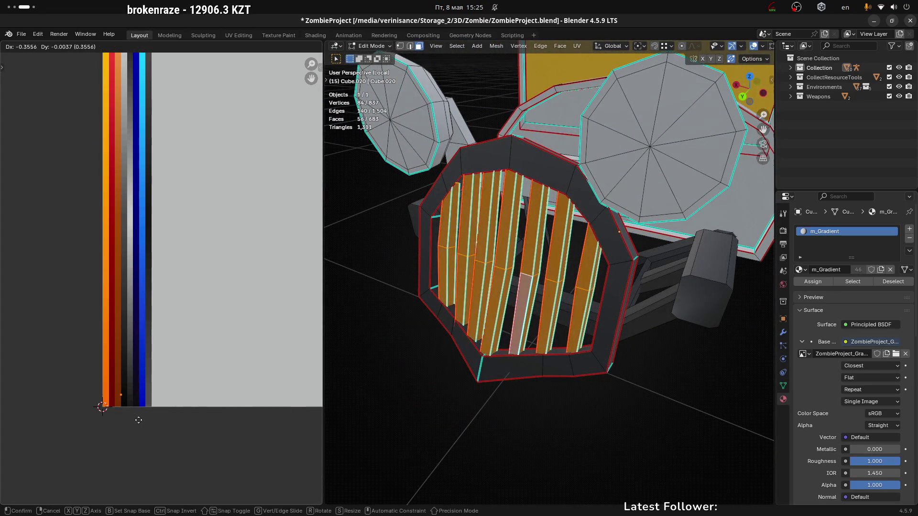
click(140, 429)
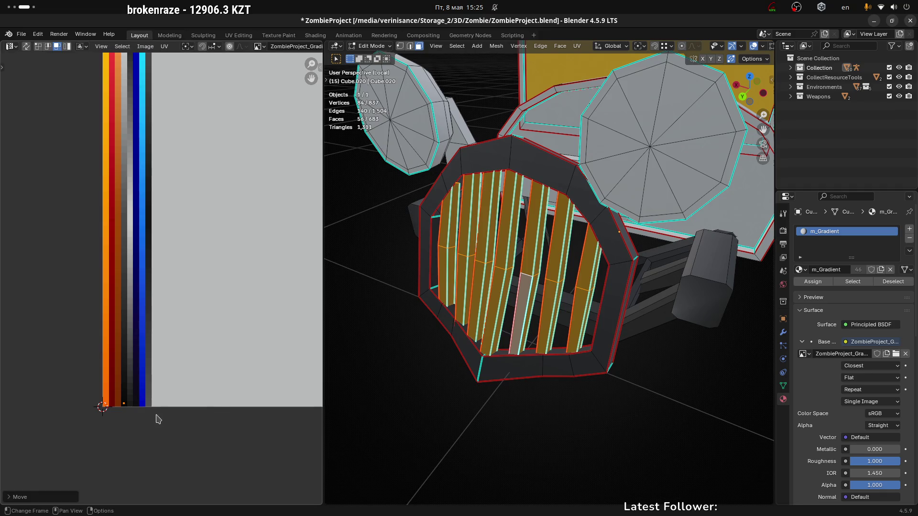
key(Tab)
mouse_move(409, 418)
middle_down()
mouse_move(510, 410)
mouse_move(512, 401)
mouse_move(562, 412)
middle_up()
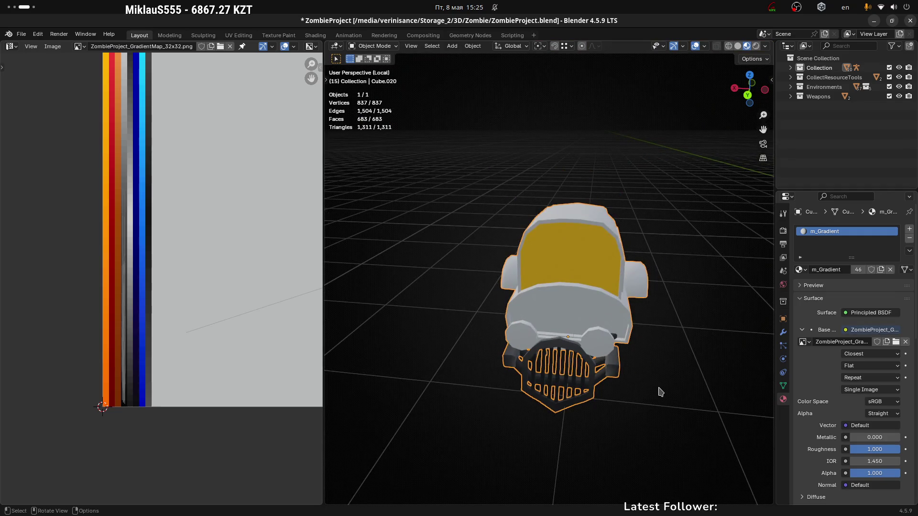
Step: Leave Local View to show the car and bus, and save the project
key(KP_Divide)
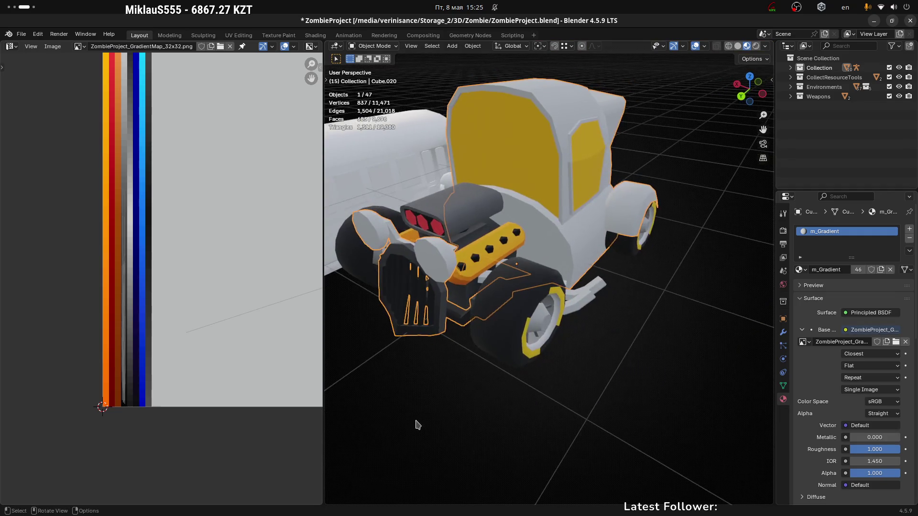
scroll(487, 415, down, 3)
middle_drag(488, 415, 617, 351)
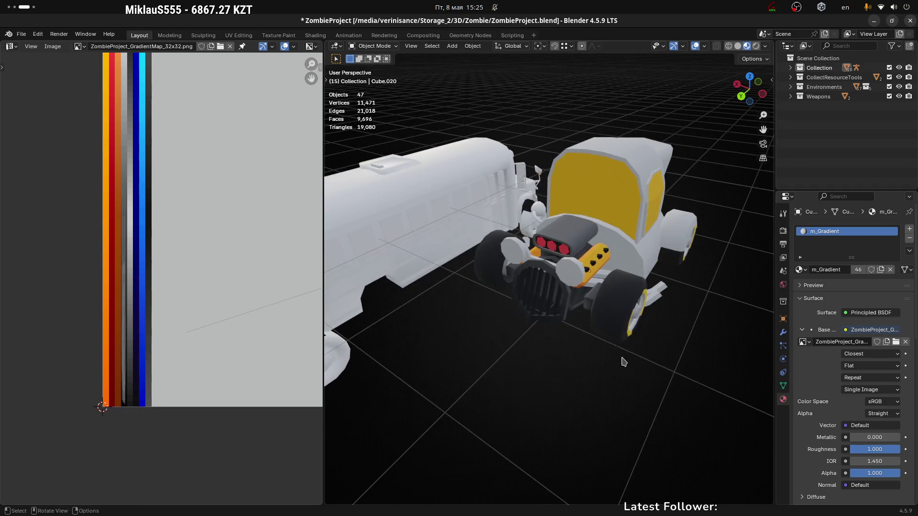
key(ctrl+s)
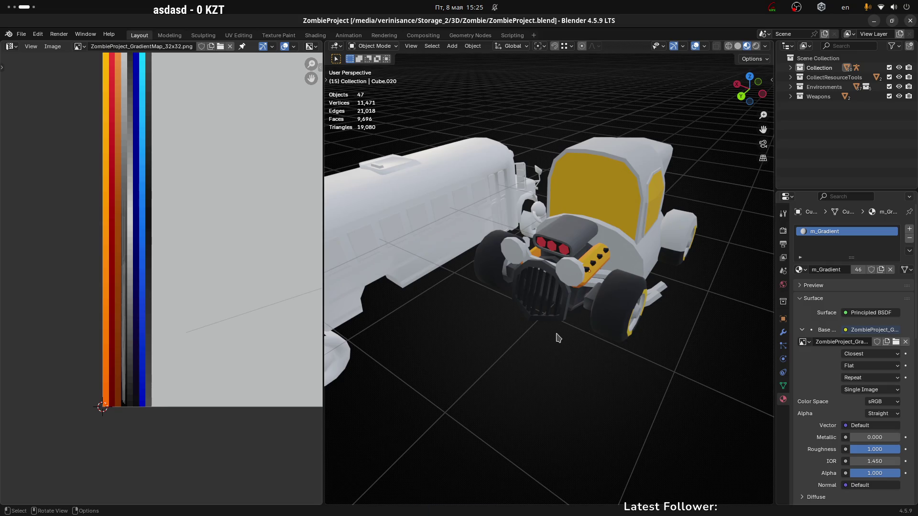
Step: Select the truck's engine part and briefly inspect its mesh in Edit Mode
scroll(616, 327, up, 3)
click(596, 254)
mouse_move(597, 253)
middle_down()
mouse_move(548, 260)
mouse_move(615, 288)
mouse_move(545, 263)
mouse_move(535, 270)
mouse_move(537, 260)
mouse_move(495, 268)
mouse_move(454, 291)
mouse_move(533, 210)
middle_up()
key(Tab)
scroll(616, 287, up, 2)
key(Tab)
Step: Isolate Cube.020, the front body piece, in Local View and select a front face in Edit Mode
click(489, 252)
key(KP_Divide)
key(Tab)
scroll(455, 290, up, 2)
click(535, 208)
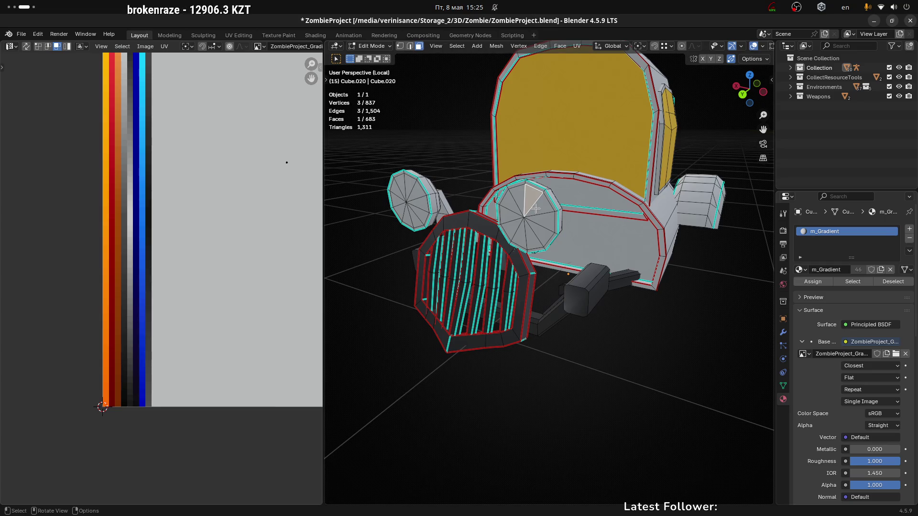
Step: Select the headlight's connected face sections with L
scroll(549, 193, up, 5)
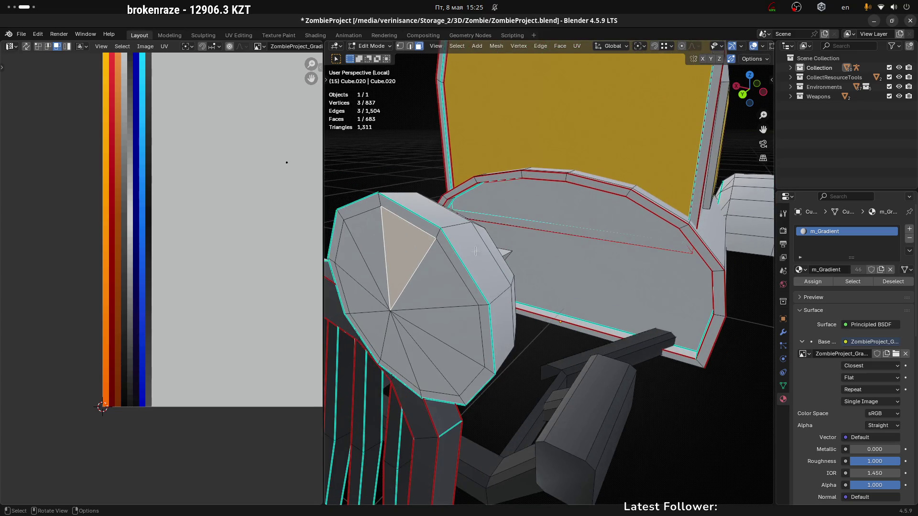
click(473, 251)
middle_drag(474, 251, 476, 253)
key(l)
scroll(476, 253, down, 1)
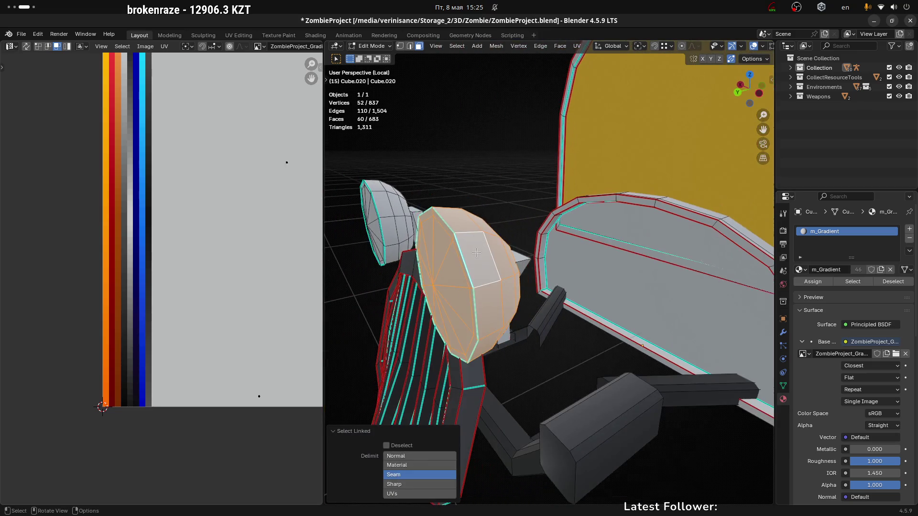
click(472, 250)
mouse_move(472, 250)
middle_down()
mouse_move(465, 253)
mouse_move(483, 260)
middle_up()
key(l)
Step: Add the remaining small headlight faces and remove stray ones to complete all 40 faces
shift+click(483, 261)
shift+click(500, 257)
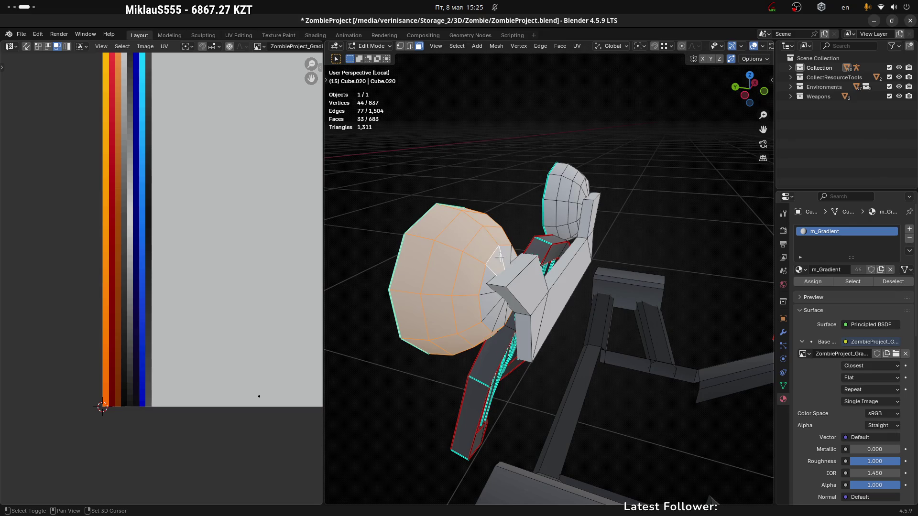
shift+click(495, 286)
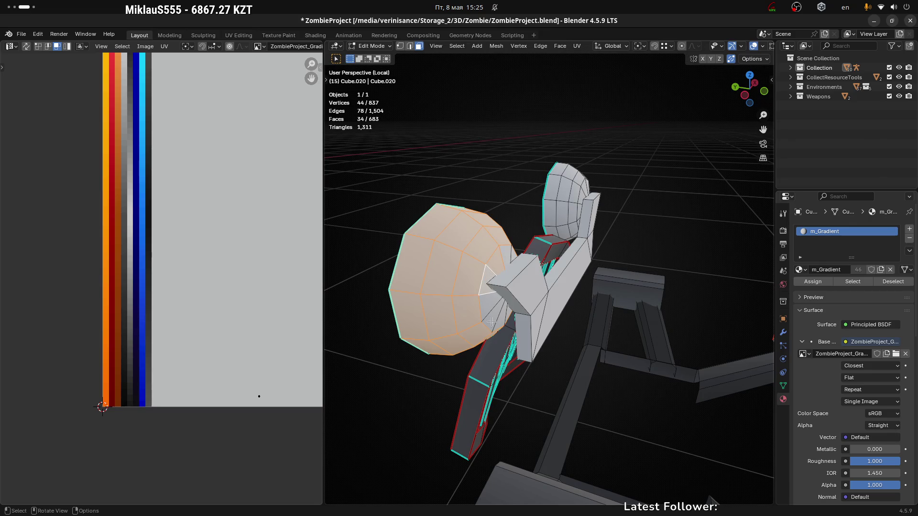
mouse_move(497, 285)
middle_down()
mouse_move(485, 289)
mouse_move(496, 266)
mouse_move(496, 313)
mouse_move(397, 301)
mouse_move(593, 268)
mouse_move(497, 242)
mouse_move(597, 270)
mouse_move(550, 268)
mouse_move(536, 273)
mouse_move(569, 276)
mouse_move(526, 277)
mouse_move(531, 285)
middle_up()
shift+click(481, 282)
shift+click(491, 313)
shift+click(485, 310)
shift+click(496, 266)
ctrl+click(495, 318)
shift+click(483, 243)
shift+click(533, 241)
scroll(274, 256, down, 2)
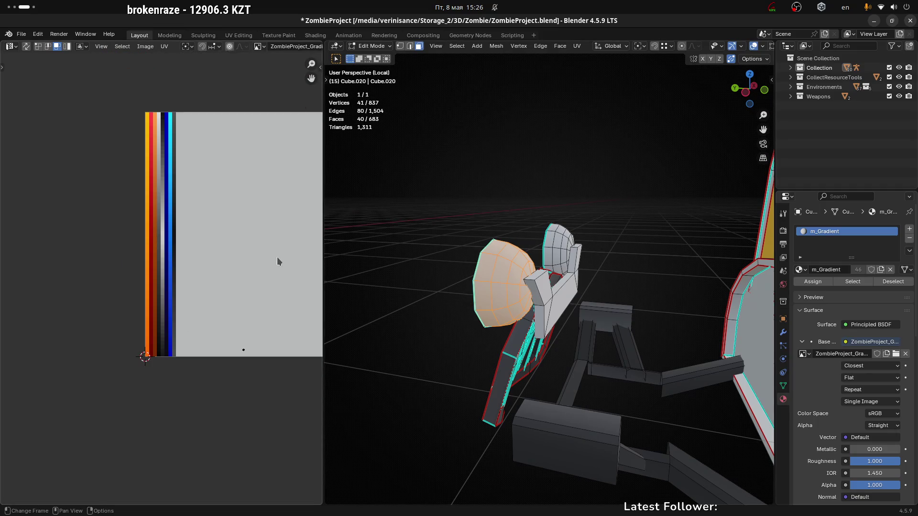
Step: Unwrap the selected headlight with Minimum Stretch and view the resulting island
middle_drag(584, 267, 556, 269)
key(u)
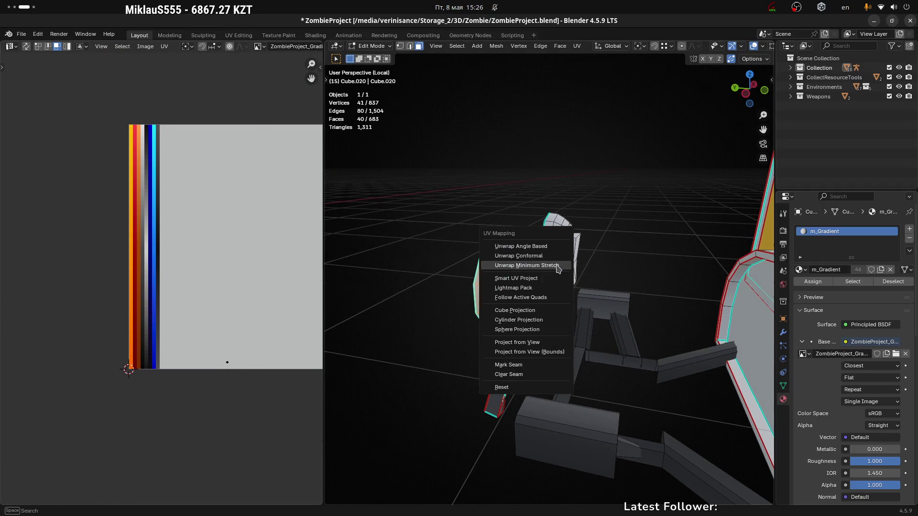
click(558, 266)
middle_drag(320, 244, 283, 259)
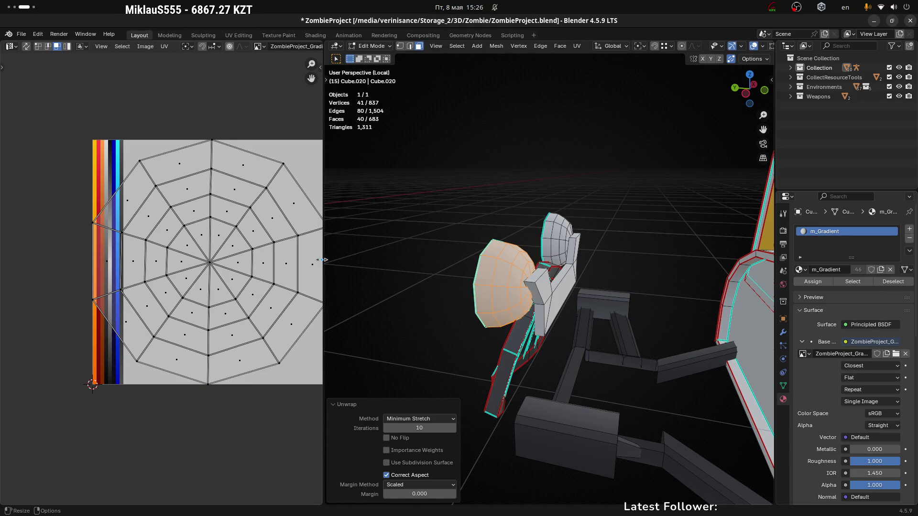
middle_drag(525, 313, 527, 307)
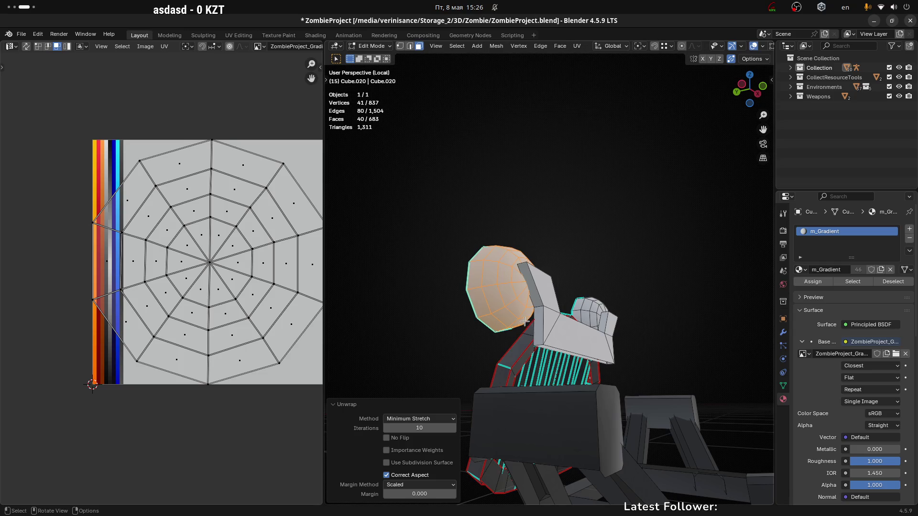
mouse_move(524, 321)
middle_down()
mouse_move(510, 324)
mouse_move(664, 313)
mouse_move(502, 287)
mouse_move(412, 294)
mouse_move(414, 365)
mouse_move(509, 172)
middle_up()
Step: Mark seams along the headlight's edge paths, including its lower edges
key(2)
click(478, 268)
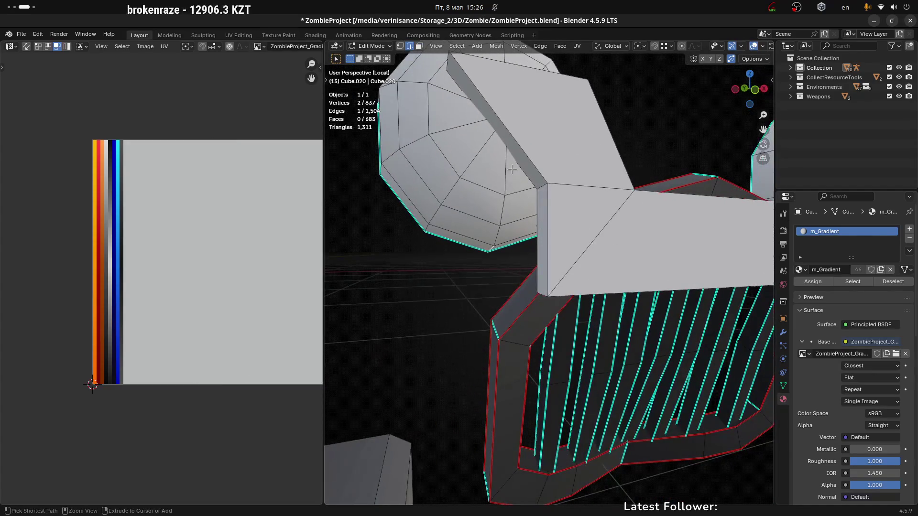
ctrl+click(509, 173)
right_click(510, 175)
click(480, 229)
middle_drag(480, 229, 532, 207)
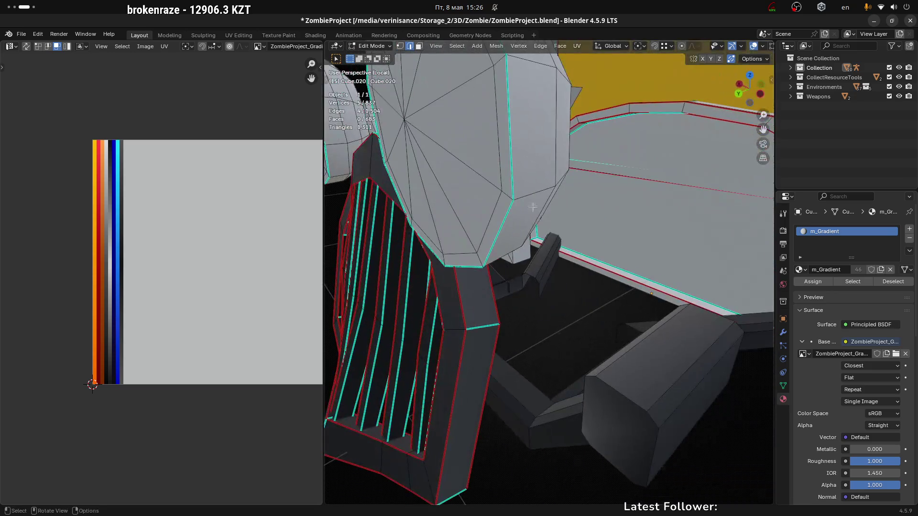
ctrl+click(509, 123)
middle_drag(517, 125, 517, 131)
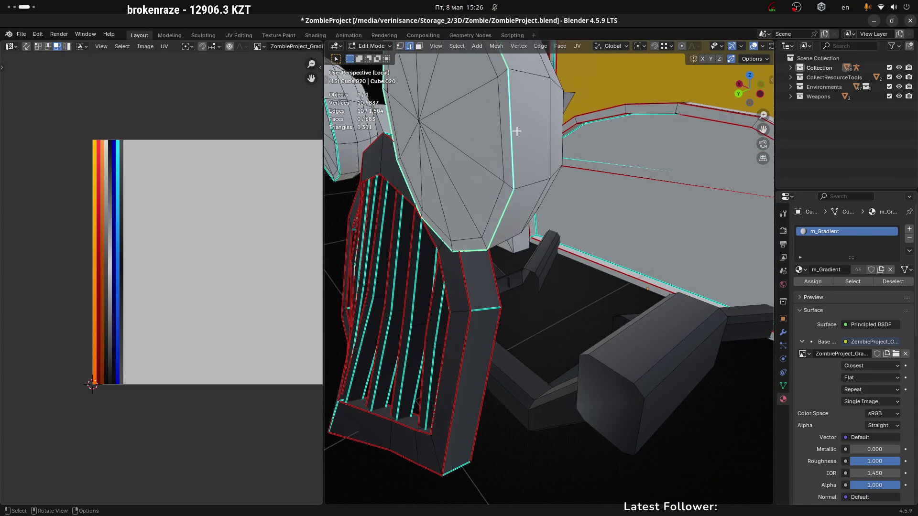
key(ctrl+e)
click(495, 231)
middle_drag(495, 230, 478, 143)
Step: Select the seam-bounded headlight island and re-unwrap it with Minimum Stretch
key(3)
click(479, 143)
key(l)
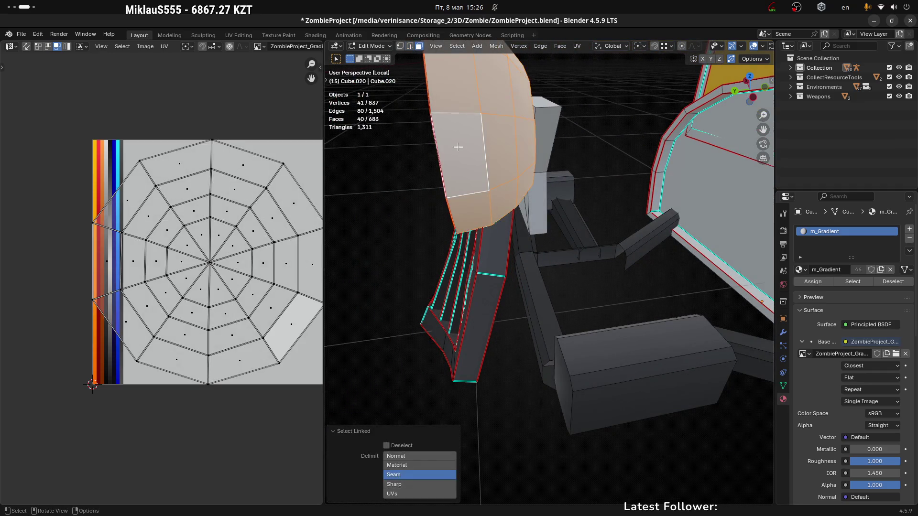
key(u)
click(457, 146)
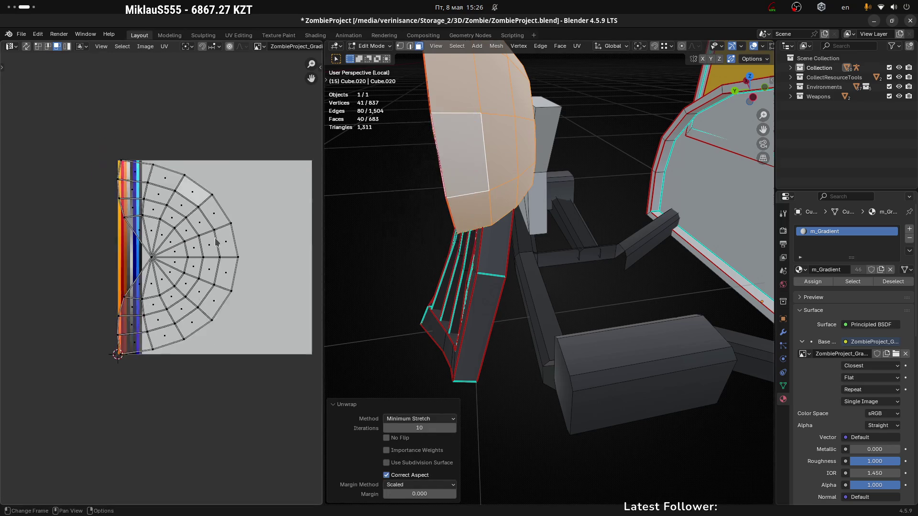
scroll(212, 216, up, 2)
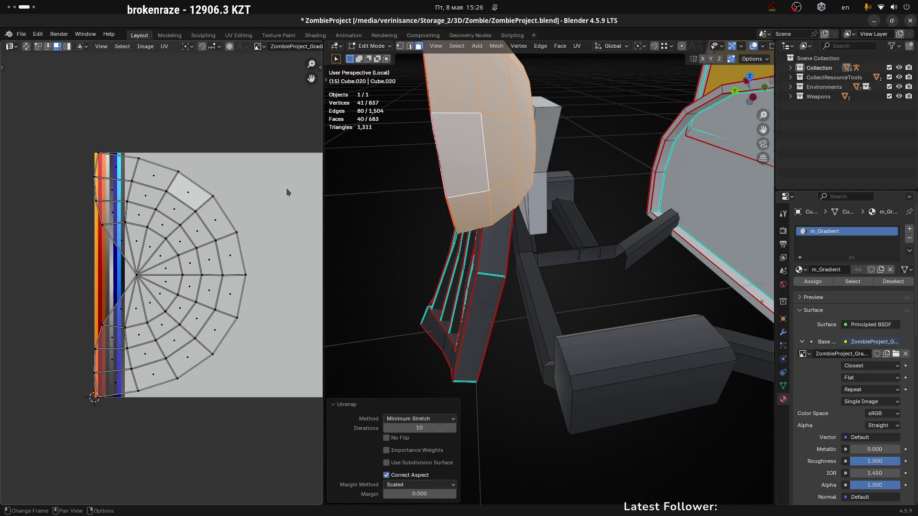
Step: Narrow the headlight UV island in X twice and move it onto the colour strips
key(a)
key(s)
key(x)
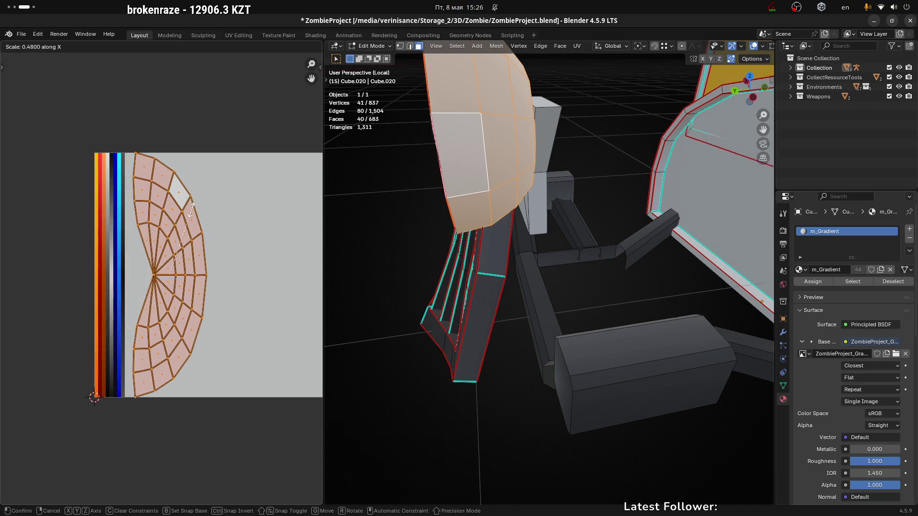
click(188, 214)
key(s)
key(x)
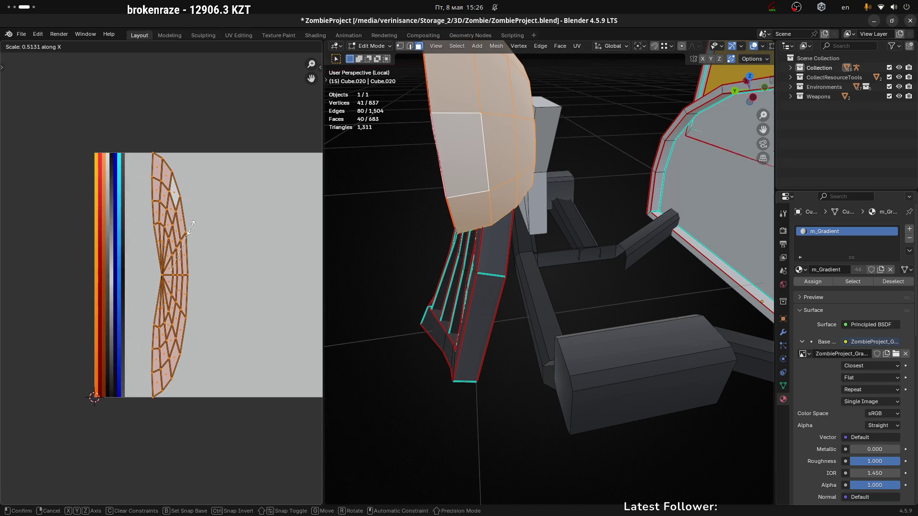
click(201, 225)
key(g)
click(140, 230)
scroll(182, 226, up, 2)
scroll(194, 235, down, 1)
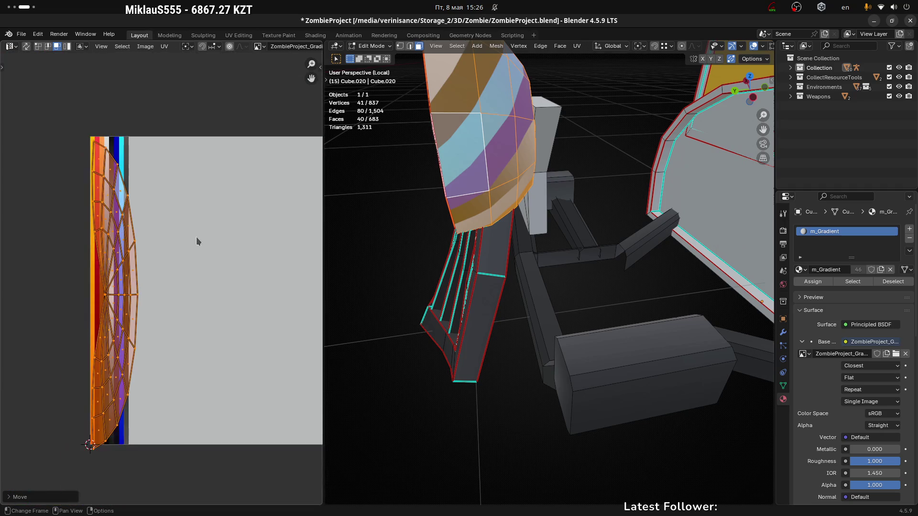
ctrl+scroll(194, 236, left, 1)
Step: Slim the island further in X and rotate it 90 degrees
key(s)
key(x)
click(154, 252)
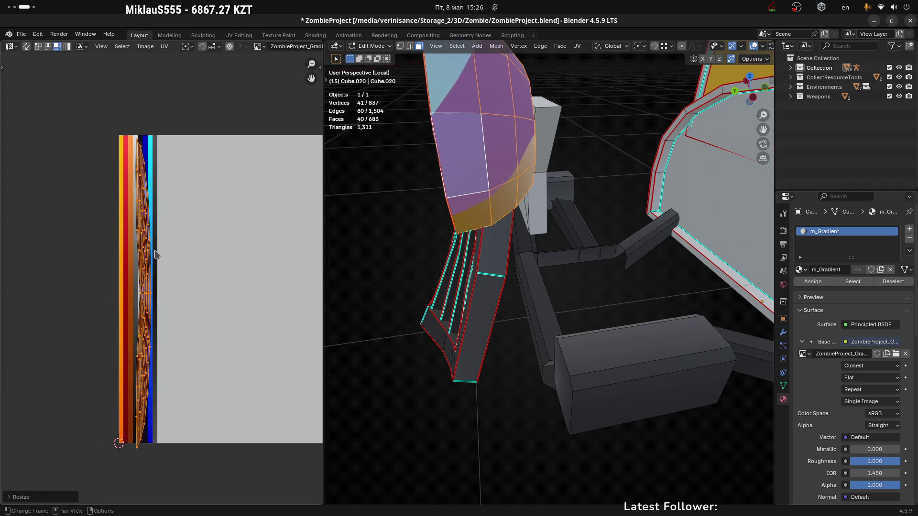
key(s)
key(x)
click(202, 231)
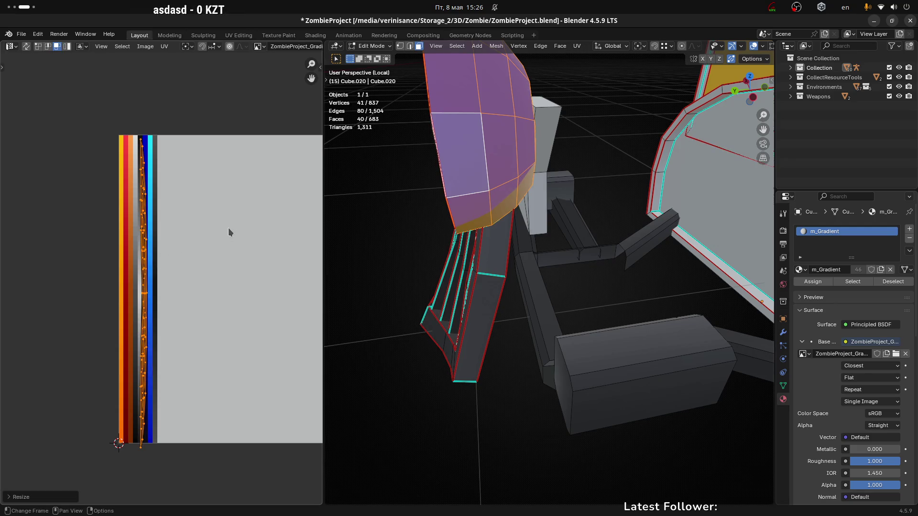
key(r)
key(9)
key(0)
key(Return)
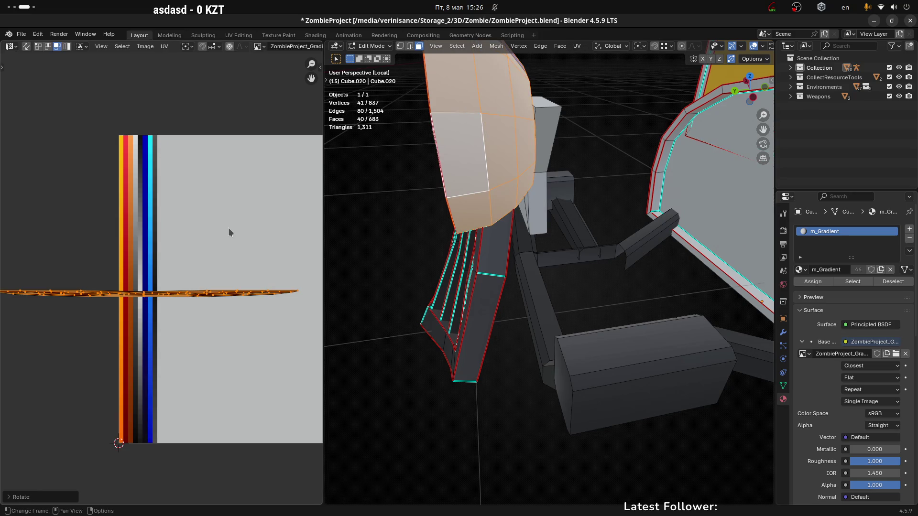
Step: Squeeze the rotated island into a thin sliver and drop it on the orange strip
key(s)
key(x)
click(113, 254)
key(s)
key(x)
click(158, 296)
scroll(160, 298, up, 3)
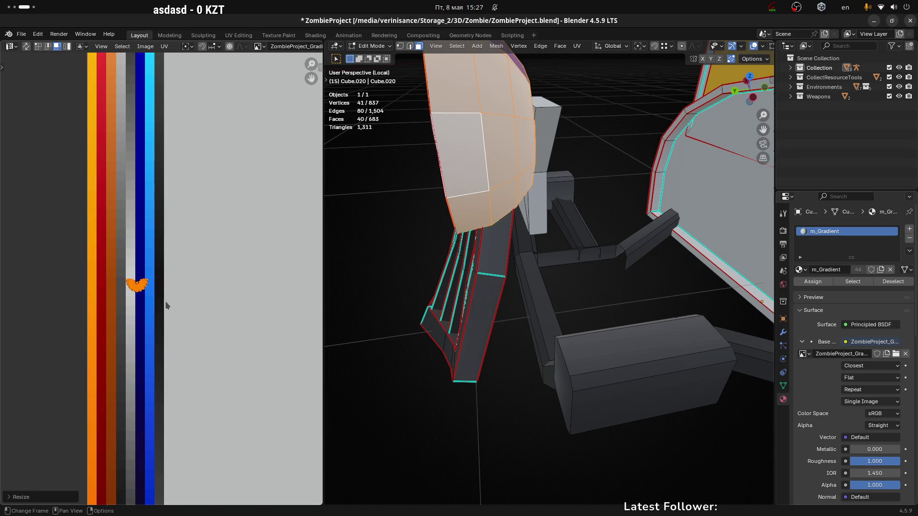
key(g)
click(186, 291)
scroll(186, 291, down, 4)
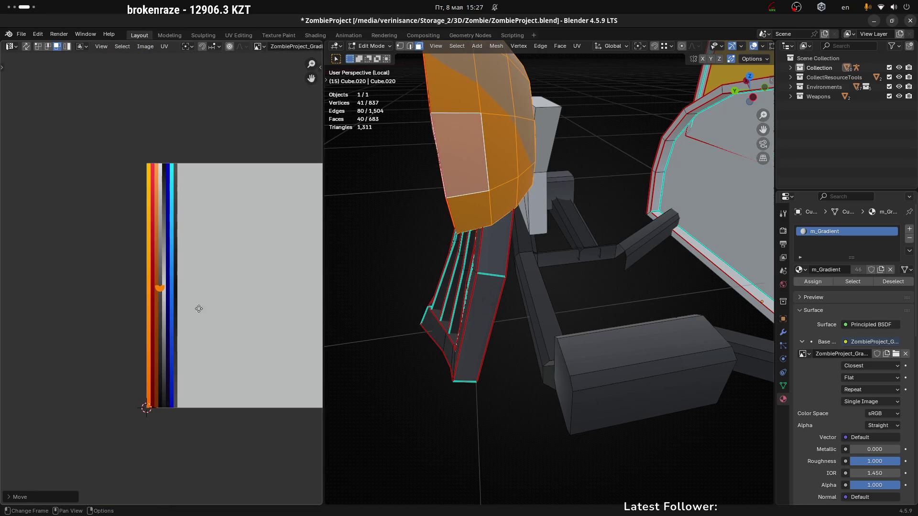
Step: Stretch the sliver taller in Y, slim it in X, and position it along the orange strip
key(s)
key(y)
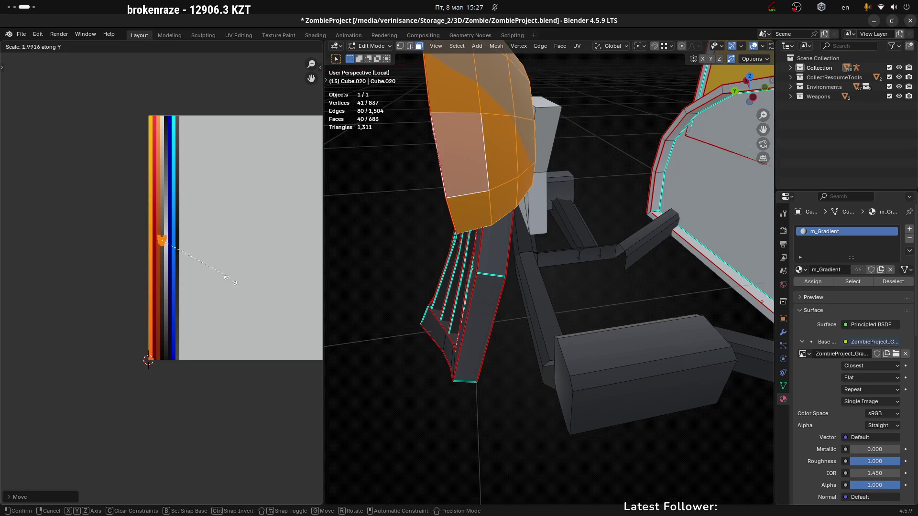
click(33, 300)
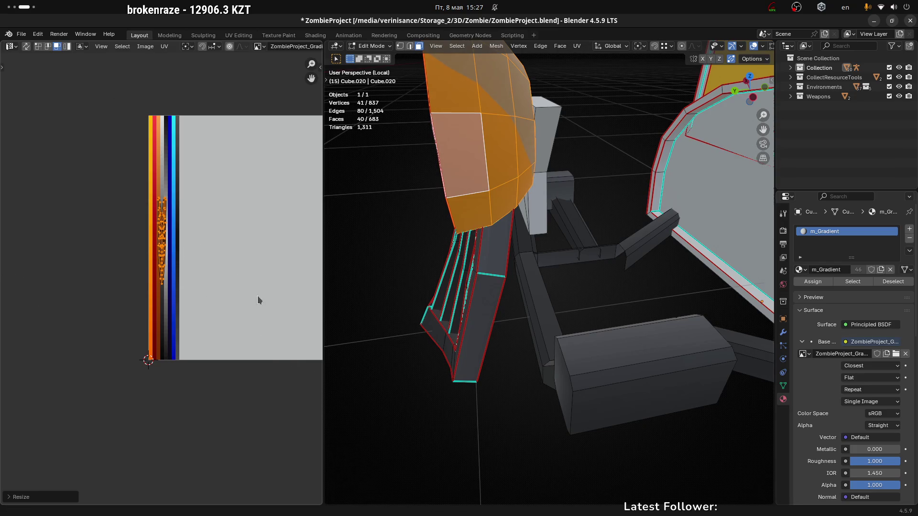
key(s)
key(x)
click(177, 253)
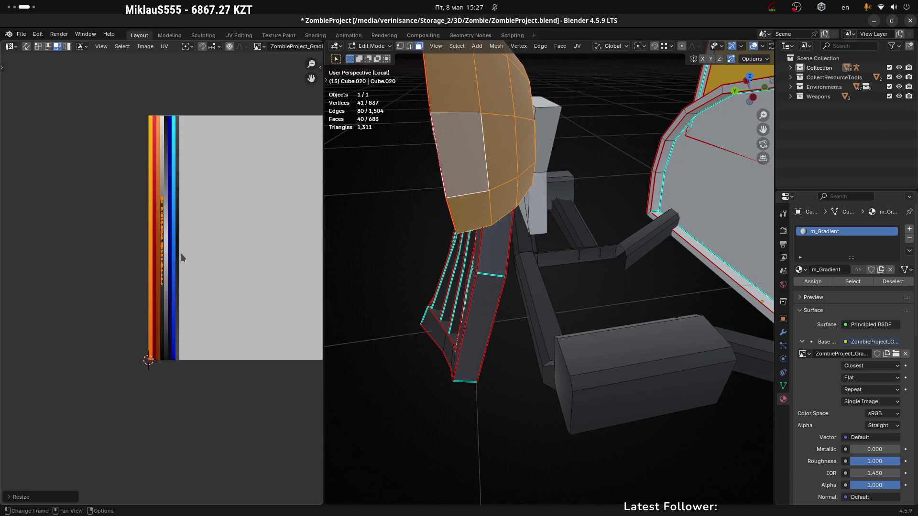
scroll(181, 254, up, 2)
middle_drag(179, 258, 204, 211)
key(g)
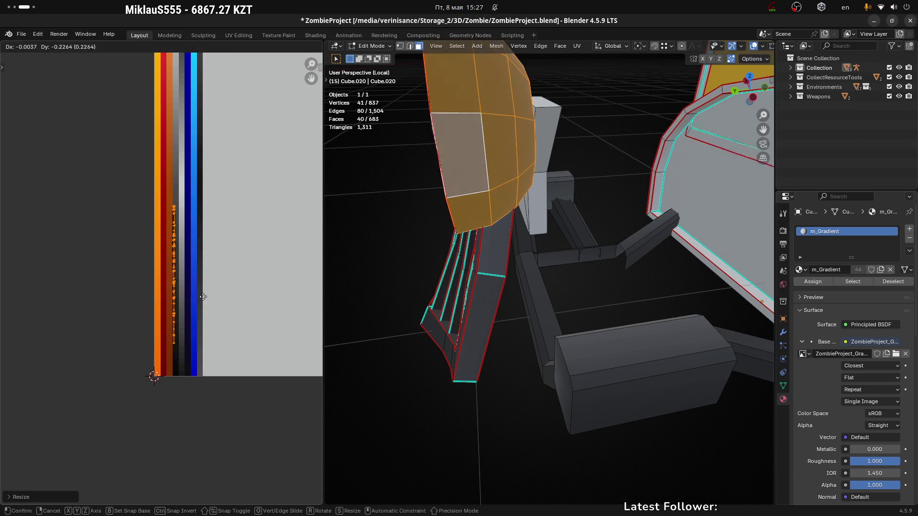
click(204, 322)
Step: Check the truck front outside Edit Mode, then re-enter it and select headlight rim faces
key(Tab)
mouse_move(502, 317)
middle_down()
mouse_move(516, 303)
mouse_move(521, 224)
mouse_move(506, 262)
mouse_move(481, 250)
mouse_move(487, 301)
mouse_move(478, 307)
mouse_move(521, 281)
middle_up()
key(Tab)
click(534, 260)
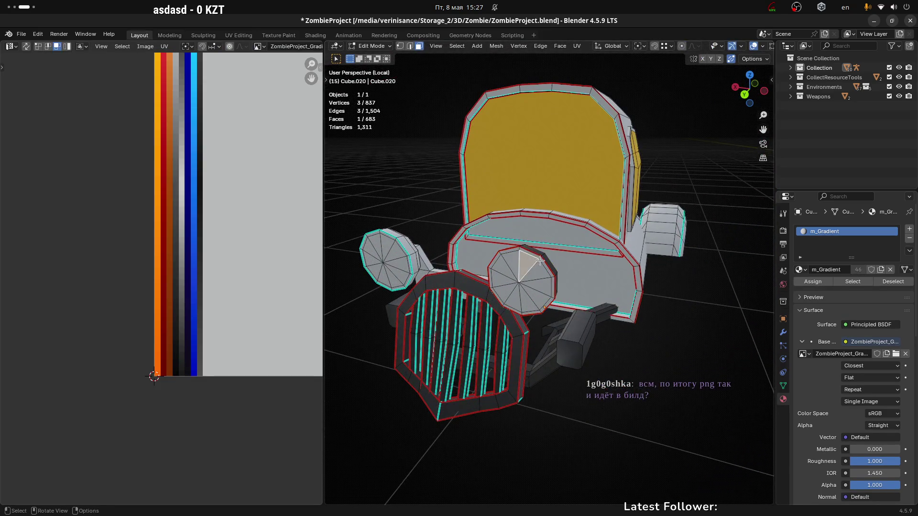
scroll(535, 258, up, 3)
ctrl+click(536, 250)
alt+click(539, 252)
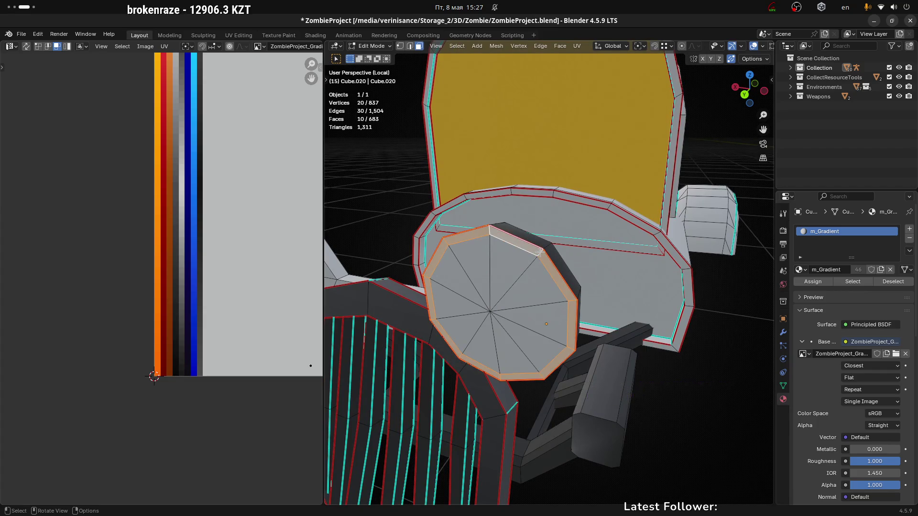
scroll(214, 297, down, 2)
key(g)
click(222, 366)
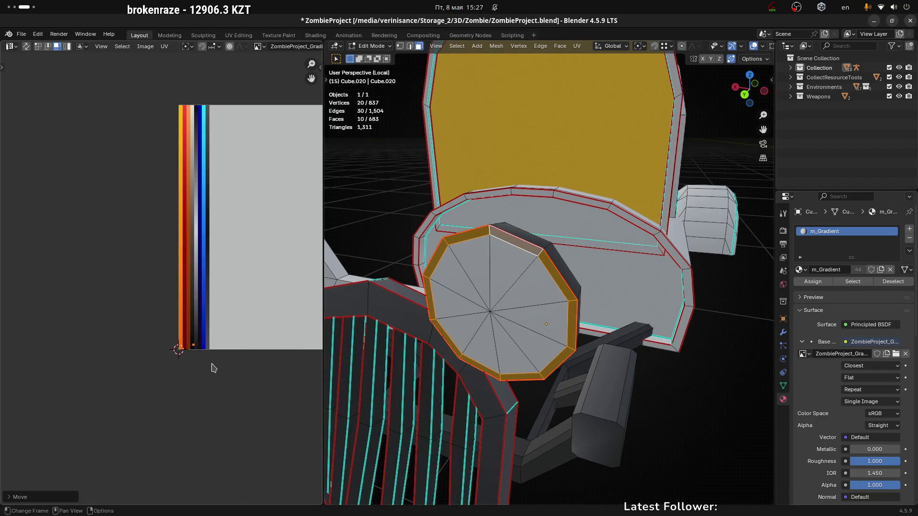
scroll(242, 328, up, 5)
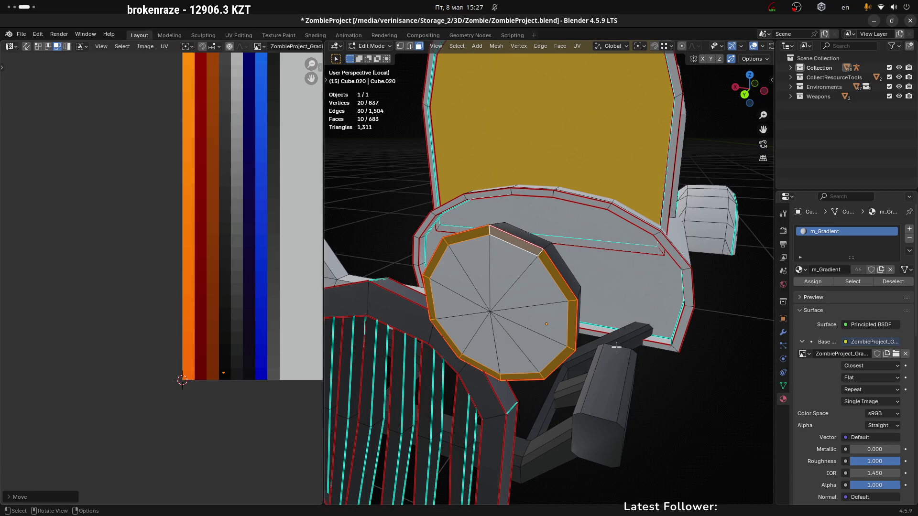
key(Tab)
key(KP_Decimal)
middle_drag(620, 334, 641, 324)
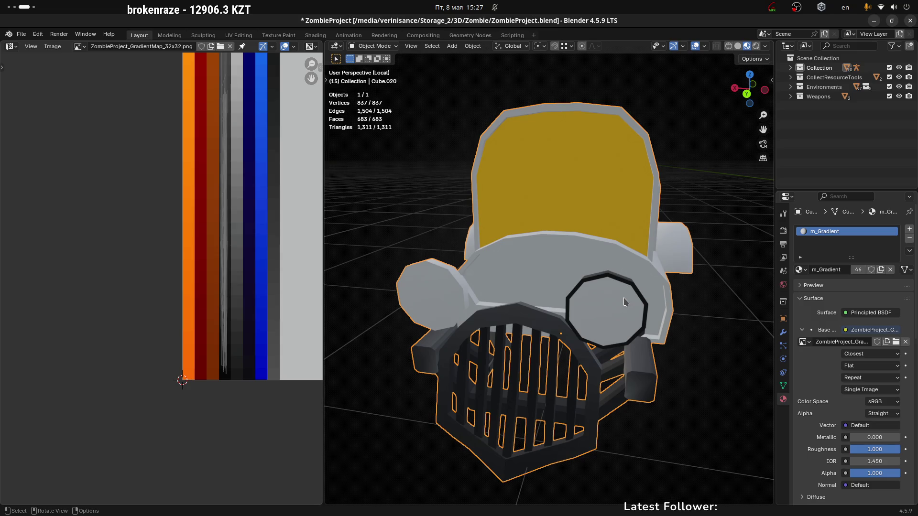
Step: Orbit to the car's side and select the headlight's inner fan of faces in face Edit Mode
mouse_move(572, 305)
middle_down()
mouse_move(535, 292)
mouse_move(475, 306)
middle_up()
key(Tab)
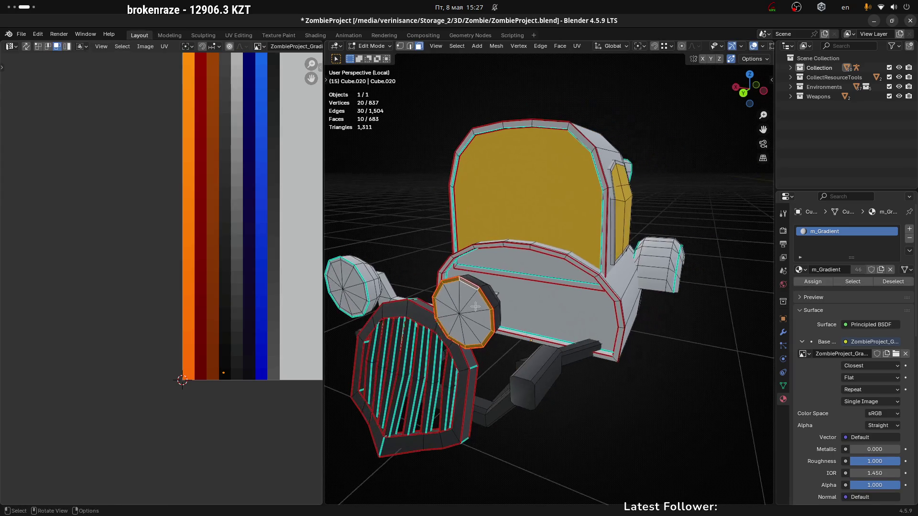
alt+click(461, 315)
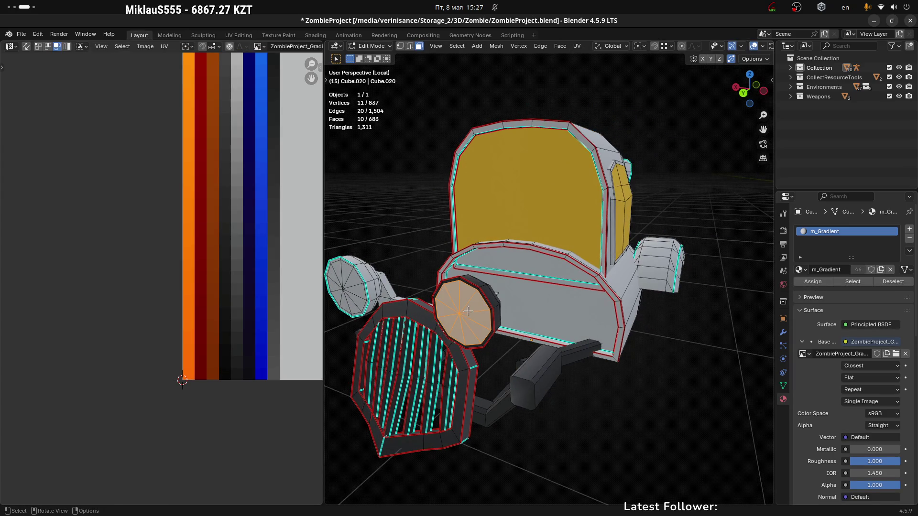
Step: Zoom out and recentre the UV editor to find the collapsed headlight UVs over the grey palette area
scroll(233, 305, down, 6)
mouse_move(208, 231)
mouse_down()
mouse_move(269, 315)
mouse_move(278, 314)
mouse_move(219, 243)
mouse_move(275, 321)
mouse_move(289, 315)
mouse_up()
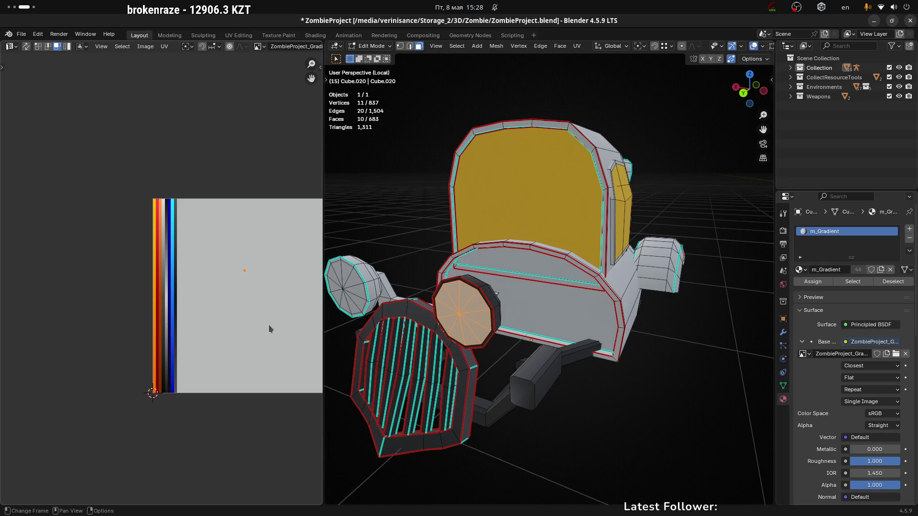
middle_drag(287, 293, 210, 284)
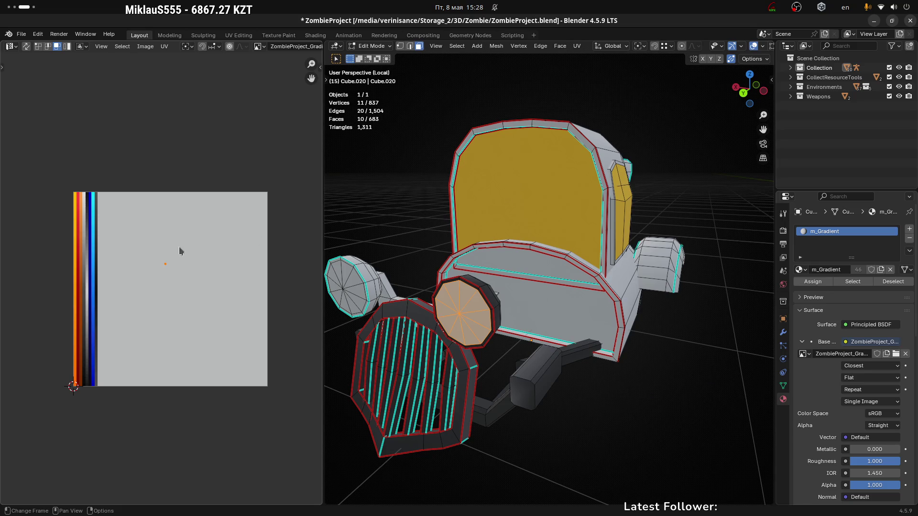
drag(141, 240, 219, 302)
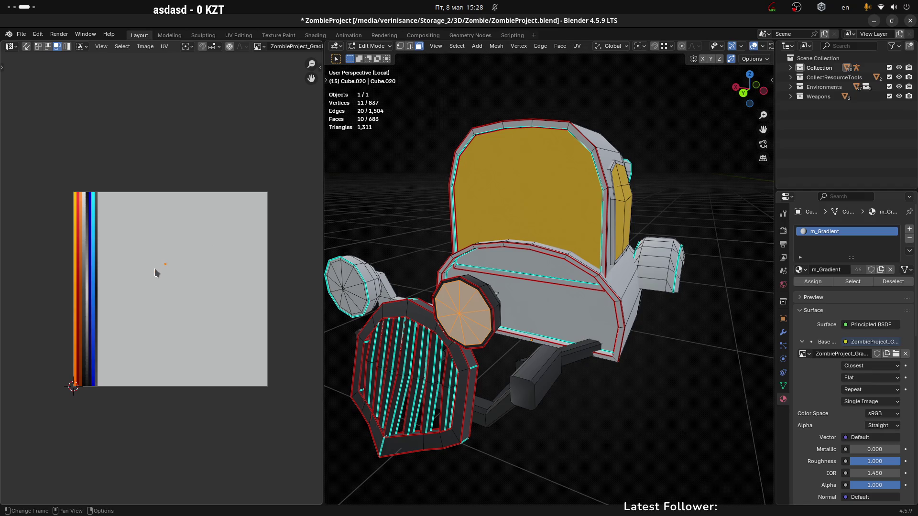
scroll(170, 279, up, 1)
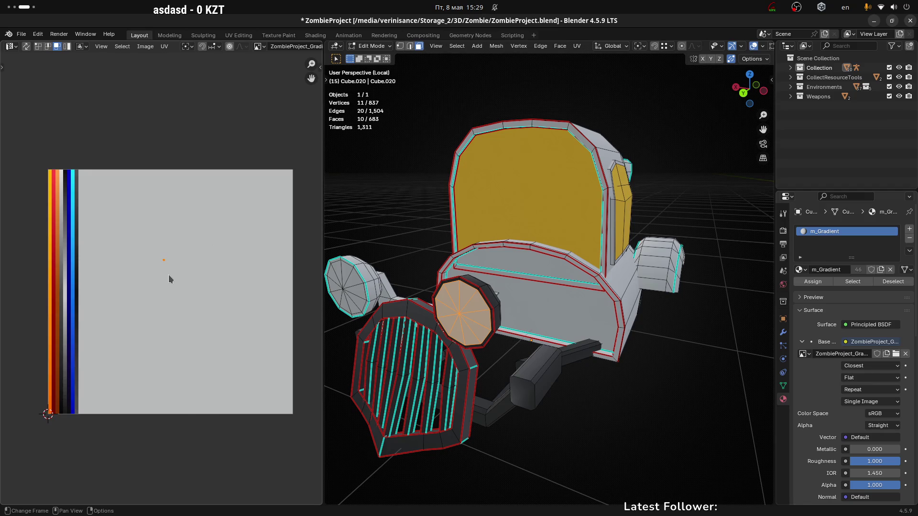
drag(148, 243, 208, 291)
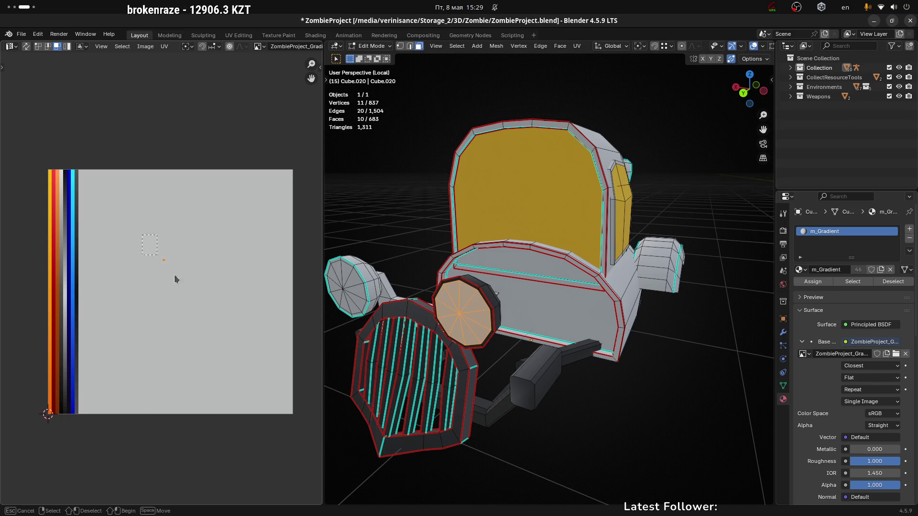
mouse_move(142, 236)
mouse_down()
mouse_move(206, 312)
mouse_move(157, 254)
mouse_up()
drag(138, 223, 219, 314)
drag(137, 237, 219, 311)
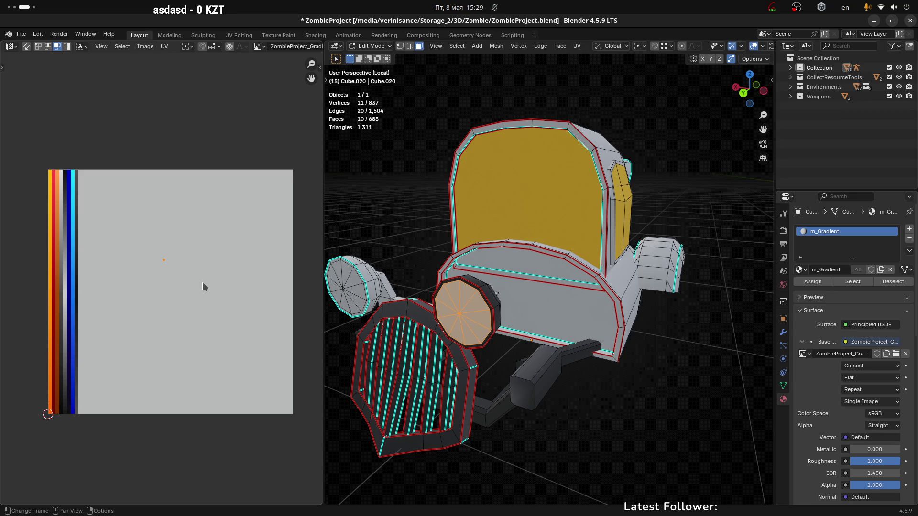
drag(124, 228, 238, 312)
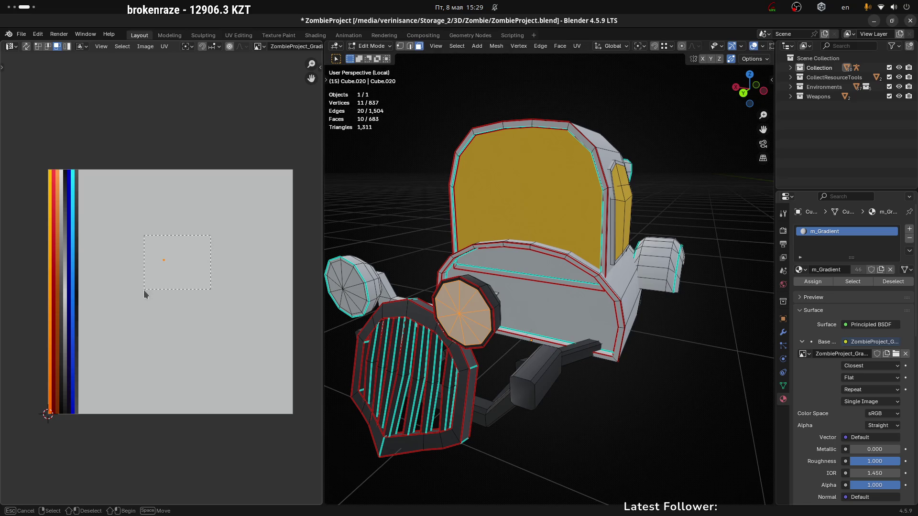
mouse_move(139, 293)
mouse_down()
mouse_move(231, 222)
mouse_move(133, 294)
mouse_move(174, 257)
mouse_up()
mouse_move(209, 229)
mouse_down()
mouse_move(216, 221)
mouse_move(131, 300)
mouse_move(205, 233)
mouse_up()
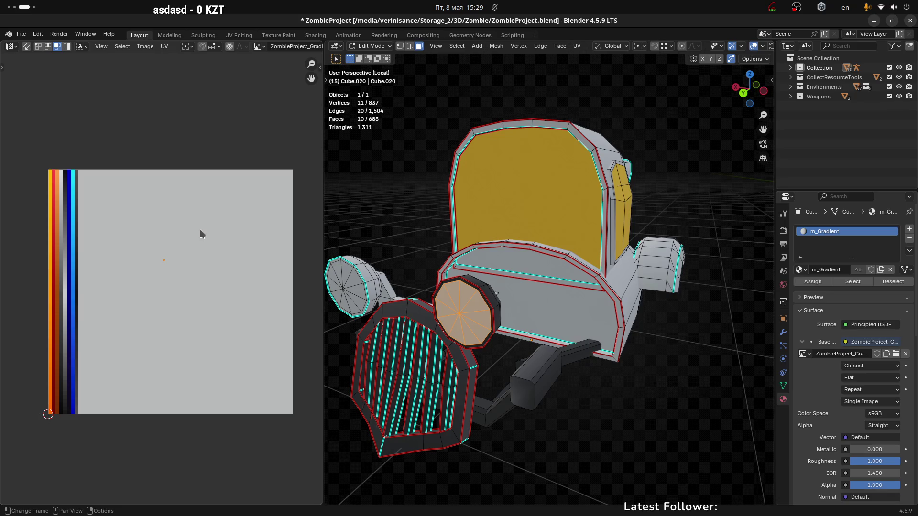
mouse_move(200, 230)
mouse_down()
mouse_move(134, 303)
mouse_move(131, 294)
mouse_move(181, 281)
mouse_move(125, 234)
mouse_move(213, 298)
mouse_up()
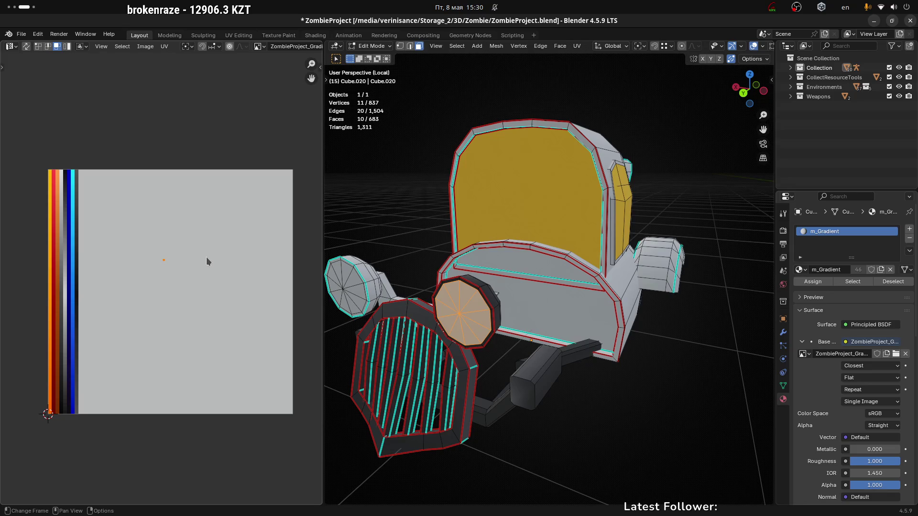
Step: Switch to Unity, open Project Settings and widen the category list so names are readable
key(alt+Tab)
click(49, 35)
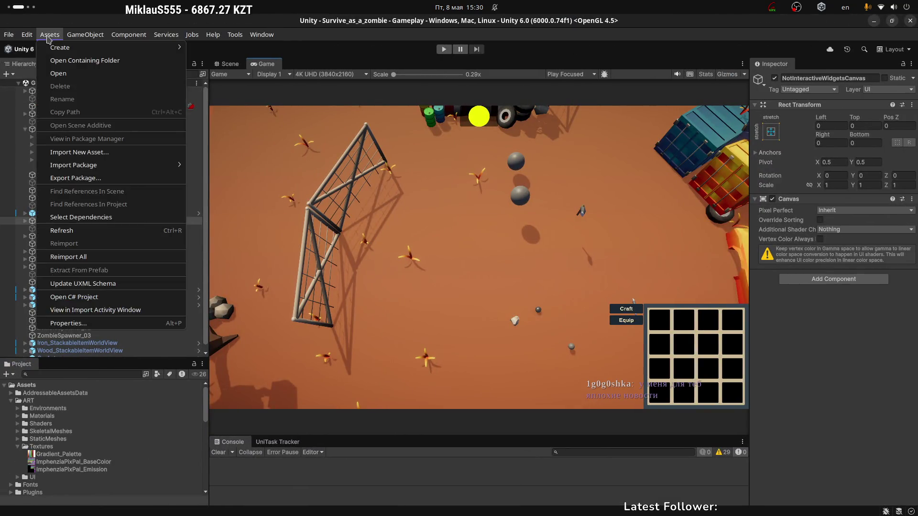
click(62, 350)
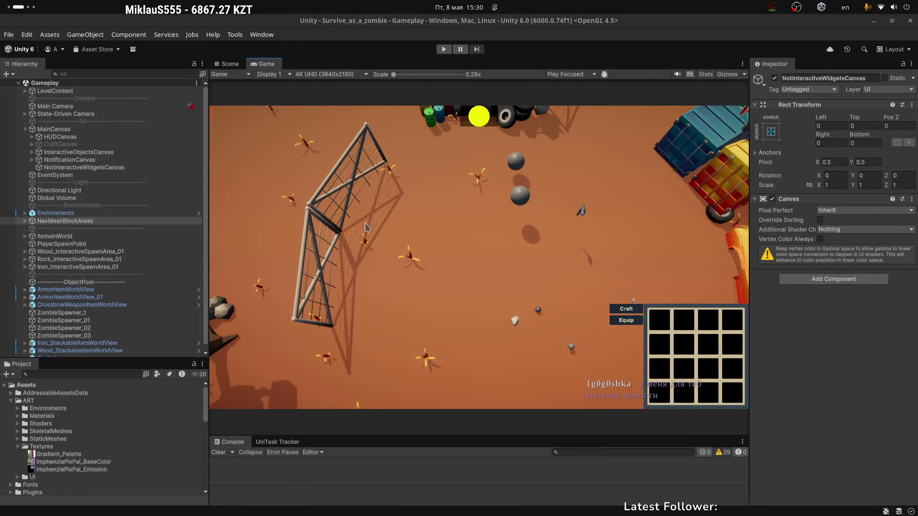
mouse_move(238, 128)
mouse_down()
mouse_move(242, 143)
mouse_move(371, 172)
mouse_move(370, 181)
mouse_up()
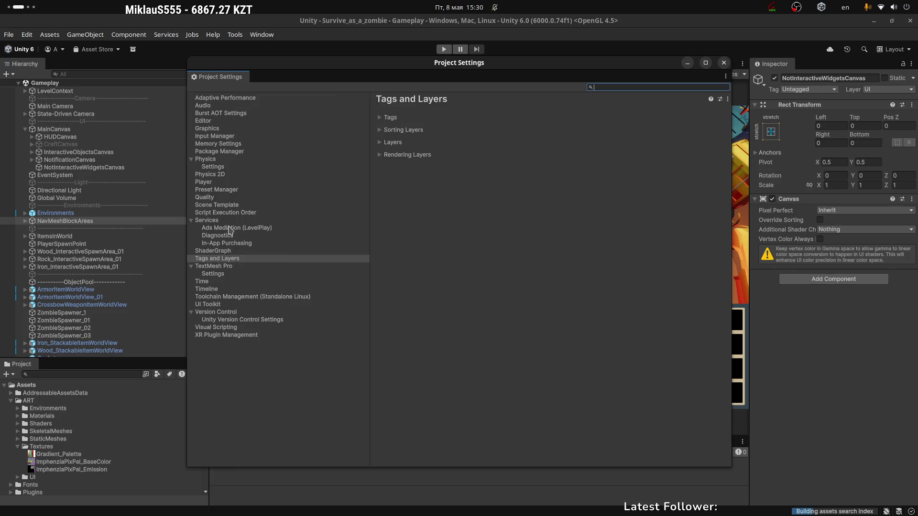
Step: Look through the Quality, Physics 2D and Player pages, ending on the Editor page
click(205, 197)
click(208, 175)
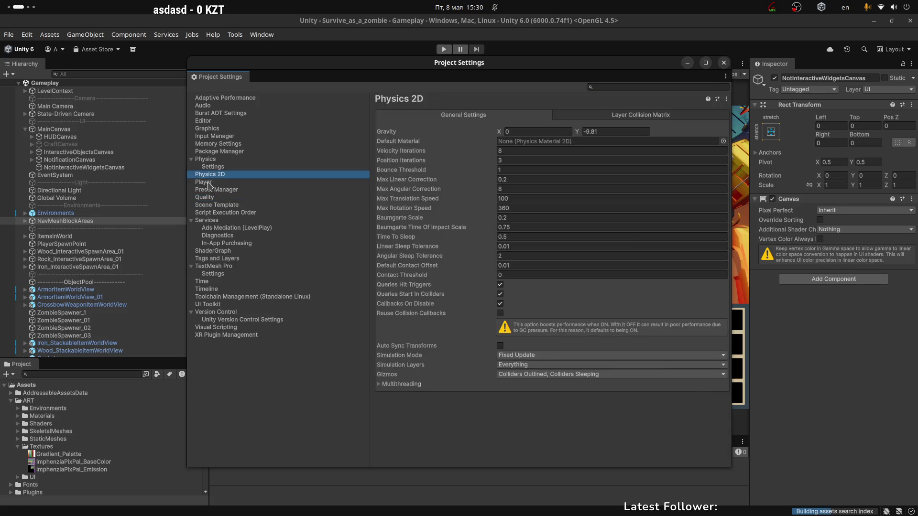
click(209, 183)
scroll(492, 349, down, 5)
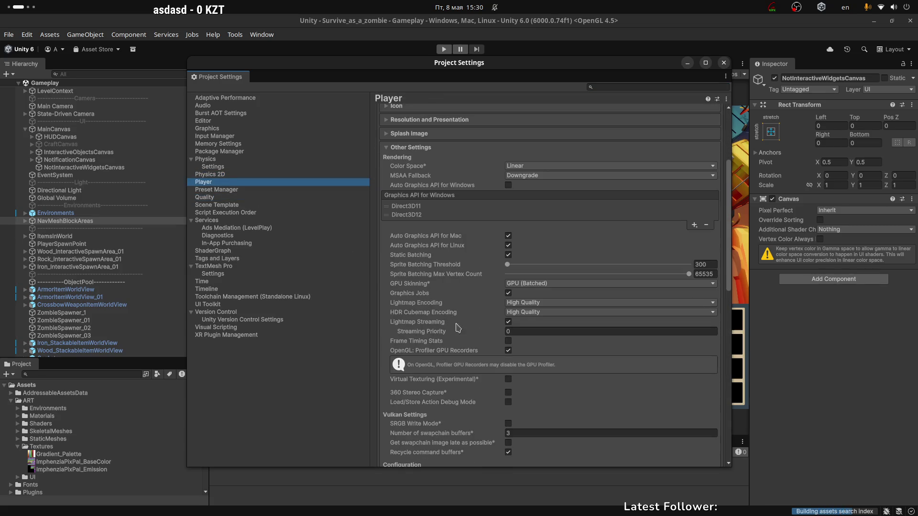
scroll(458, 328, down, 3)
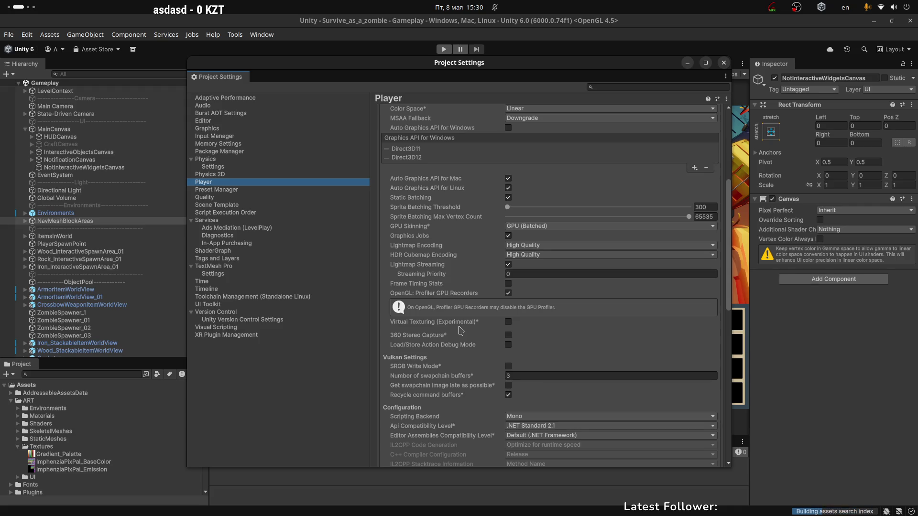
scroll(470, 301, up, 4)
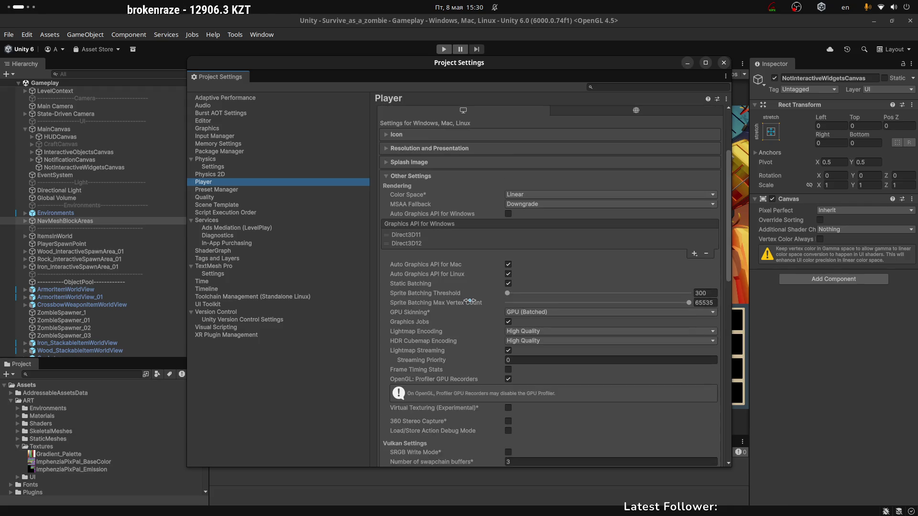
scroll(476, 318, down, 10)
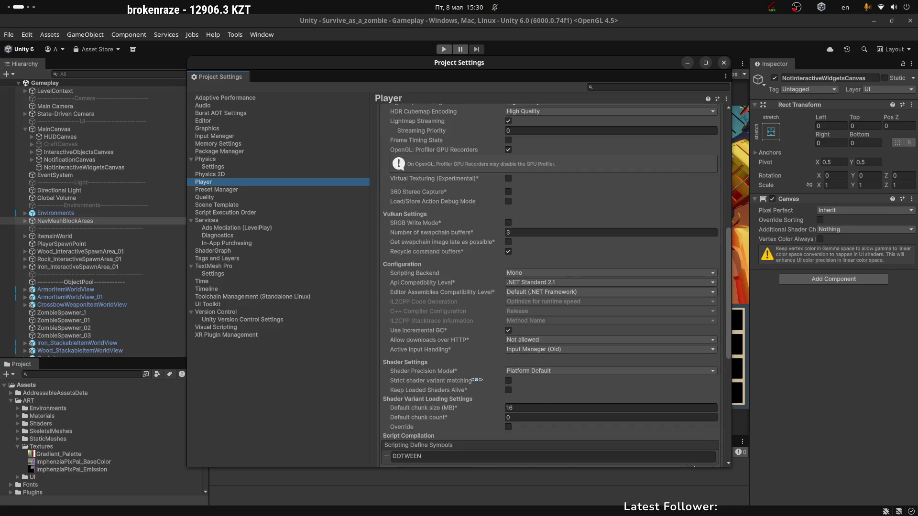
scroll(476, 379, up, 7)
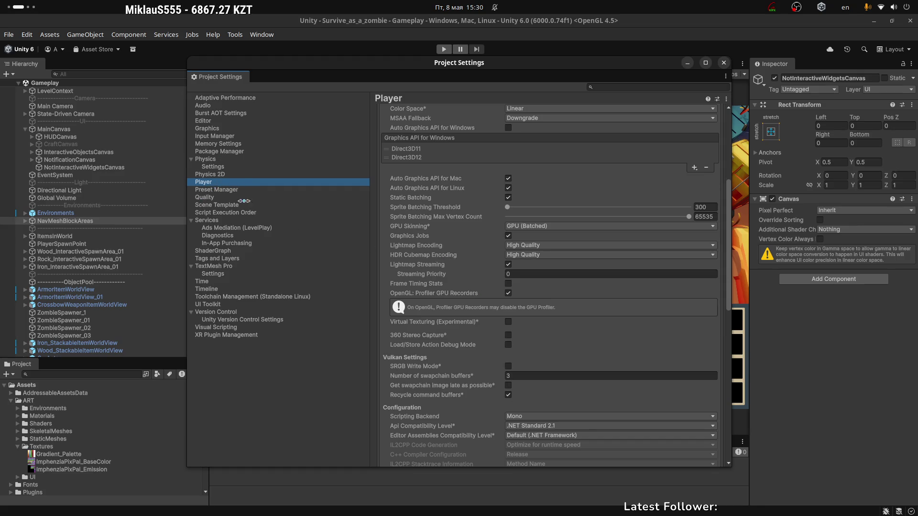
click(205, 121)
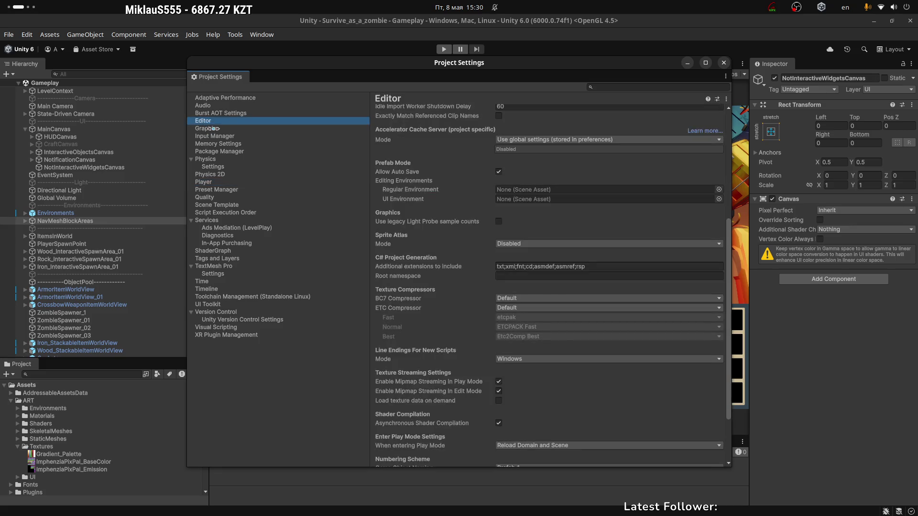
Step: Browse the Graphics, Quality and Player pages, selecting Direct3D11 in the Windows graphics API list
click(207, 128)
scroll(485, 305, down, 4)
scroll(485, 304, down, 5)
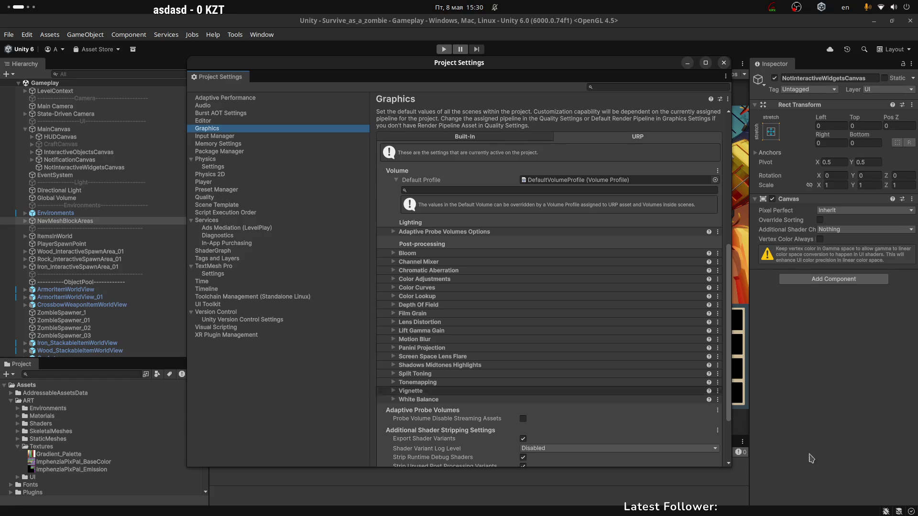
click(205, 197)
scroll(452, 288, down, 3)
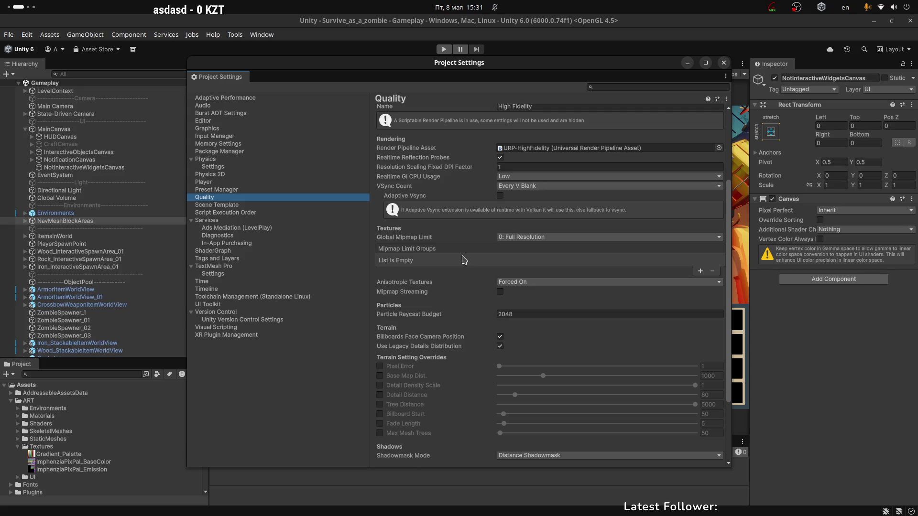
scroll(426, 308, down, 3)
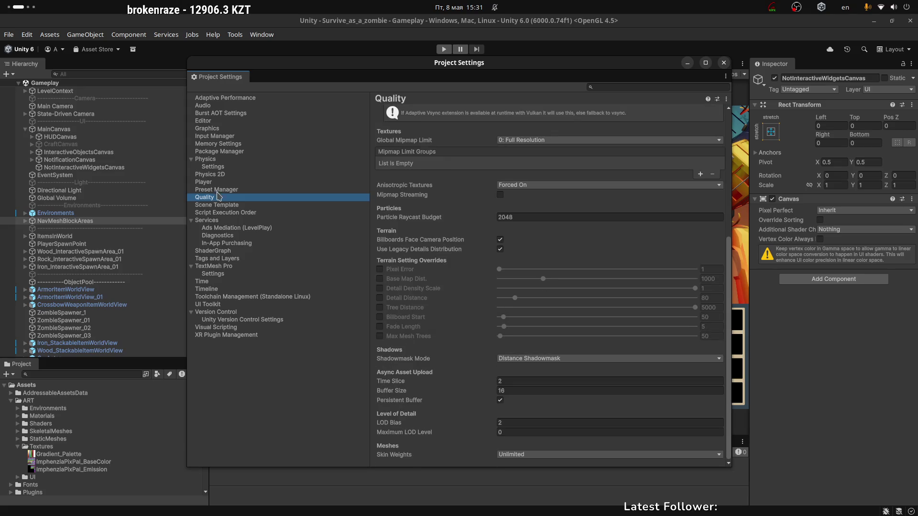
click(204, 183)
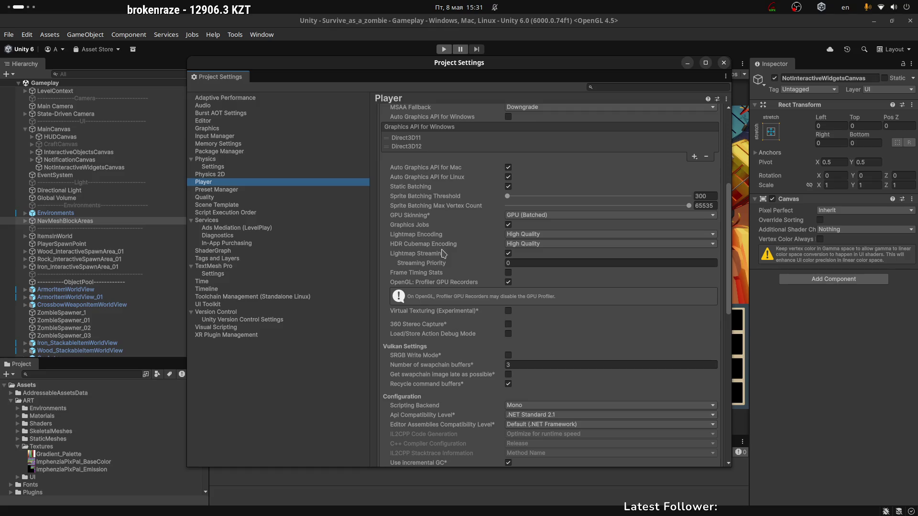
click(422, 139)
scroll(460, 219, up, 2)
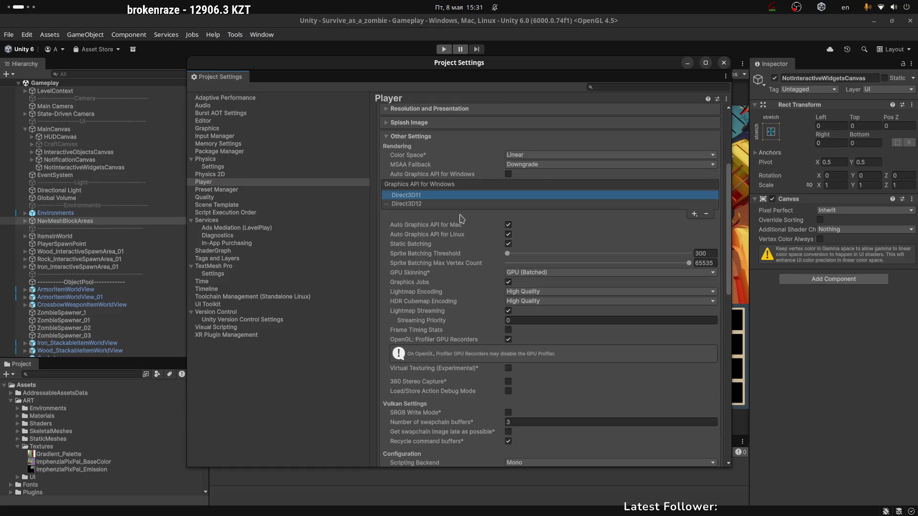
scroll(473, 221, up, 2)
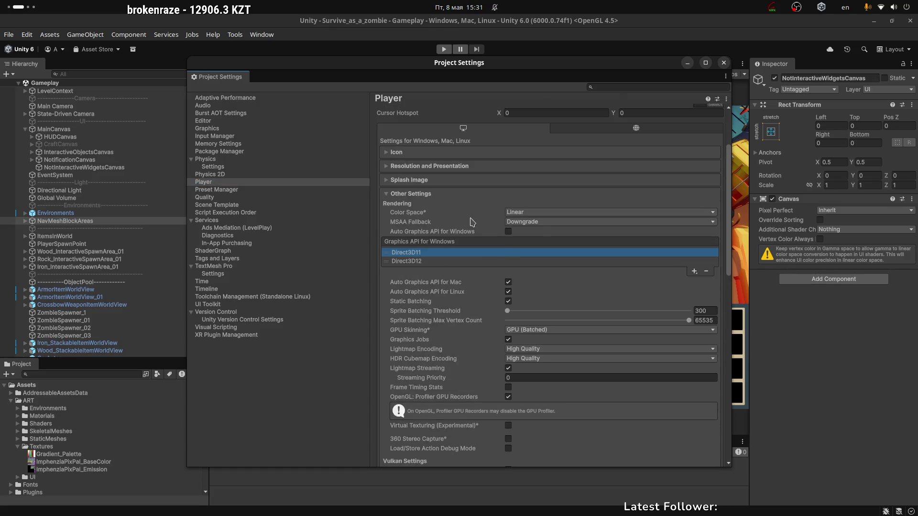
Step: Leave the Web texture compression at ETC2, close Project Settings and bring up Build Profiles
click(640, 127)
scroll(466, 272, down, 2)
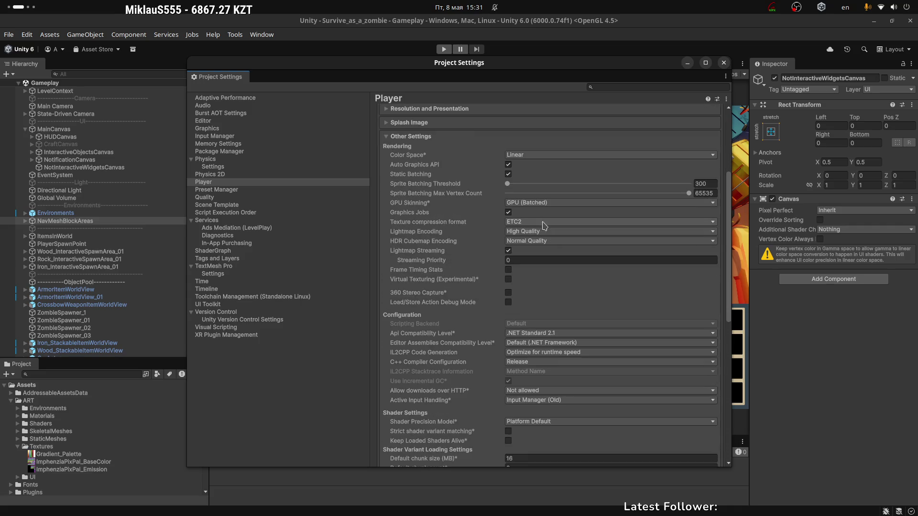
click(529, 222)
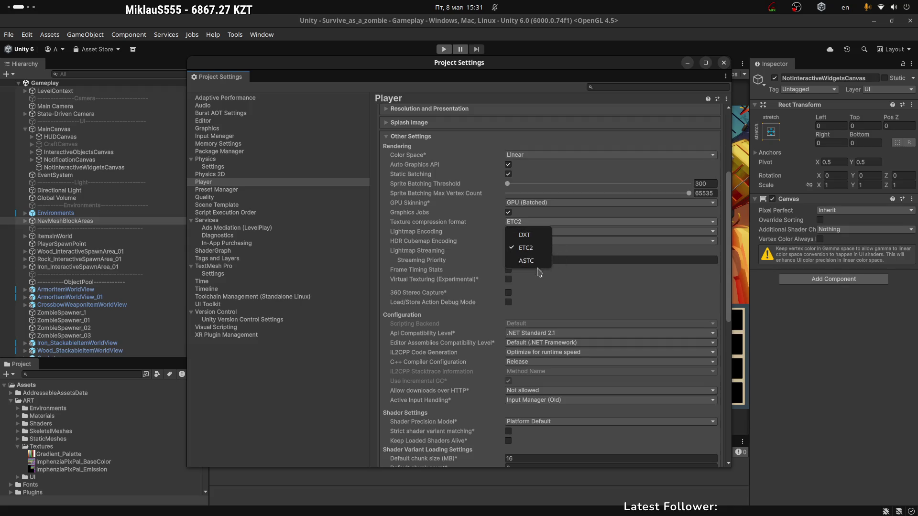
click(439, 232)
scroll(463, 311, down, 3)
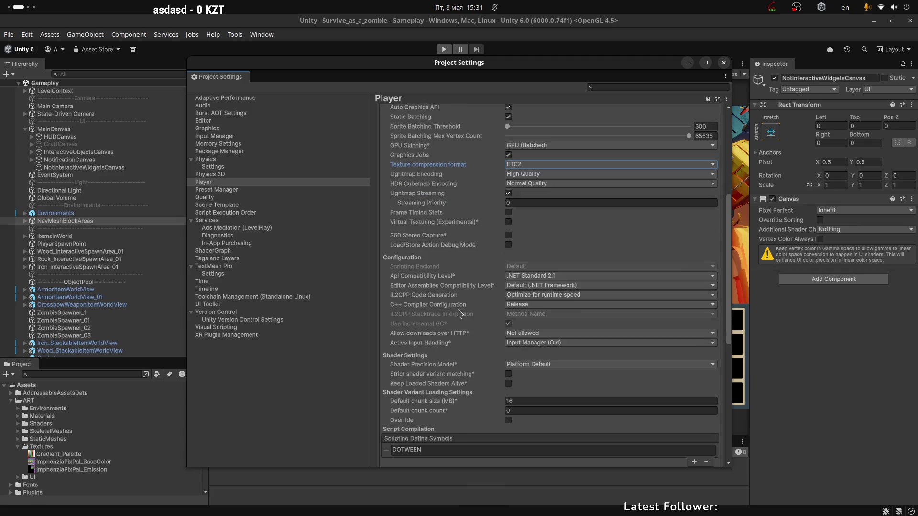
scroll(468, 291, up, 3)
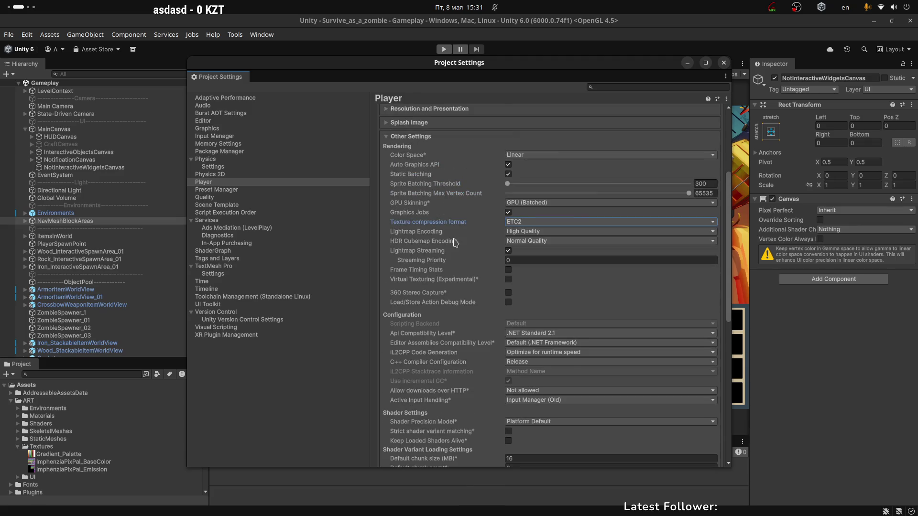
click(522, 222)
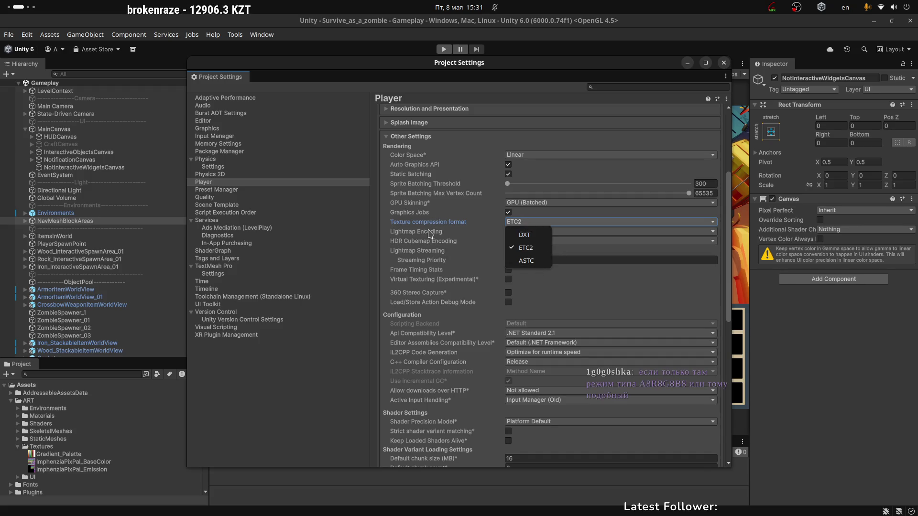
click(432, 232)
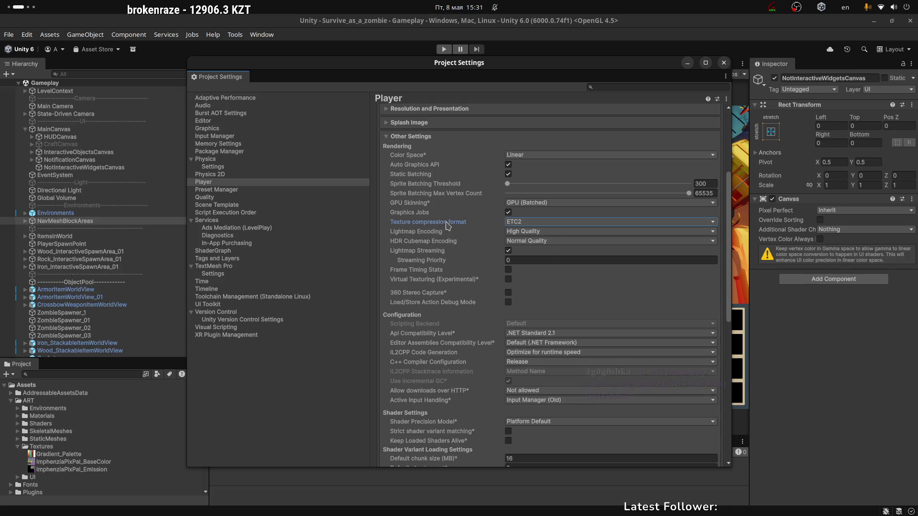
scroll(490, 224, up, 6)
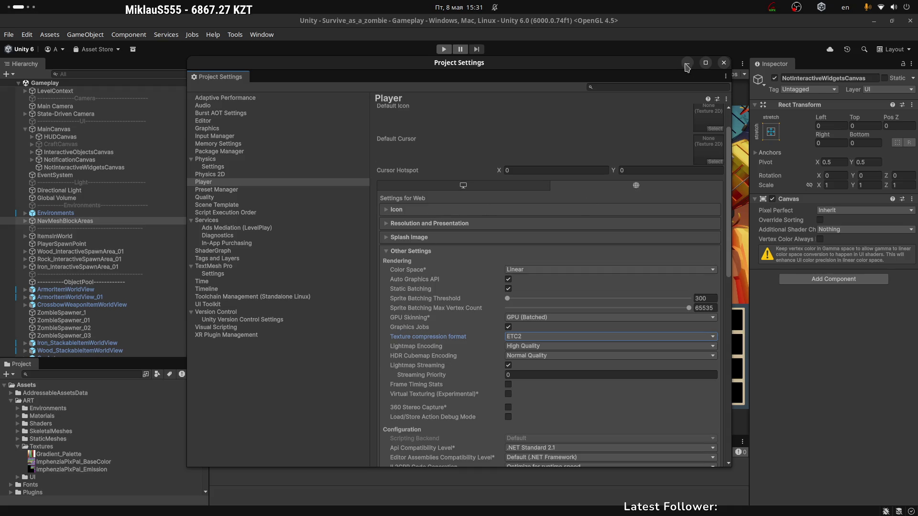
click(724, 62)
key(ctrl+shift+b)
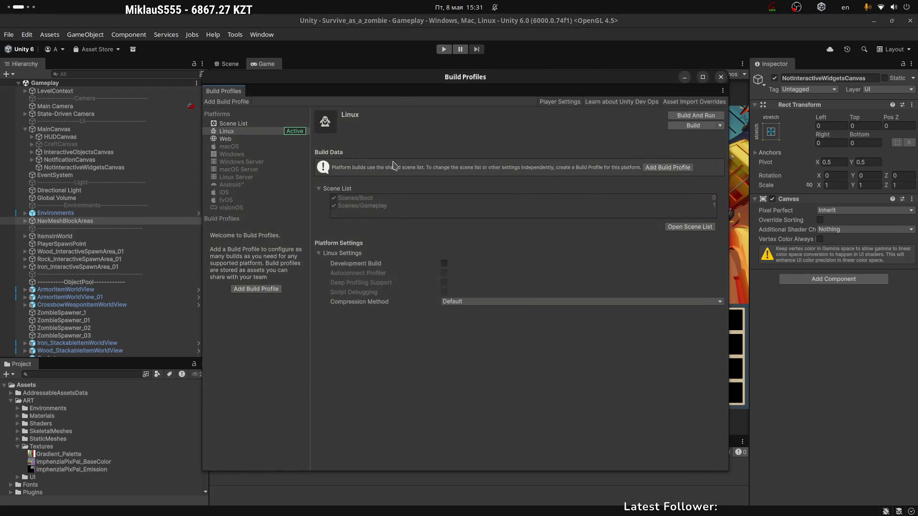
Step: Review the Web platform's client browser type and texture compression, leaving them unchanged
drag(399, 84, 415, 90)
click(248, 143)
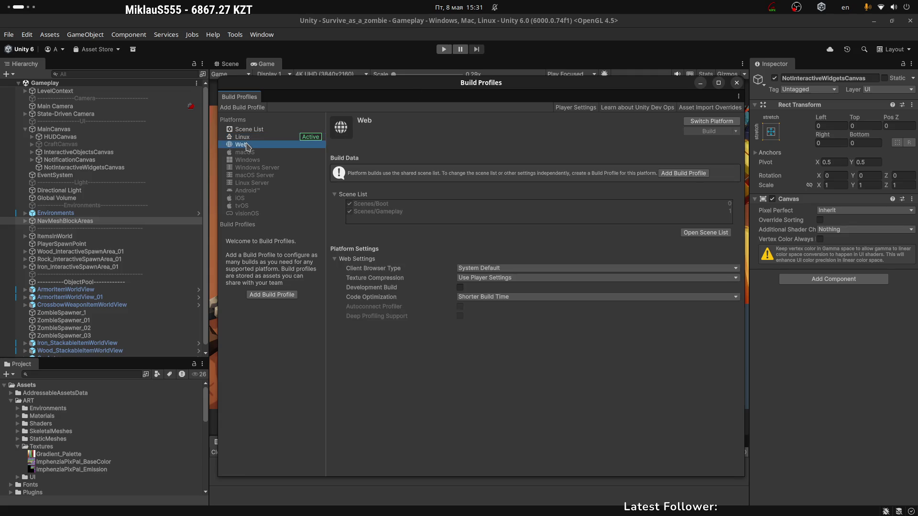
click(465, 268)
click(416, 282)
click(469, 278)
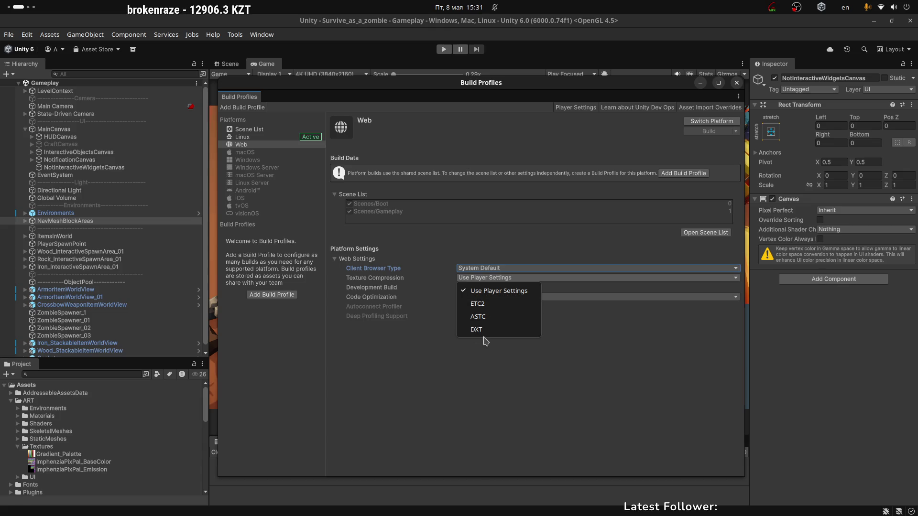
click(470, 279)
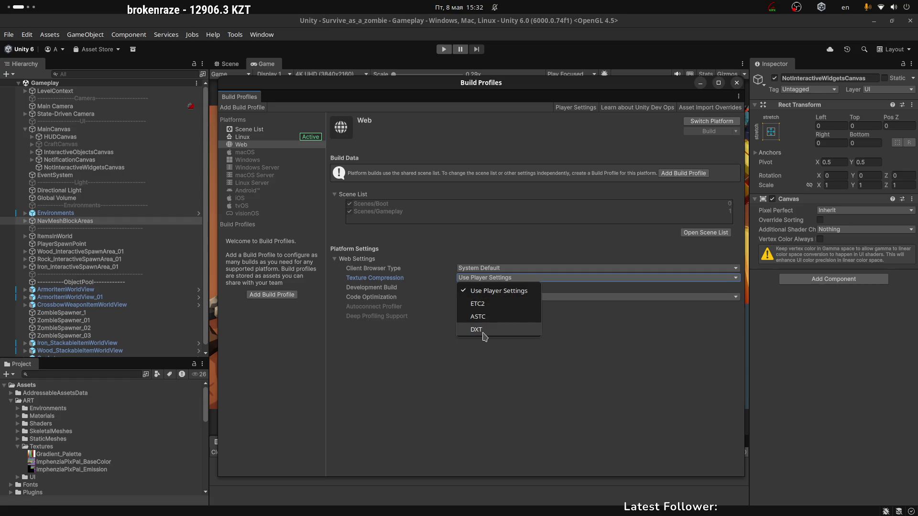
click(558, 306)
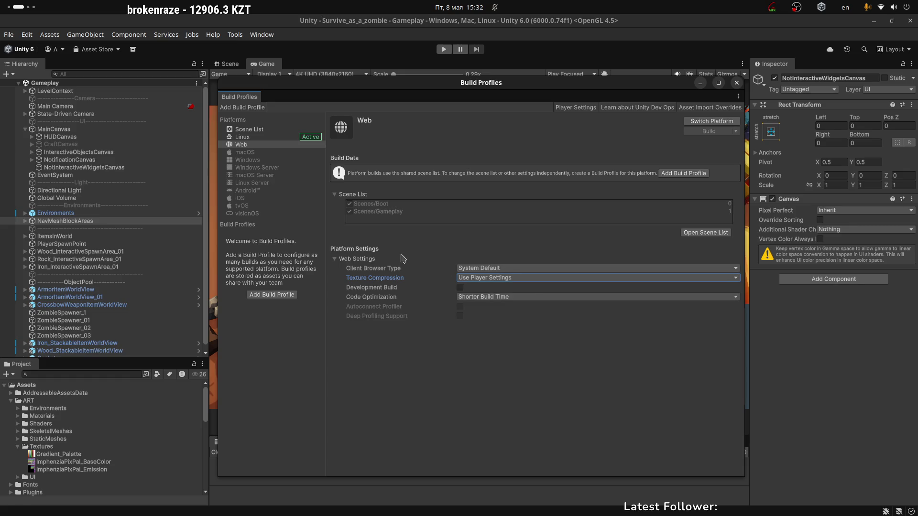
Step: Compare the Linux and Web platforms and the shared Scene List, then close Build Profiles
click(242, 137)
click(241, 145)
click(242, 136)
click(249, 129)
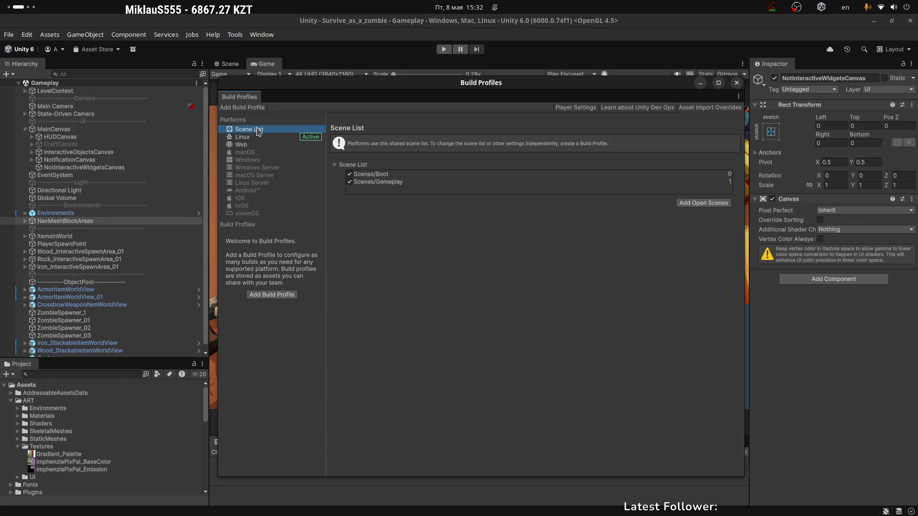
click(259, 145)
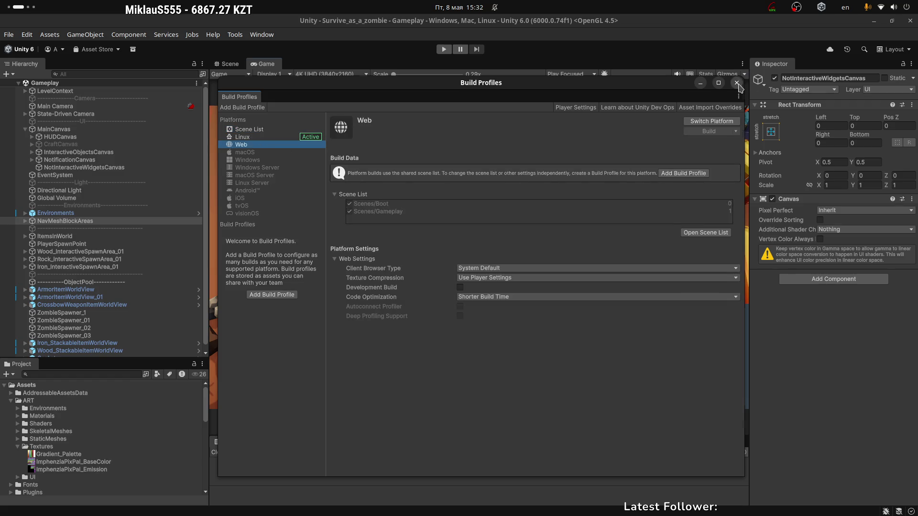
click(737, 83)
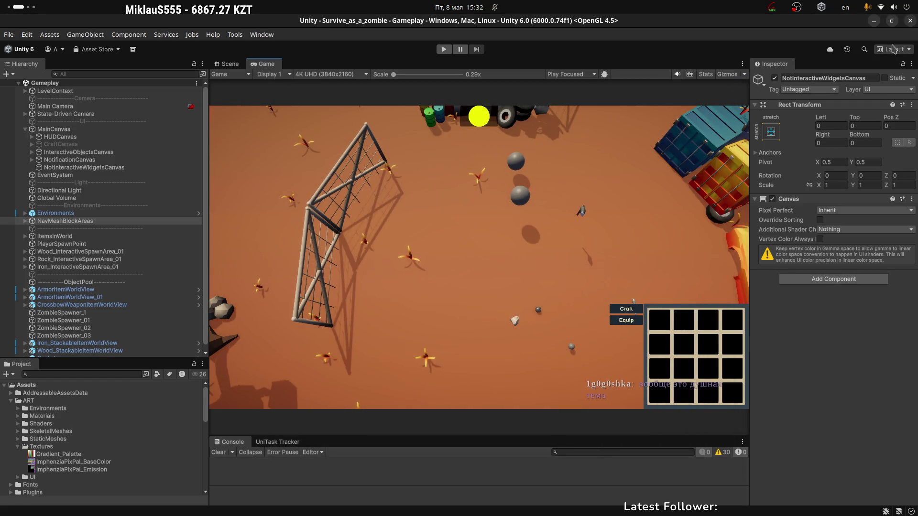
Step: In Blender, orbit and zoom around the orange headlight face to view it from front and back
key(alt+Tab)
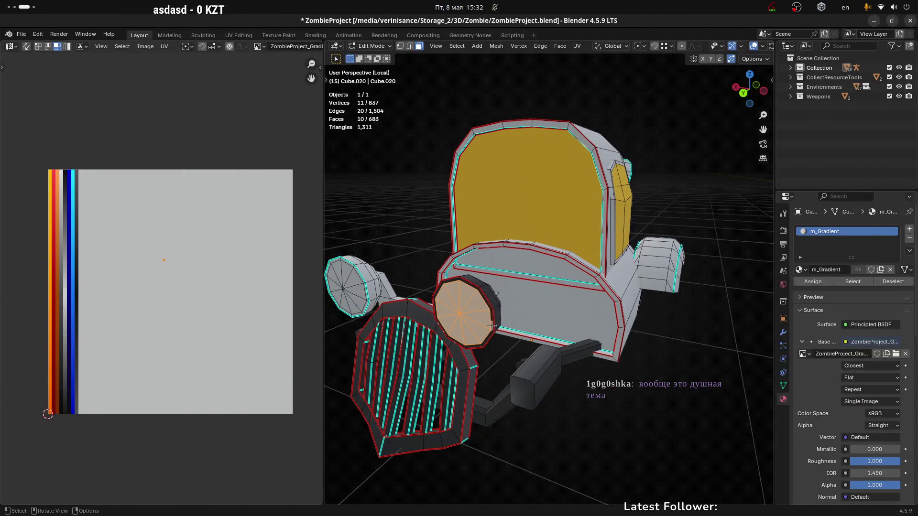
scroll(493, 325, up, 2)
shift+middle_drag(493, 325, 507, 256)
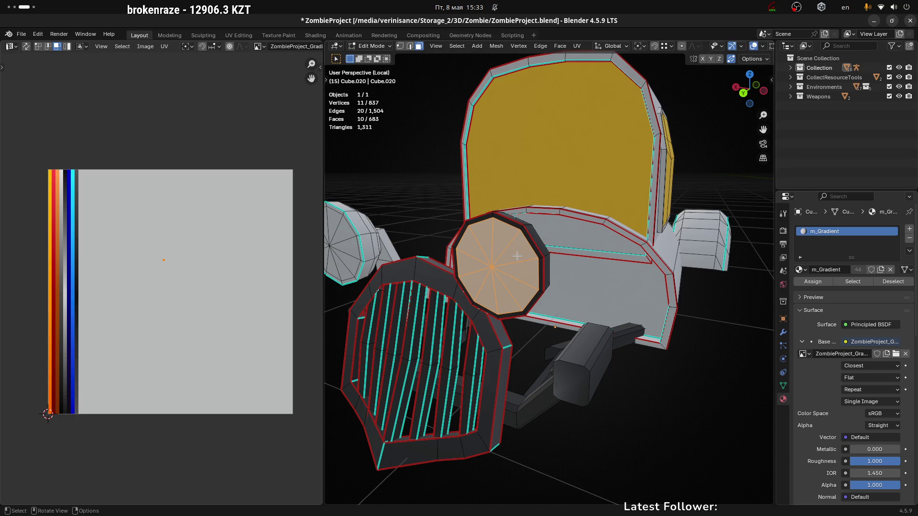
mouse_move(525, 286)
middle_down()
mouse_move(511, 282)
mouse_move(536, 290)
mouse_move(517, 284)
middle_up()
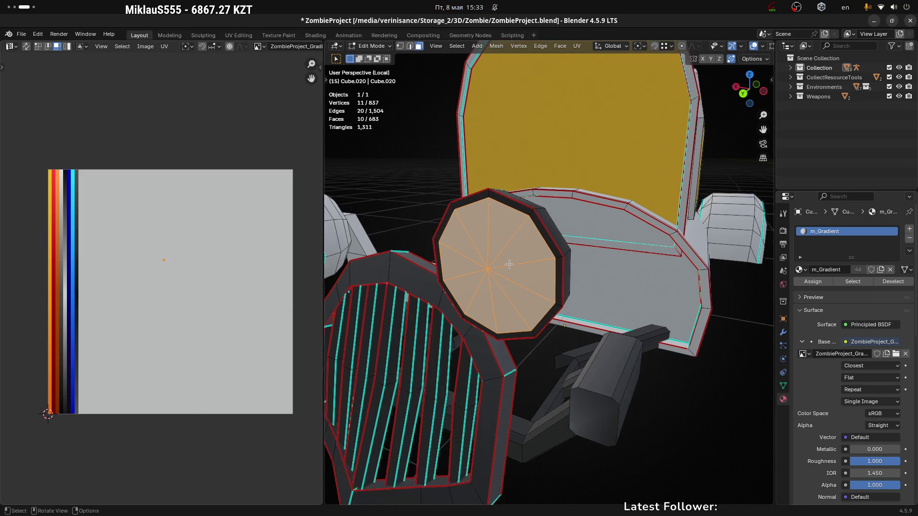
scroll(444, 280, up, 2)
mouse_move(475, 256)
middle_down()
mouse_move(526, 270)
mouse_move(478, 268)
mouse_move(501, 264)
middle_up()
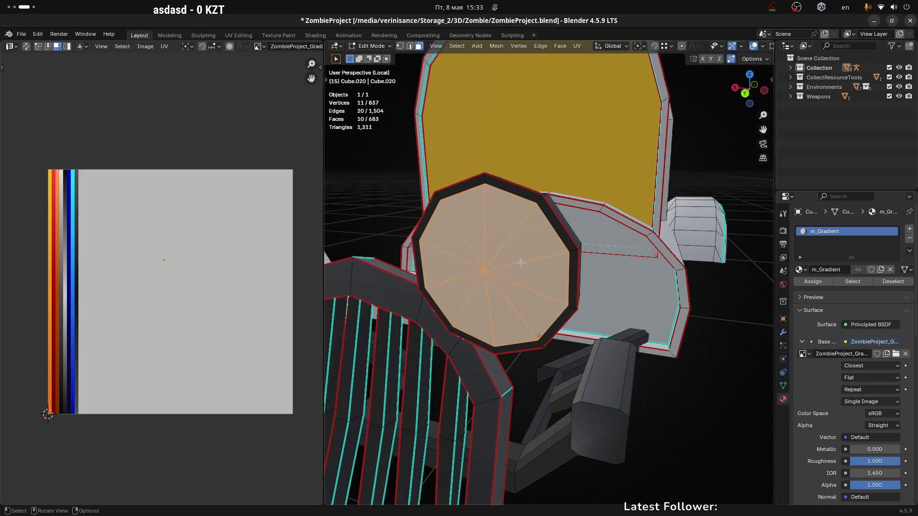
scroll(526, 251, down, 4)
mouse_move(524, 256)
middle_down()
mouse_move(536, 306)
mouse_move(531, 373)
middle_up()
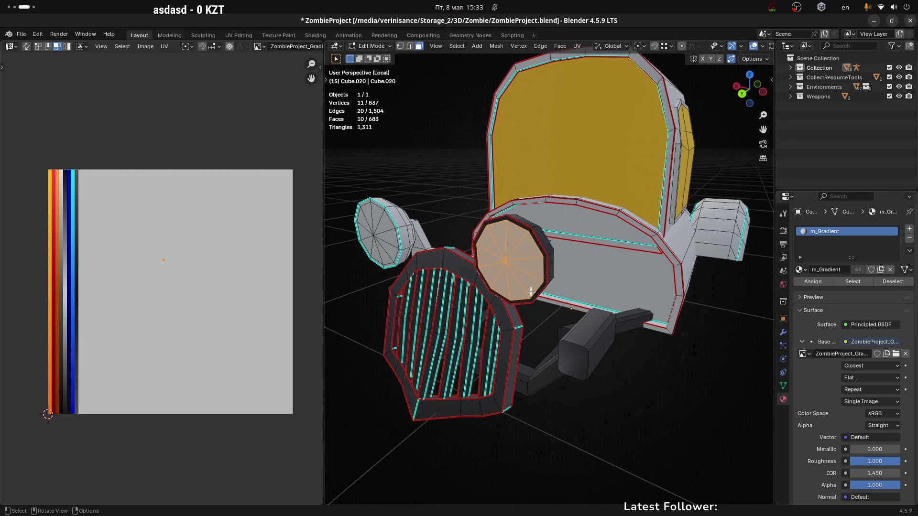
scroll(507, 256, up, 3)
mouse_move(507, 256)
middle_down()
mouse_move(529, 250)
mouse_move(501, 248)
mouse_move(543, 266)
mouse_move(403, 280)
mouse_move(592, 272)
mouse_move(504, 269)
mouse_move(644, 274)
mouse_move(574, 286)
middle_up()
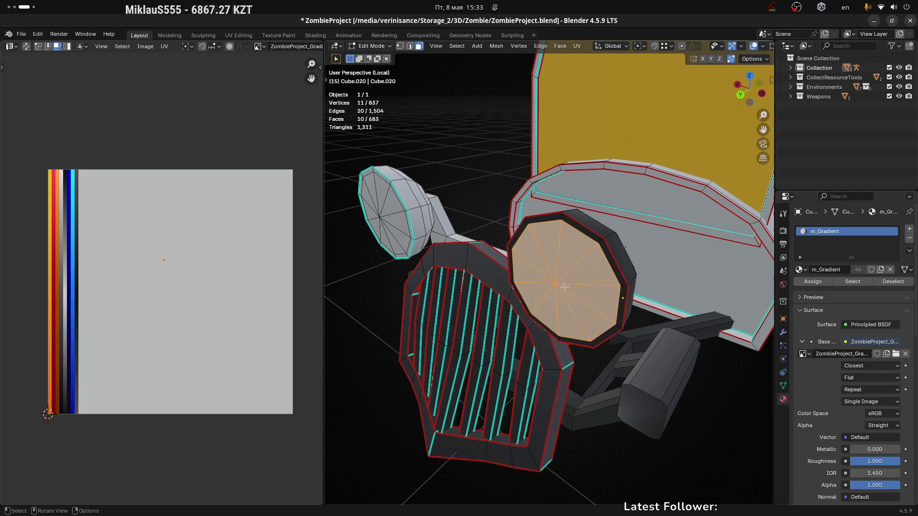
Step: Flip through the desktop workspaces and switch to the Krita palette window
key(super+Page_Up)
key(super+Page_Up)
key(super+Page_Down)
key(super+Page_Down)
key(super+Page_Down)
key(super+Page_Up)
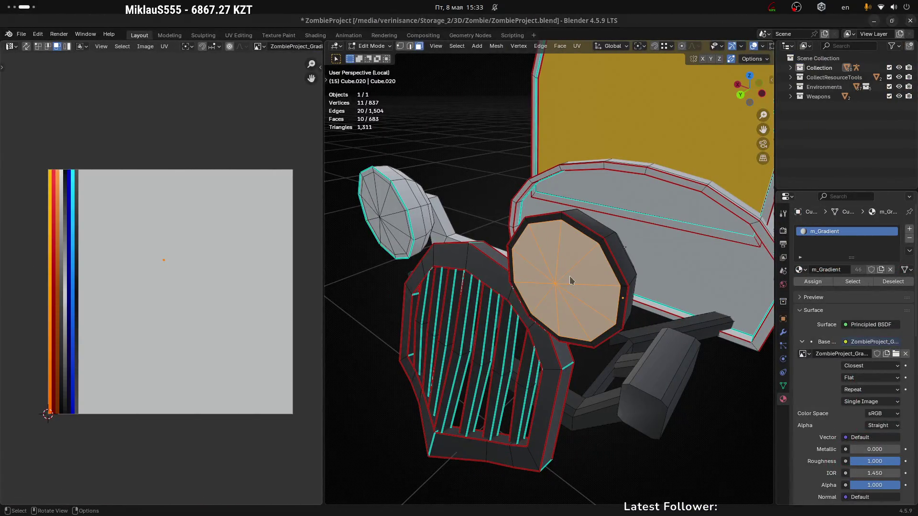
key(alt+Tab)
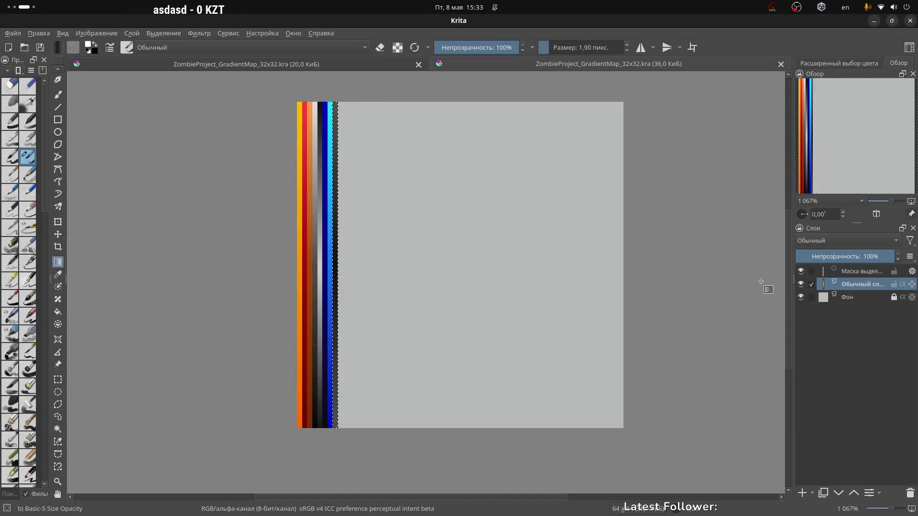
Step: Rename the paint layer to Colors and delete the selection mask
click(811, 284)
double_click(859, 286)
text(Colors)
key(Return)
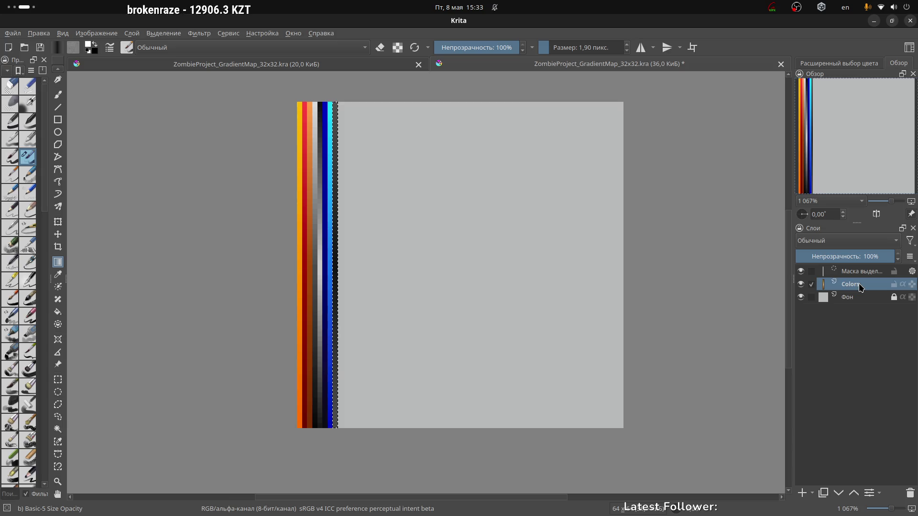
click(860, 274)
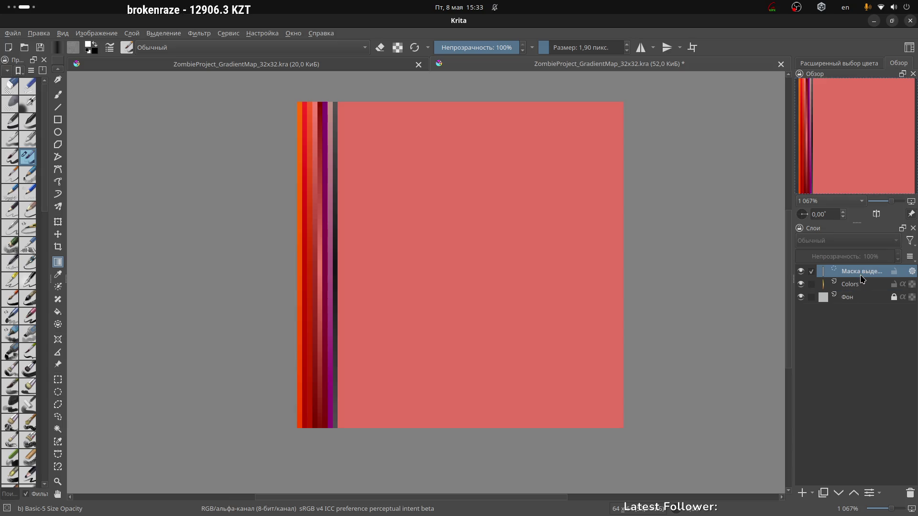
click(910, 493)
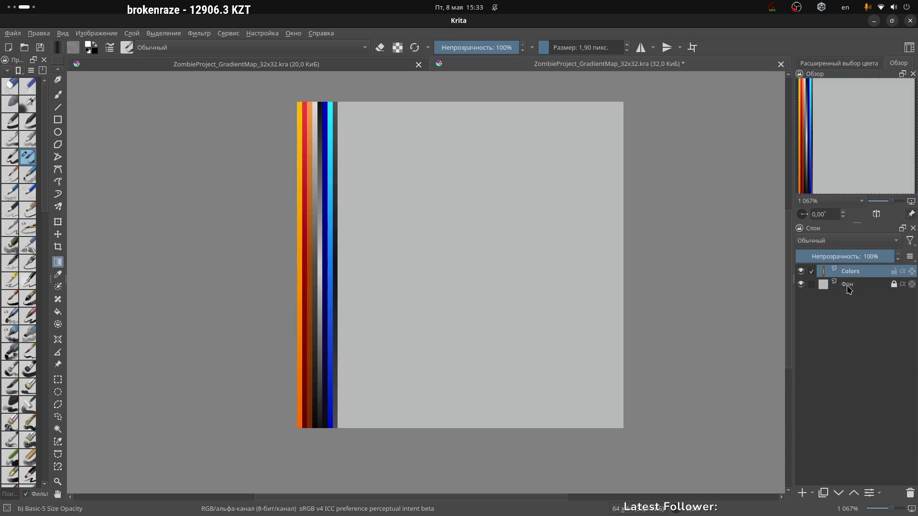
Step: Add an empty layer named Emission above Colors
click(803, 494)
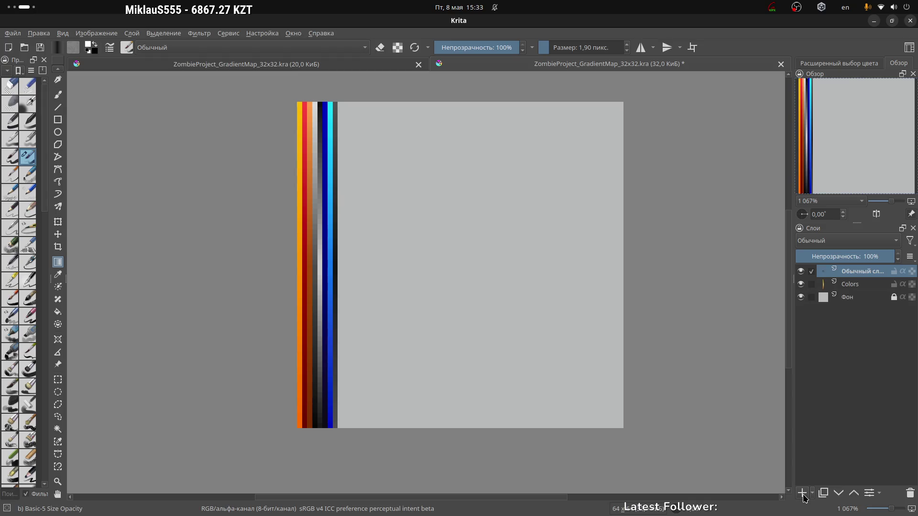
double_click(859, 272)
text(Emission)
key(Return)
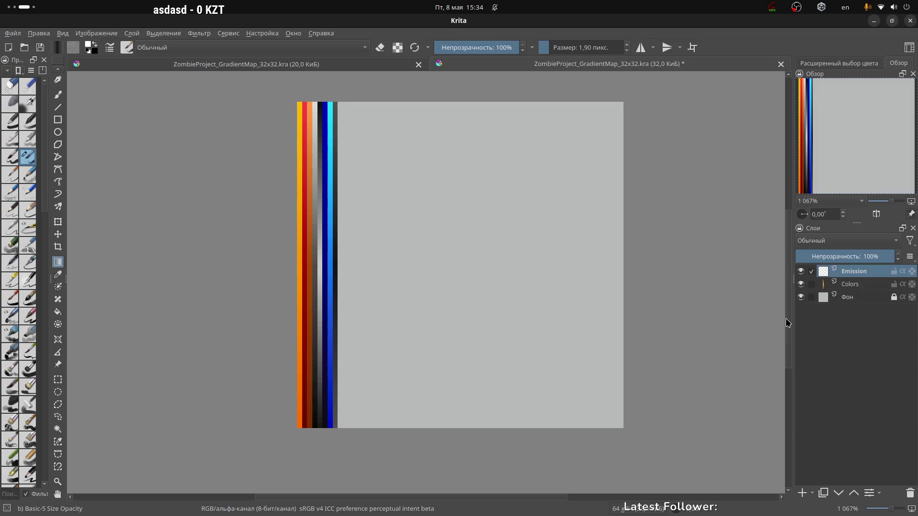
click(847, 299)
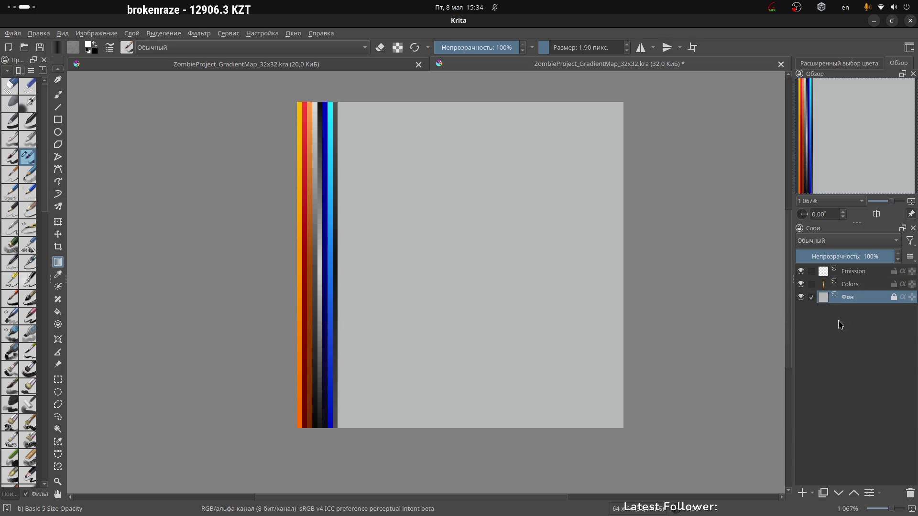
Step: Give the Фон layer a grey colour label in its properties, leaving the blend mode unchanged
right_click(822, 297)
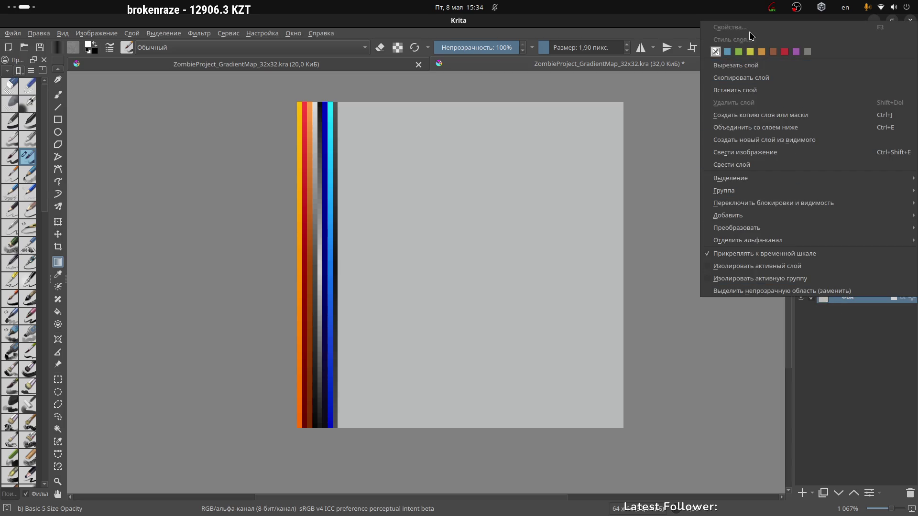
click(875, 356)
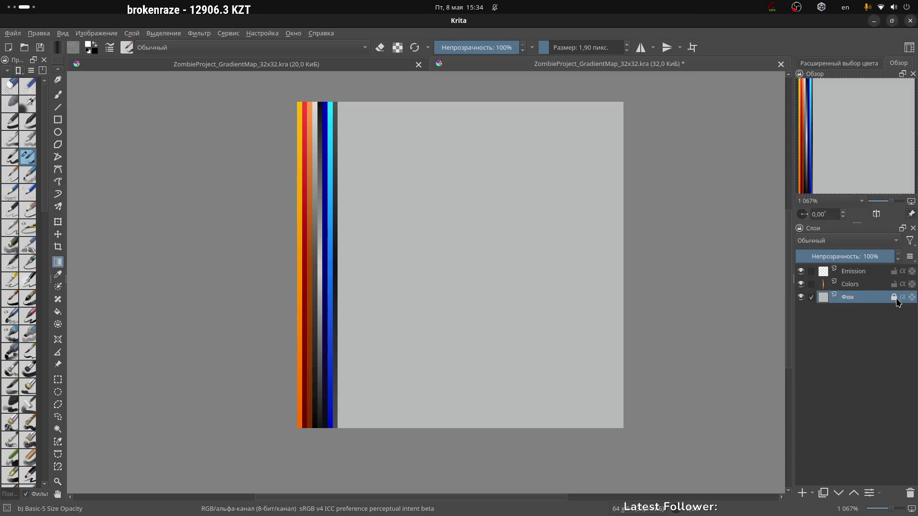
right_click(843, 300)
click(737, 28)
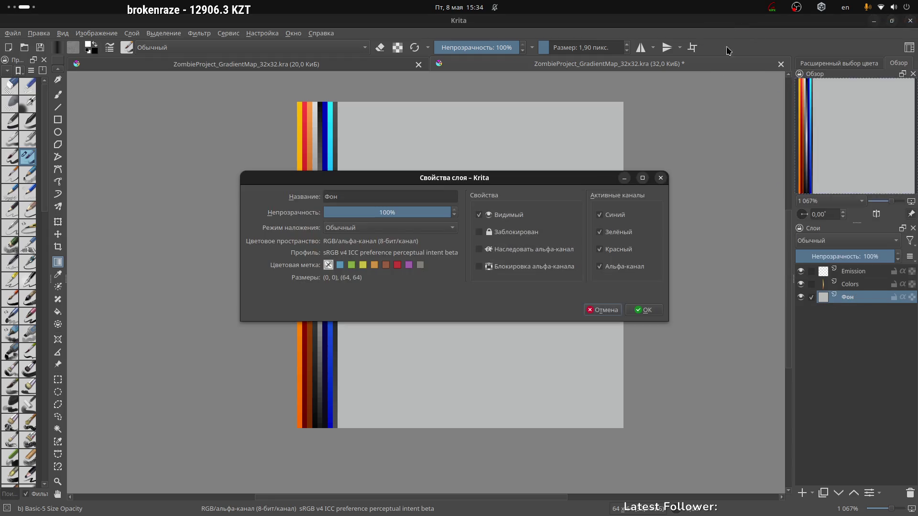
click(422, 266)
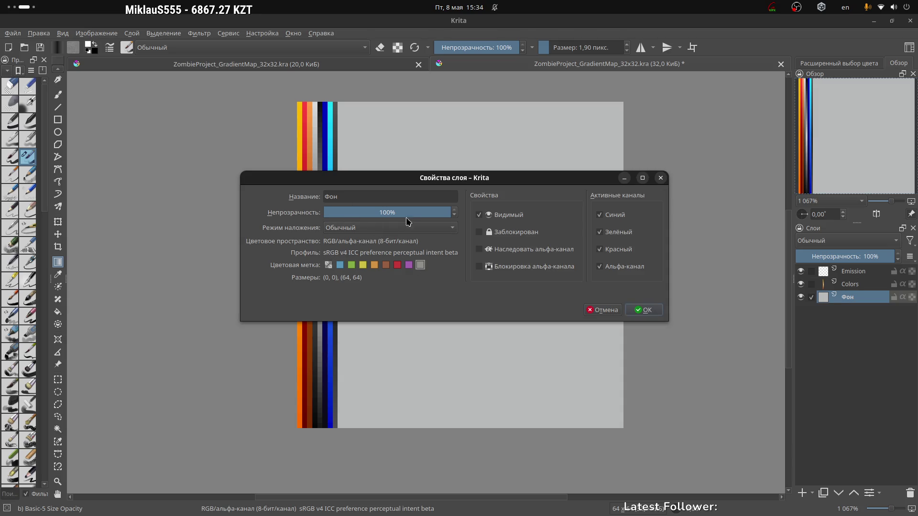
click(378, 232)
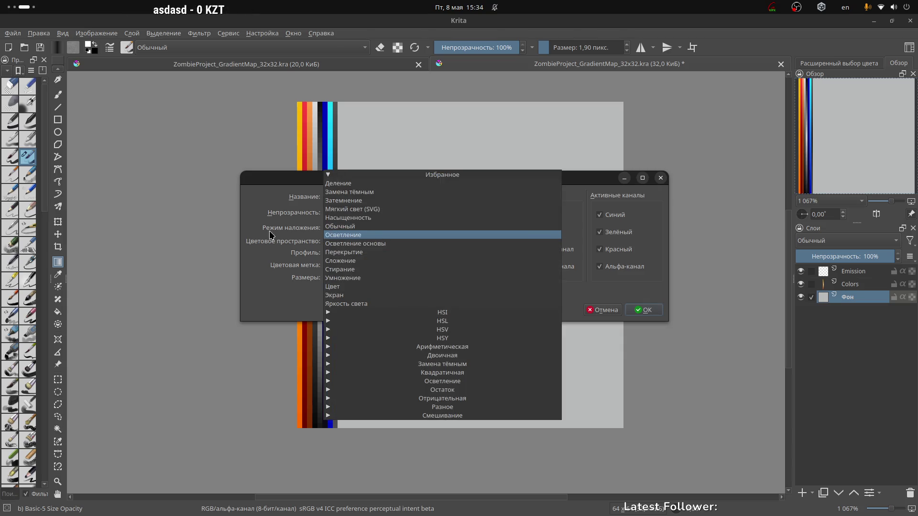
click(274, 234)
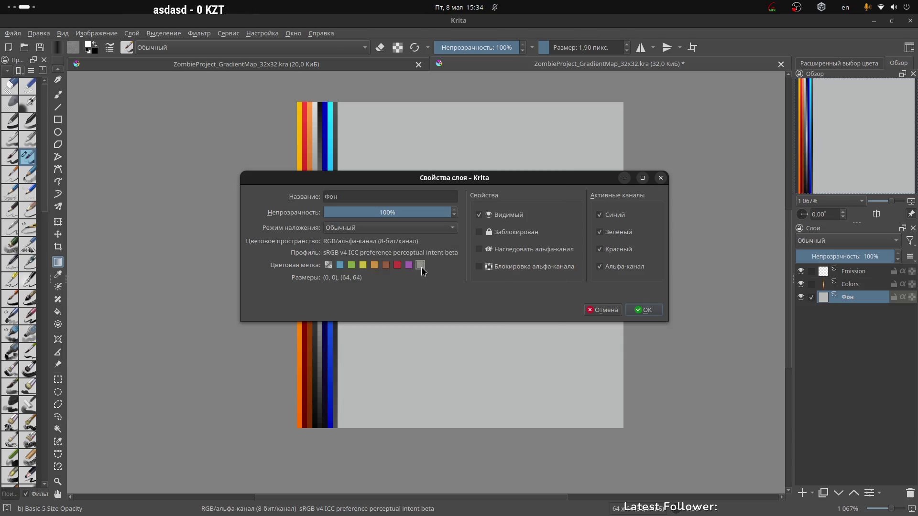
click(645, 310)
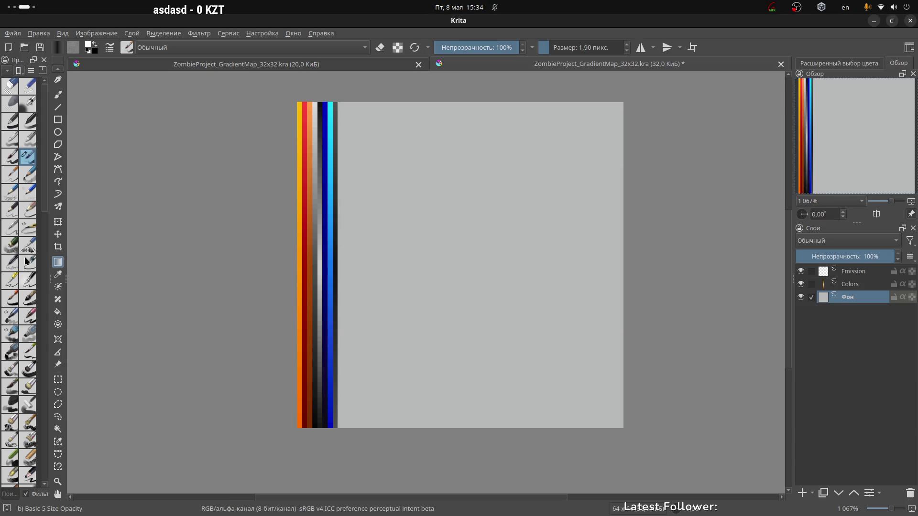
Step: Flood-fill the grey Фон background black, then make Emission the active layer
click(58, 312)
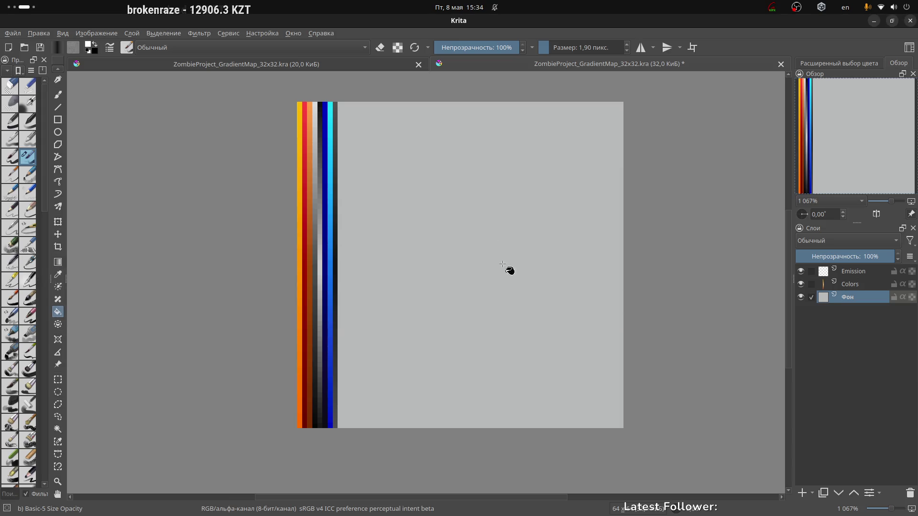
click(56, 48)
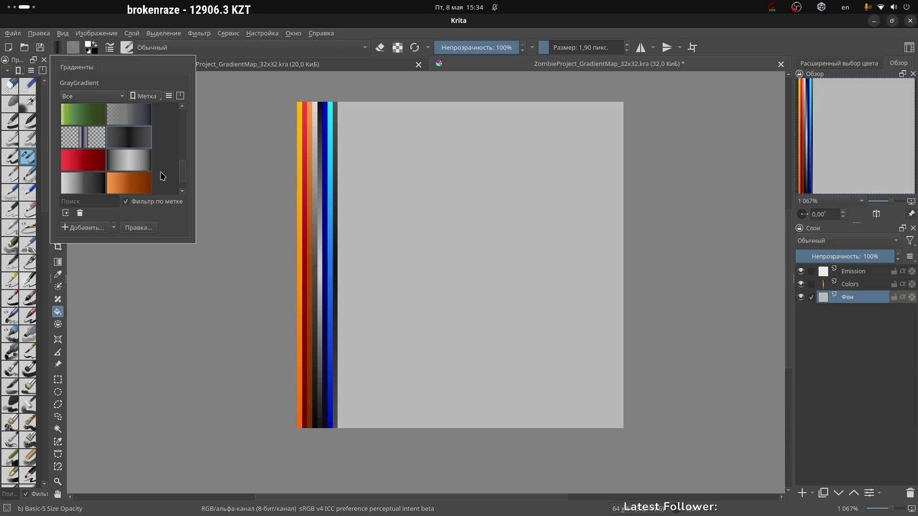
click(95, 45)
click(95, 45)
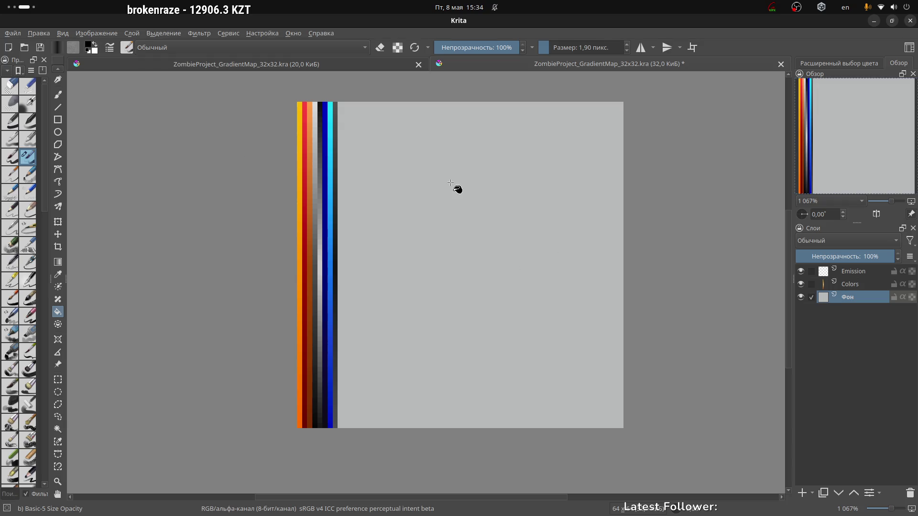
click(458, 190)
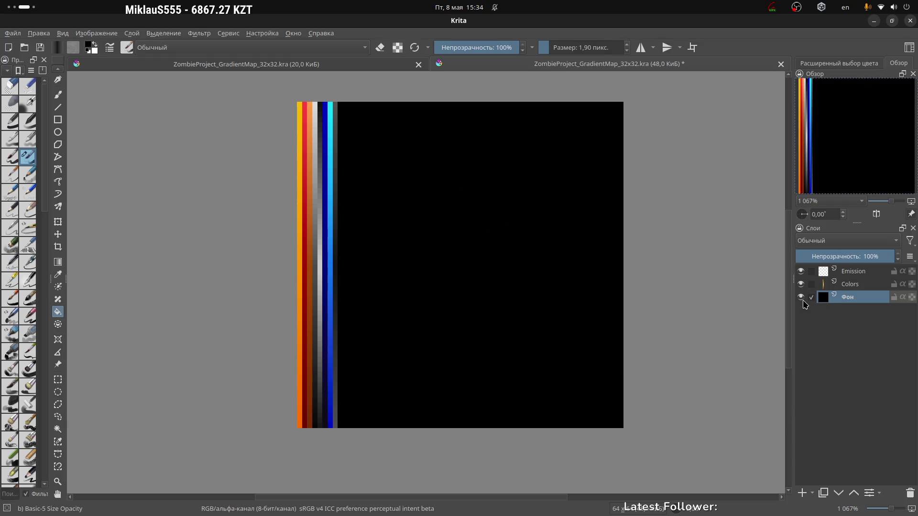
click(873, 272)
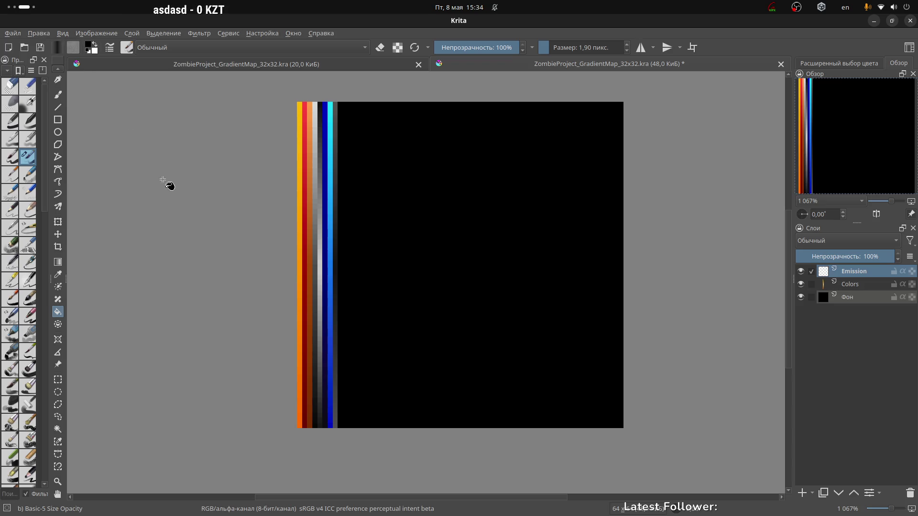
scroll(49, 249, up, 2)
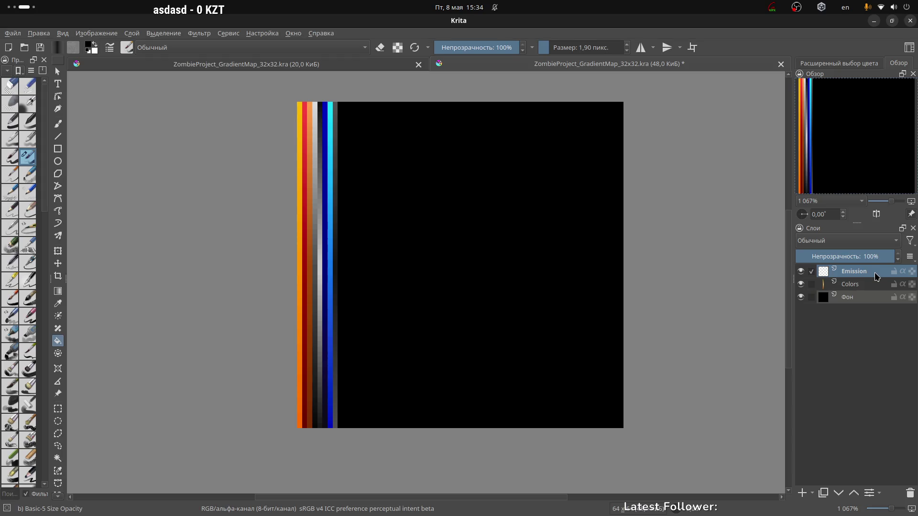
Step: Rectangle-select the single top-right pixel of the Emission layer
click(95, 49)
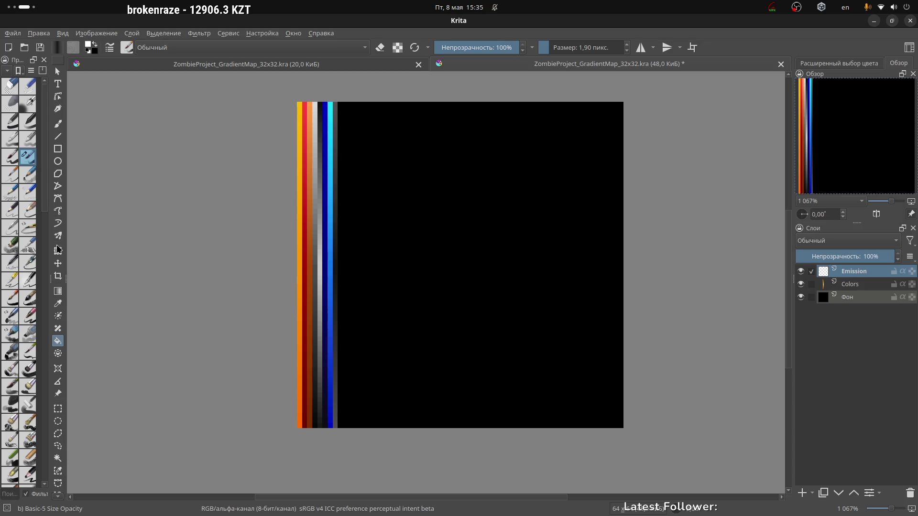
click(57, 406)
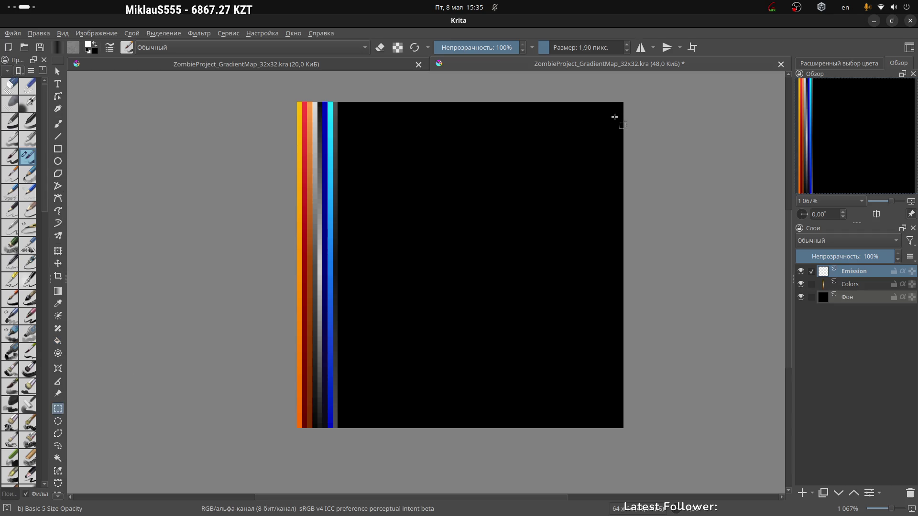
scroll(615, 108, up, 4)
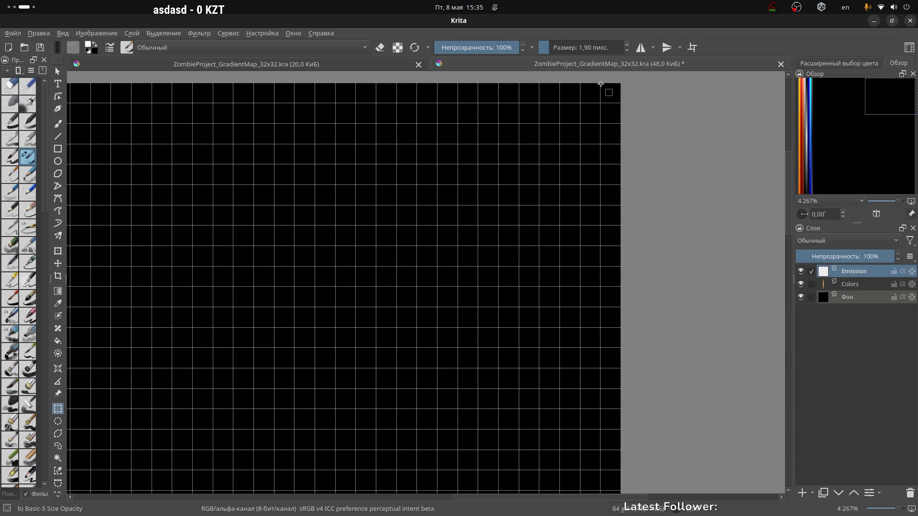
drag(600, 83, 613, 96)
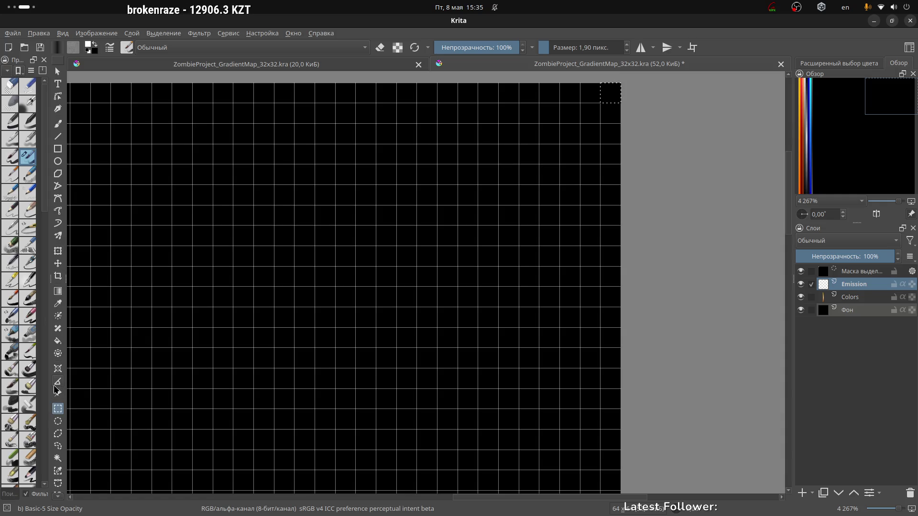
Step: Fill the selected top-right pixel with a bright golden yellow
click(58, 341)
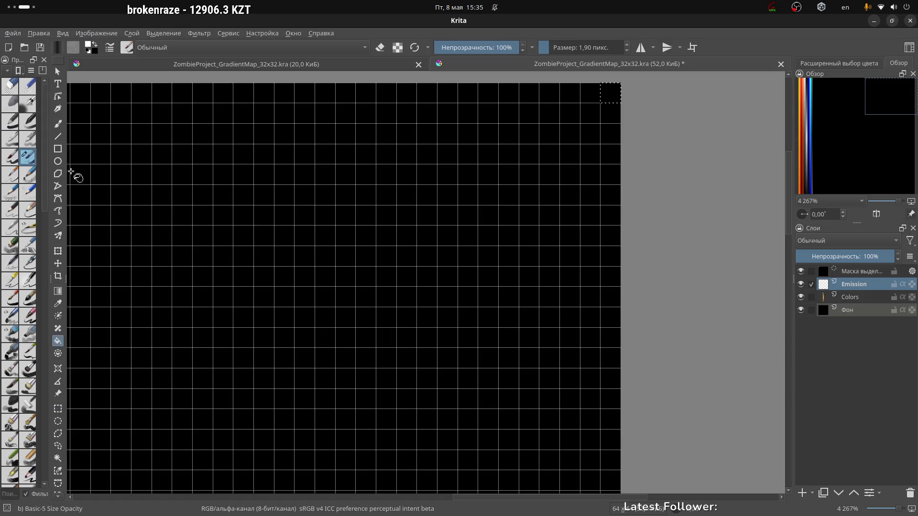
click(88, 46)
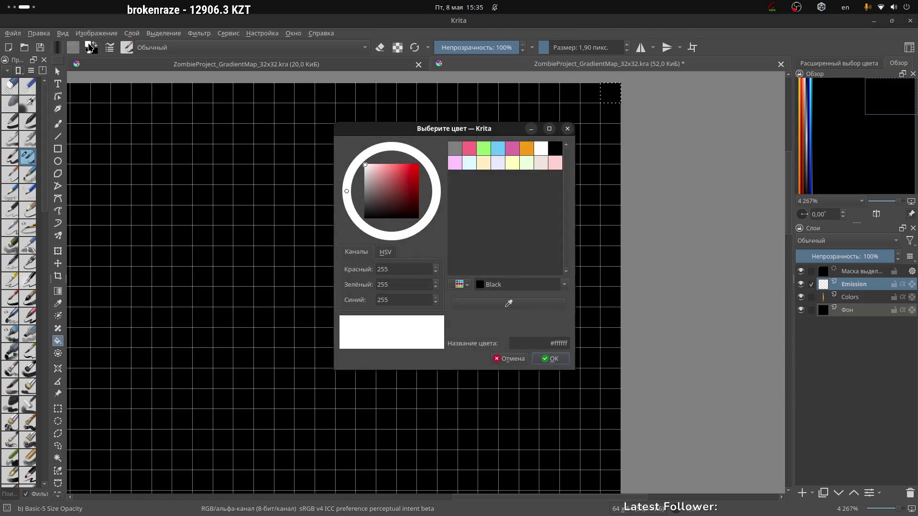
click(567, 129)
click(849, 67)
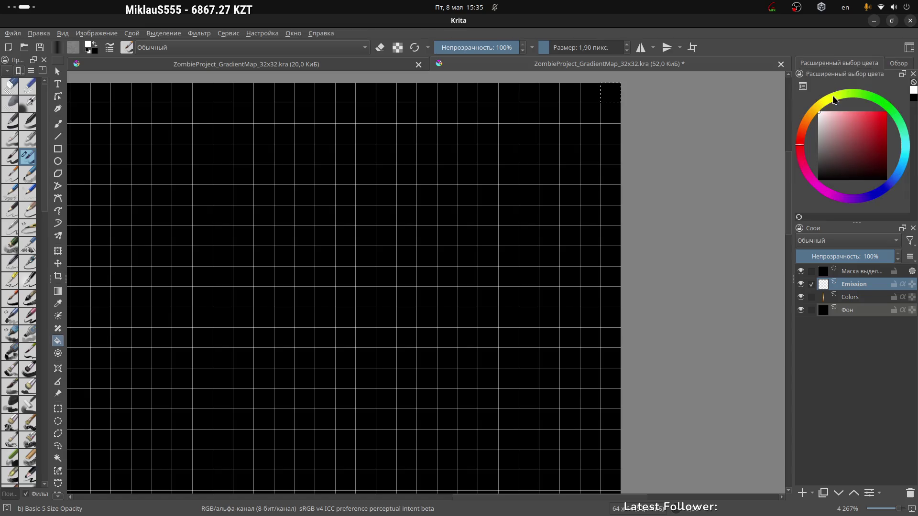
click(831, 121)
mouse_move(855, 107)
mouse_down()
mouse_move(857, 120)
mouse_move(816, 139)
mouse_move(820, 105)
mouse_up()
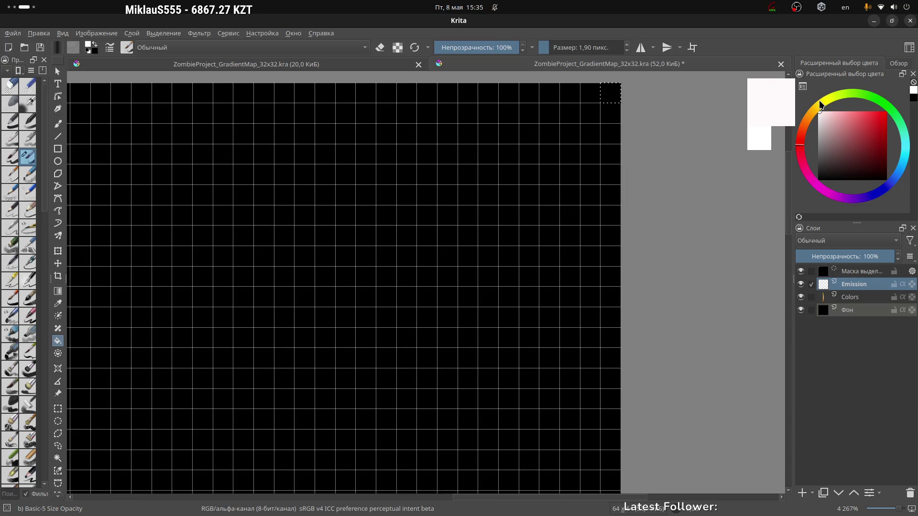
click(828, 102)
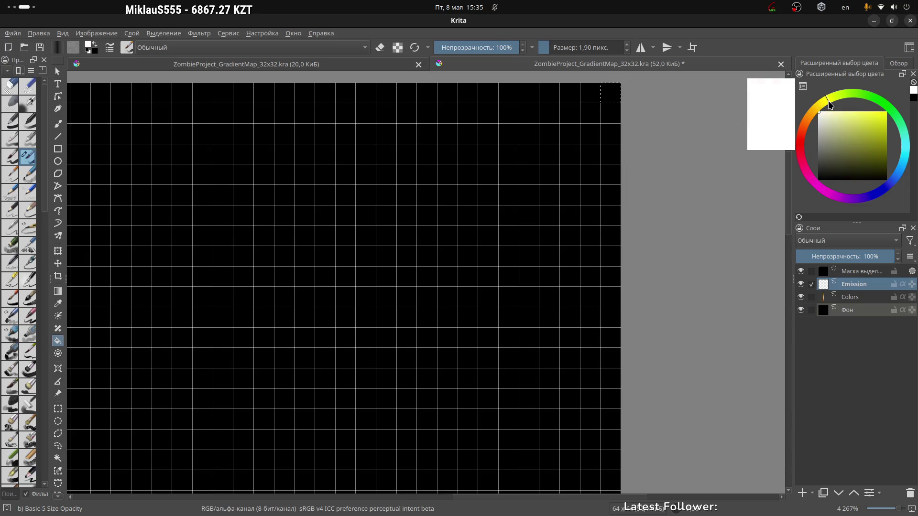
drag(832, 114, 905, 109)
mouse_move(830, 104)
mouse_down()
mouse_move(816, 115)
mouse_move(824, 106)
mouse_move(822, 142)
mouse_up()
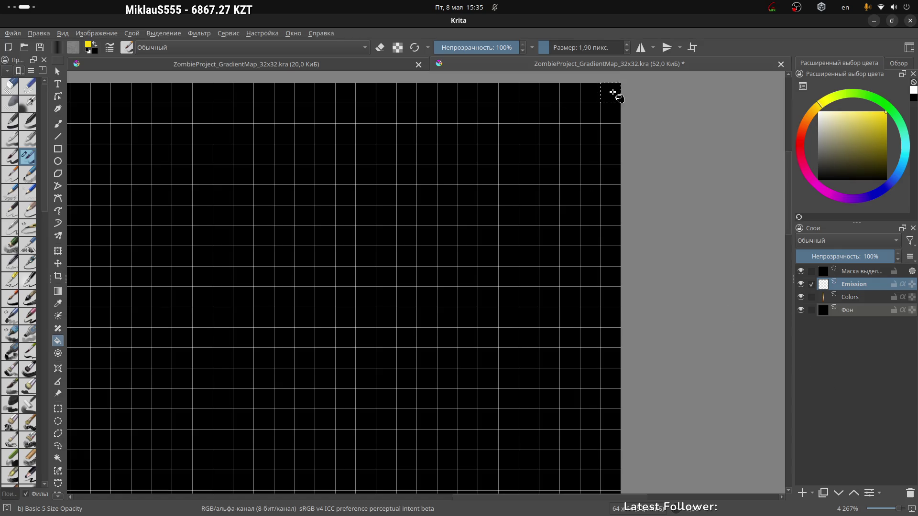
click(612, 92)
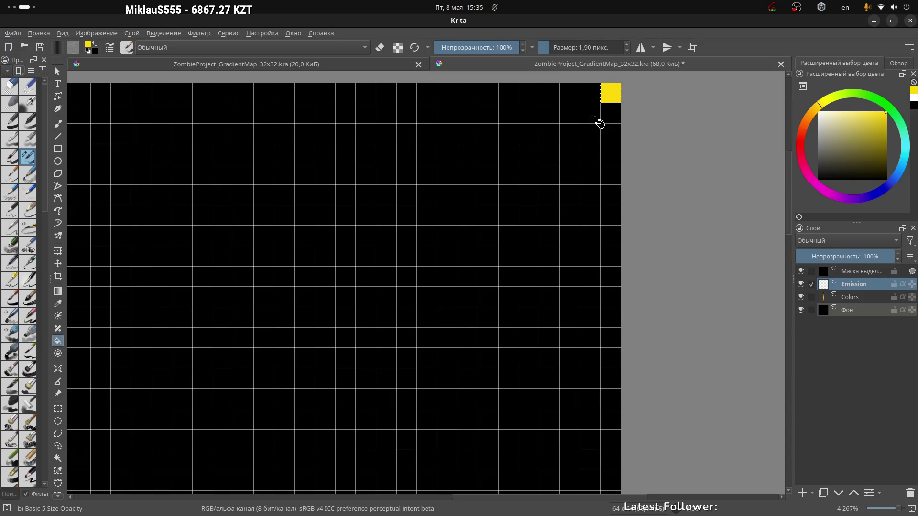
Step: Select the pixel just below the yellow one and fill it red
key(ctrl+r)
drag(609, 91, 609, 114)
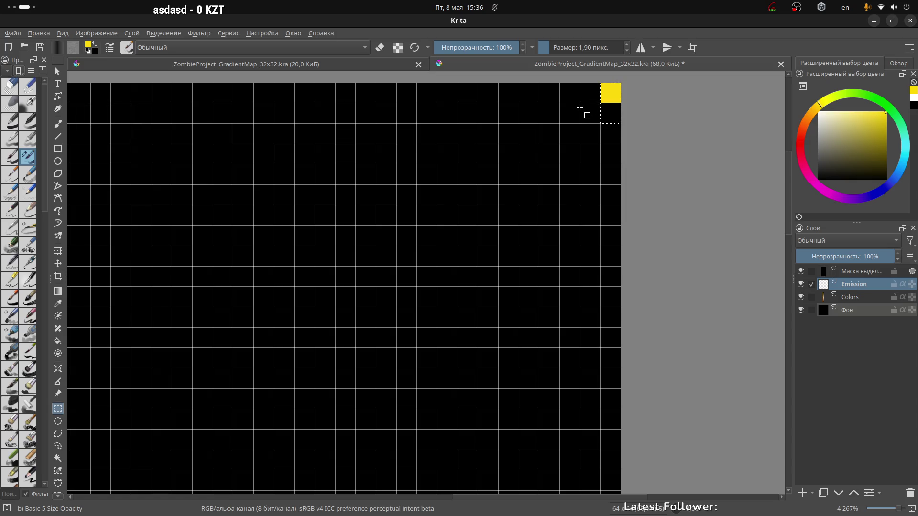
mouse_move(581, 104)
mouse_down()
mouse_move(595, 119)
mouse_move(611, 115)
mouse_up()
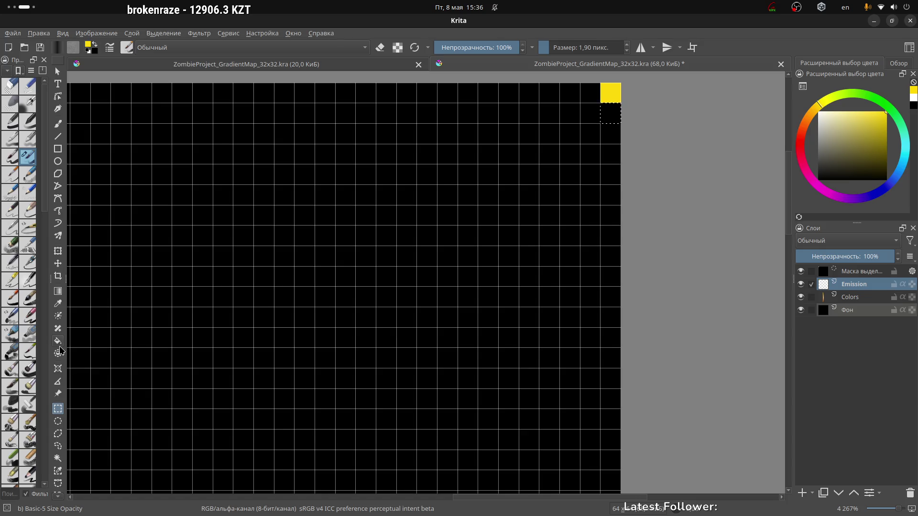
key(f)
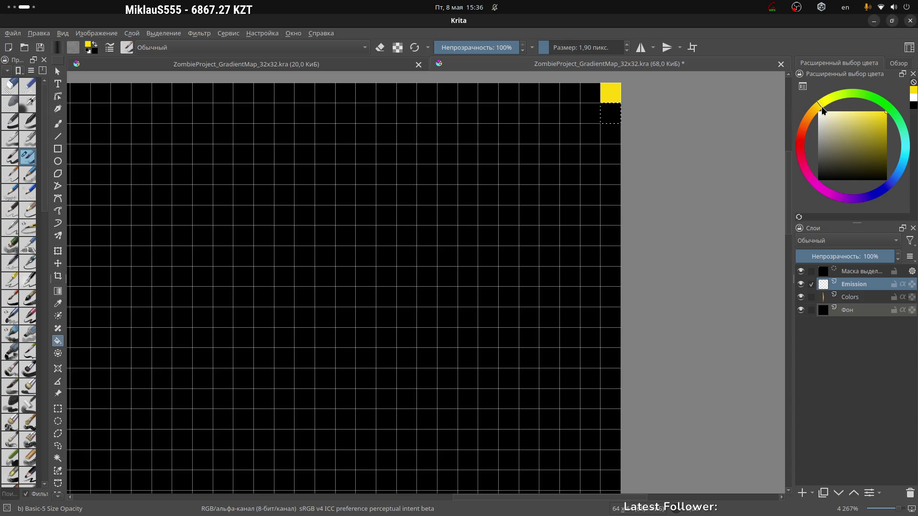
mouse_move(820, 109)
mouse_down()
mouse_move(803, 143)
mouse_move(811, 161)
mouse_move(807, 154)
mouse_up()
click(616, 116)
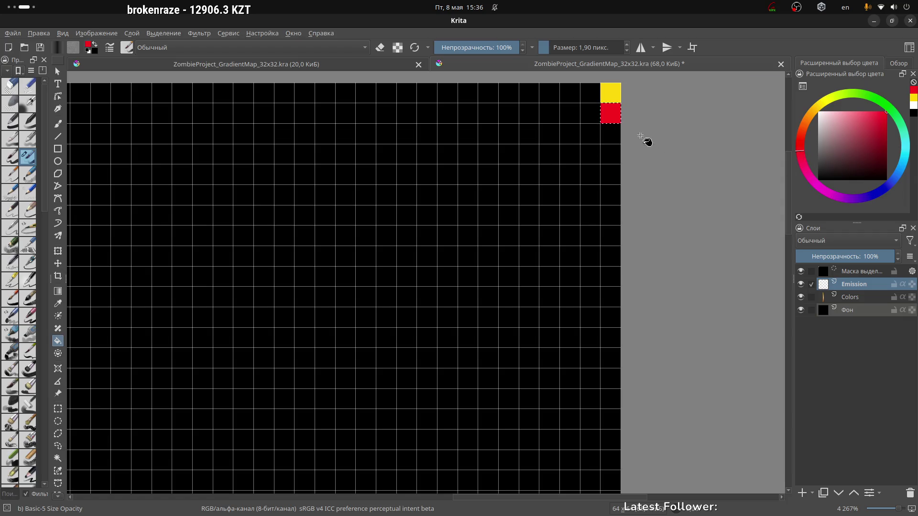
key(ctrl+r)
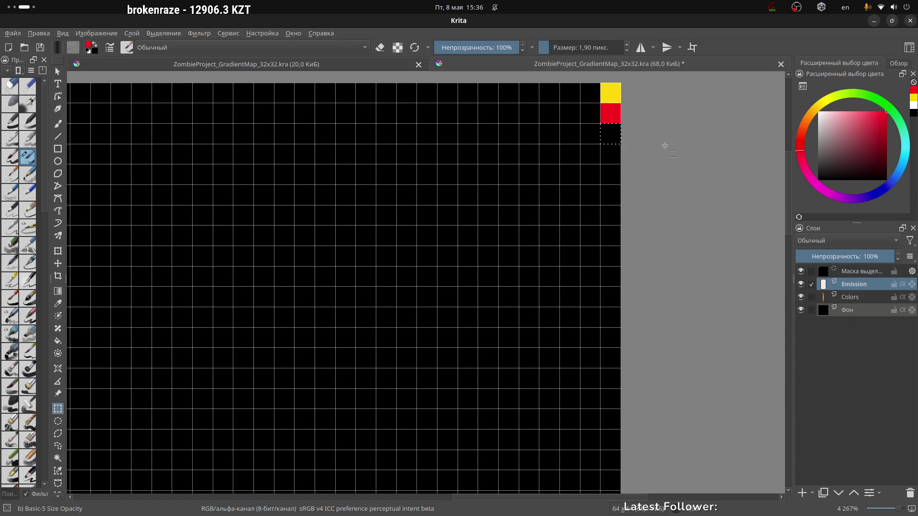
key(f)
mouse_move(797, 160)
mouse_down()
mouse_move(827, 211)
mouse_move(860, 205)
mouse_move(916, 165)
mouse_move(908, 114)
mouse_move(885, 93)
mouse_move(811, 89)
mouse_move(776, 173)
mouse_move(829, 235)
mouse_move(913, 217)
mouse_move(916, 168)
mouse_move(875, 79)
mouse_move(844, 84)
mouse_move(897, 98)
mouse_move(888, 91)
mouse_move(884, 184)
mouse_move(831, 201)
mouse_move(823, 213)
mouse_up()
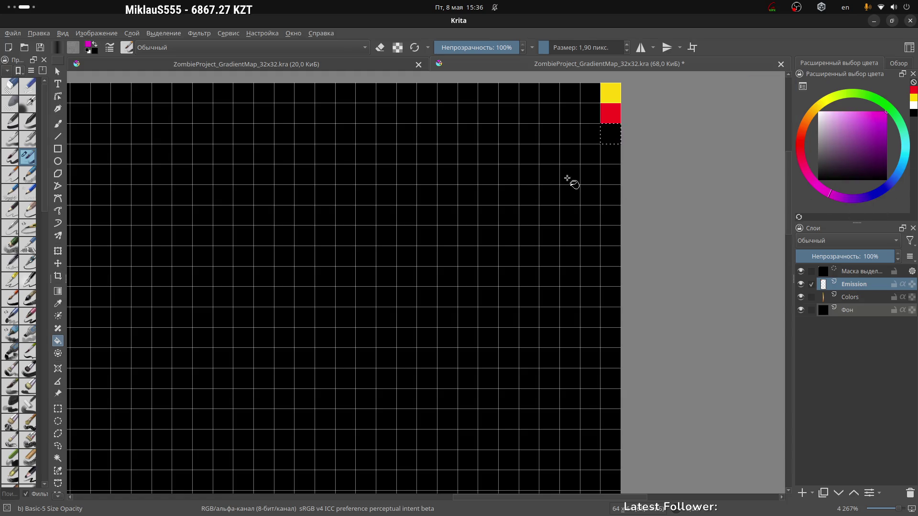
scroll(440, 190, down, 5)
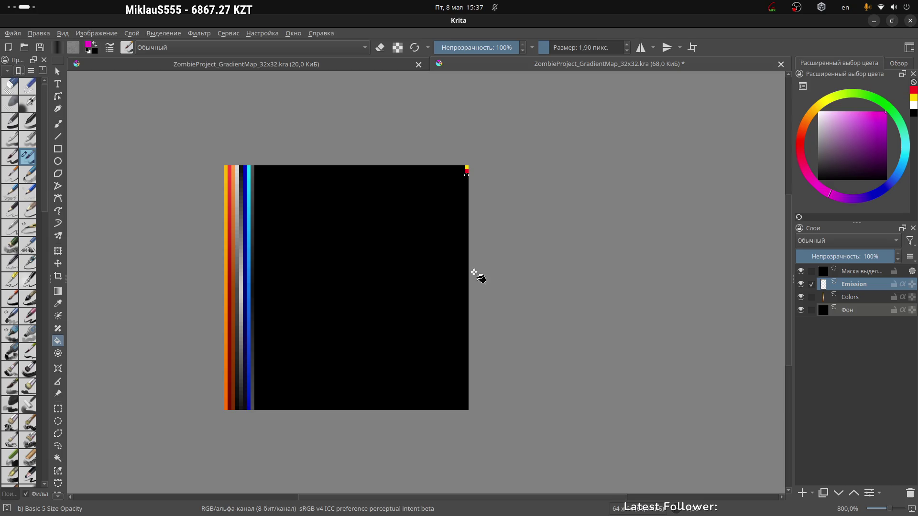
Step: Add a default-named paint layer above Emission, just under the selection mask
ctrl+scroll(451, 401, up, 1)
ctrl+scroll(451, 401, up, 3)
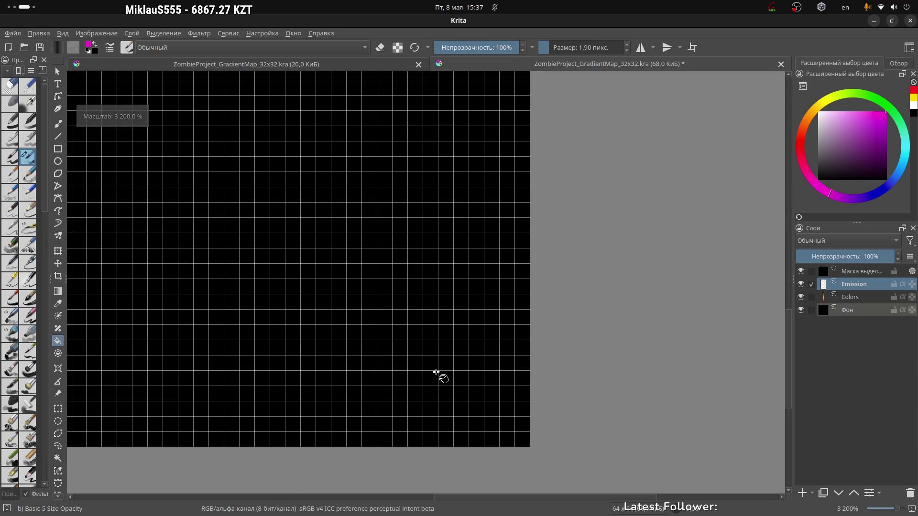
key(ctrl+r)
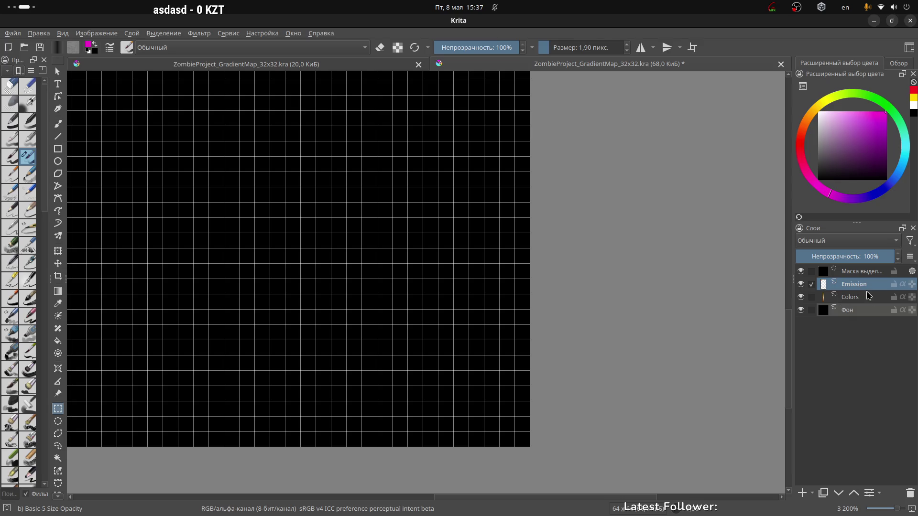
click(802, 492)
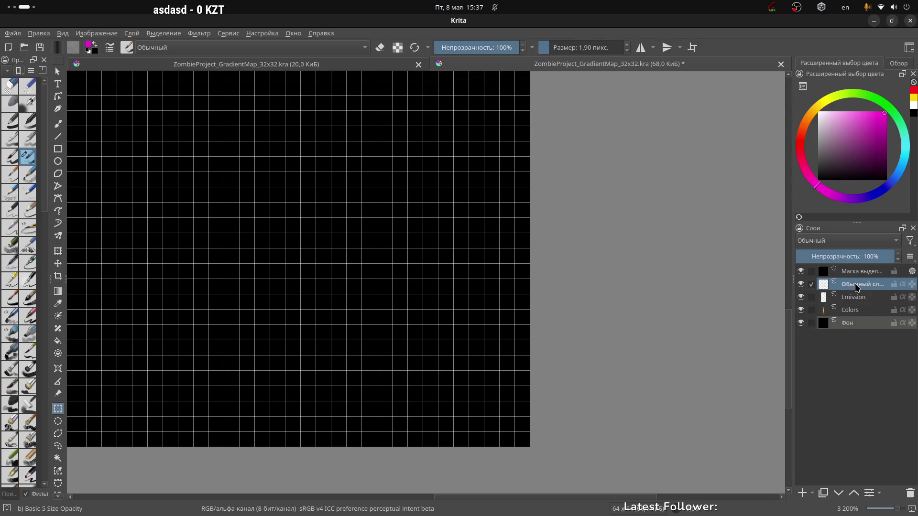
Step: Rename the new layer to Metallic
double_click(862, 284)
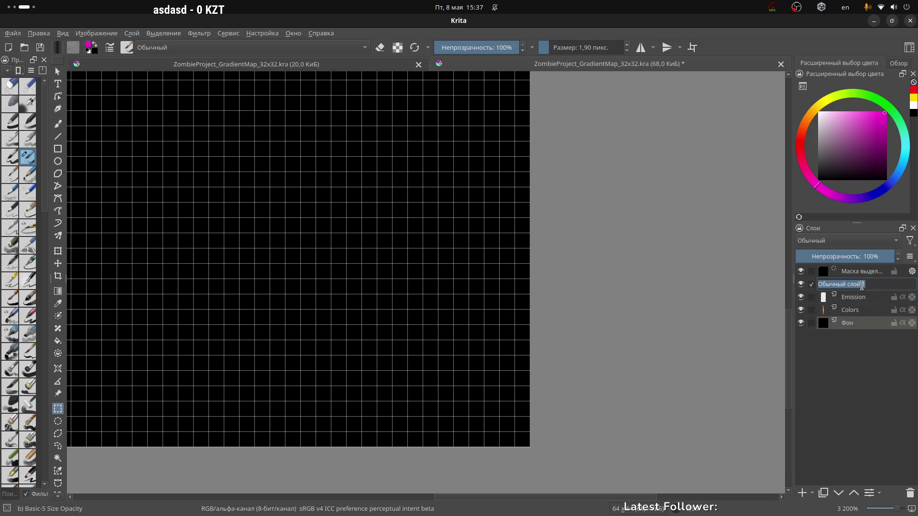
text(Metallic)
key(Return)
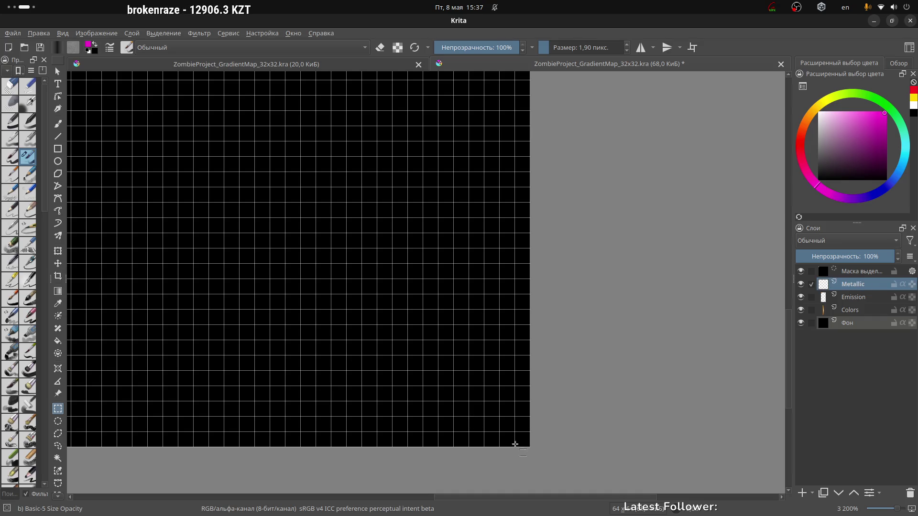
Step: Select the rightmost pixel column and make WhiteBlackGradient the active gradient
drag(515, 446, 527, 124)
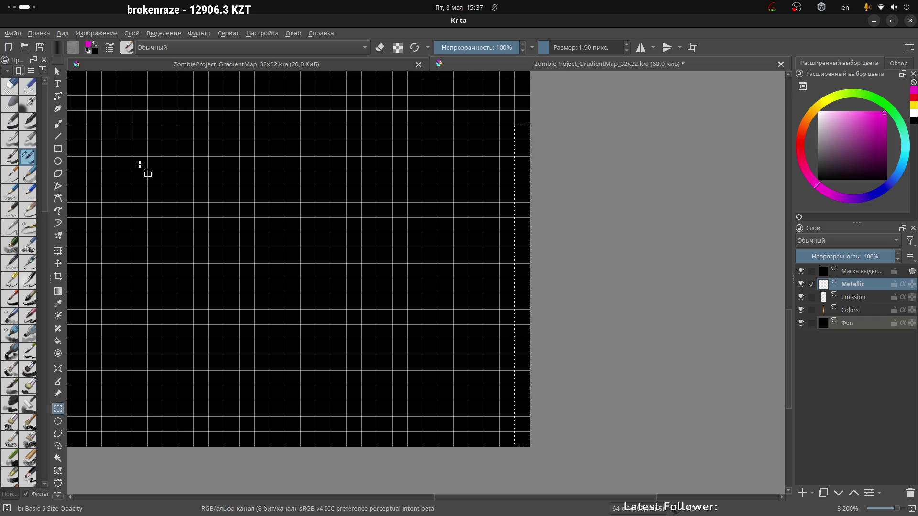
key(g)
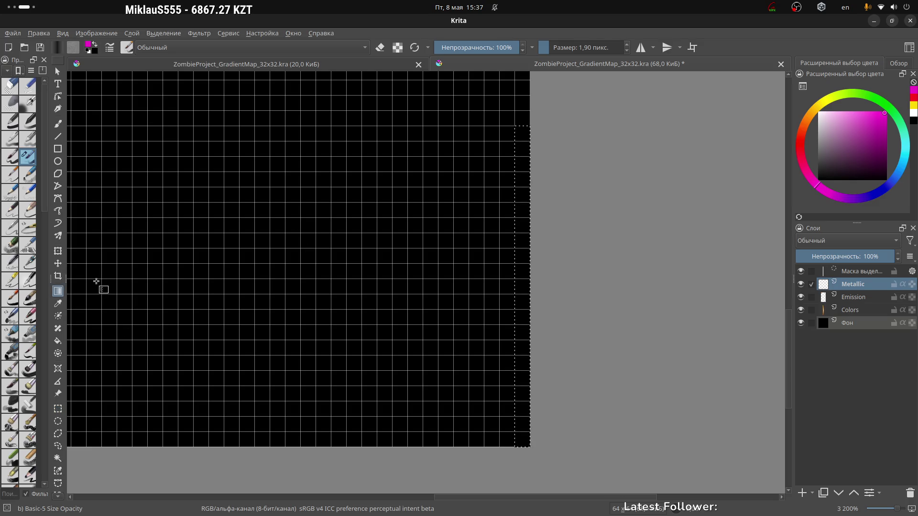
click(58, 48)
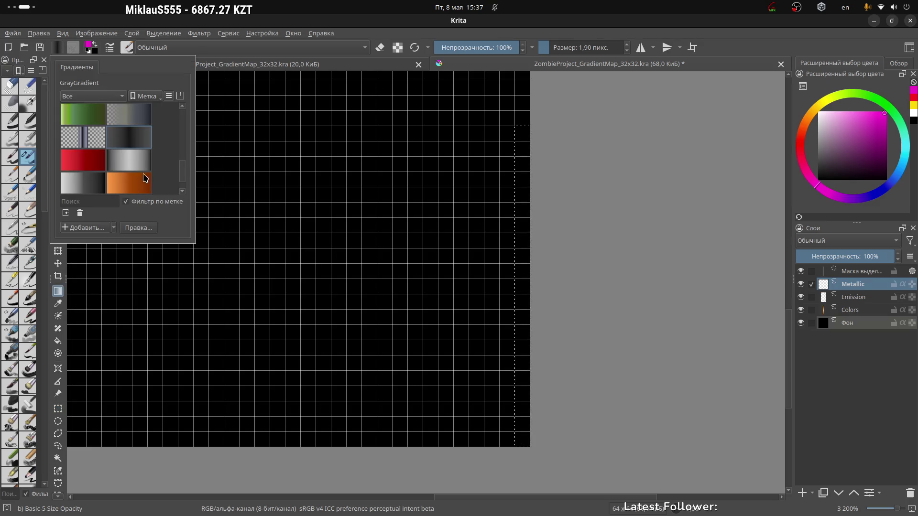
scroll(146, 180, down, 2)
scroll(144, 178, up, 2)
scroll(155, 175, down, 2)
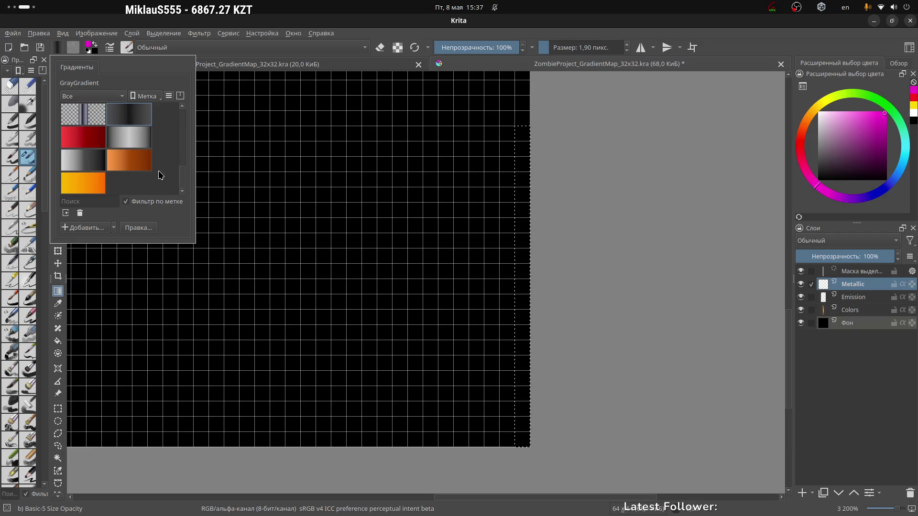
click(87, 167)
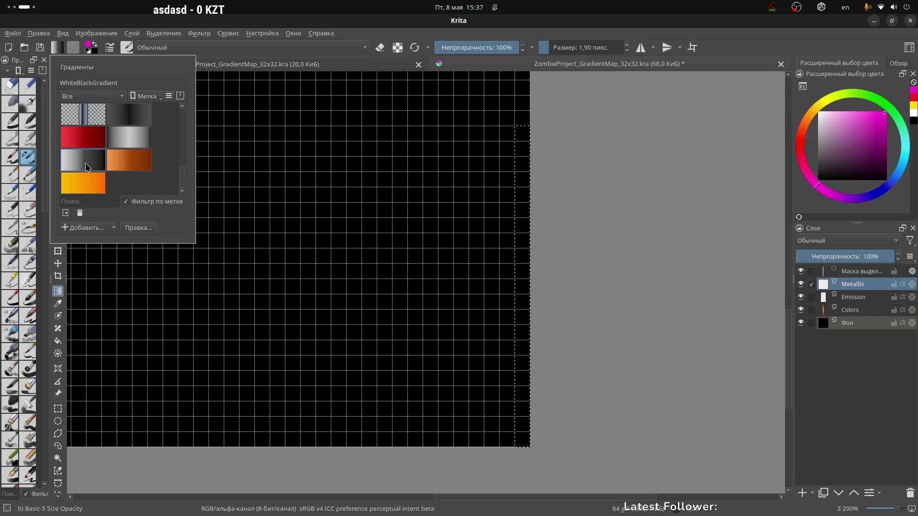
click(521, 135)
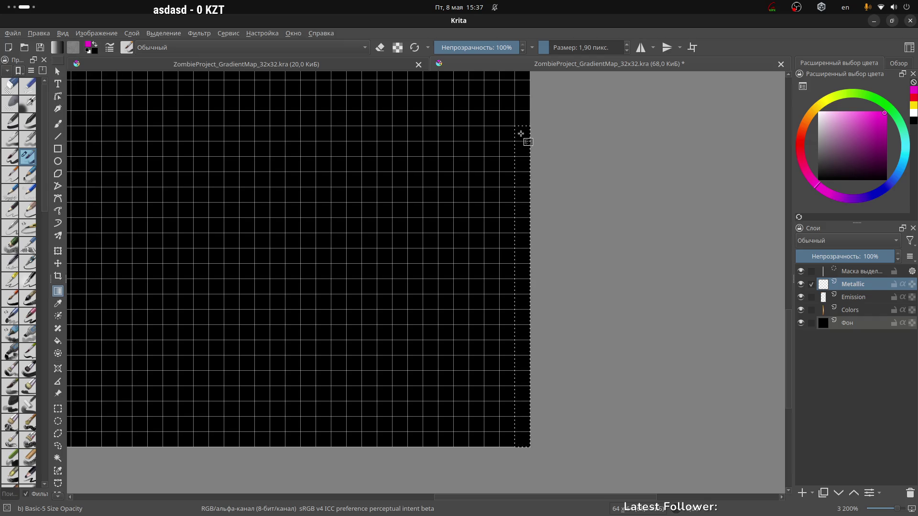
Step: Fill the selected right-edge column of the Metallic layer with a white-to-black vertical gradient
drag(530, 400, 526, 447)
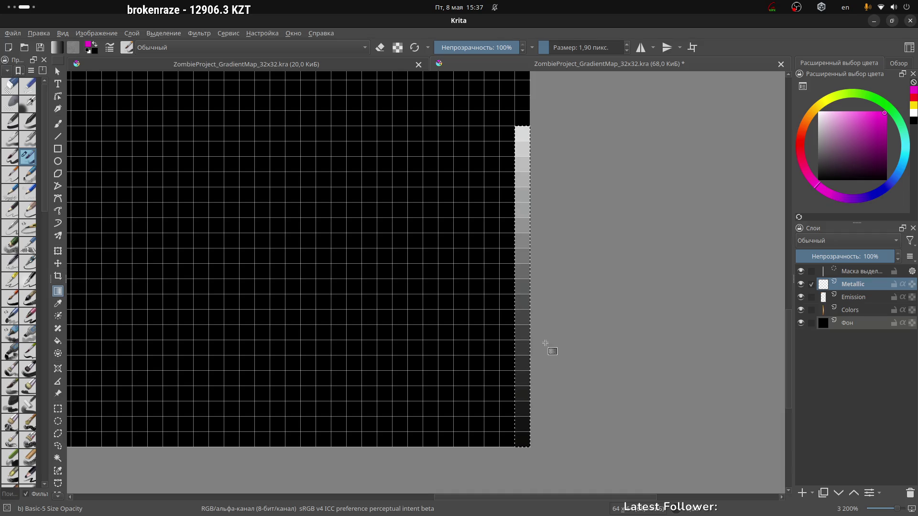
scroll(547, 340, down, 4)
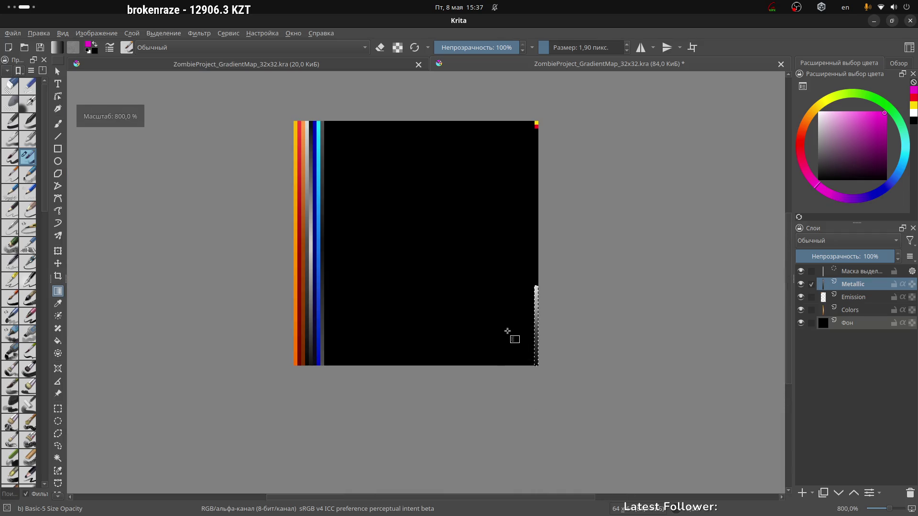
scroll(507, 334, down, 2)
scroll(518, 322, up, 6)
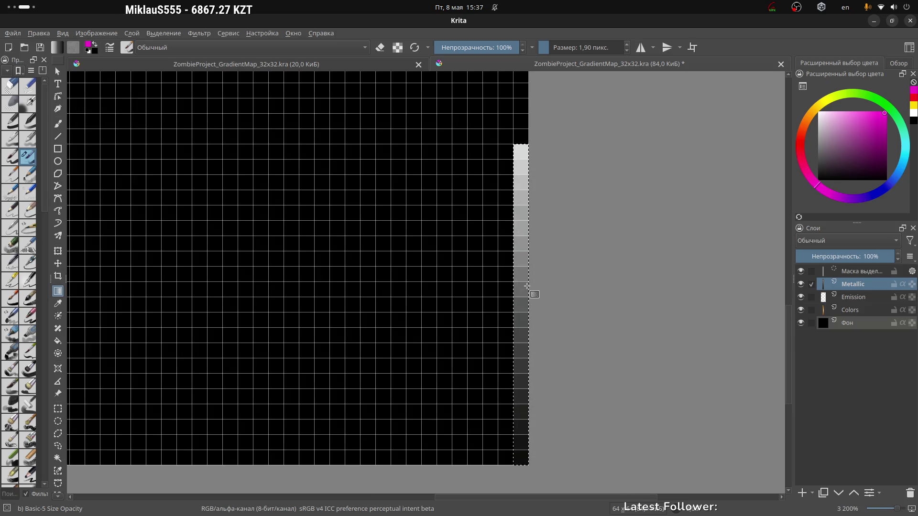
scroll(527, 286, down, 1)
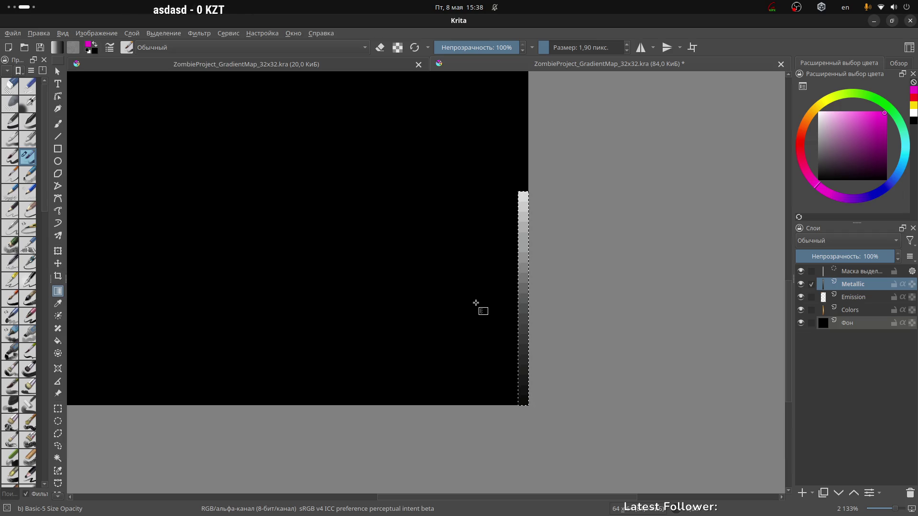
key(super+Page_Up)
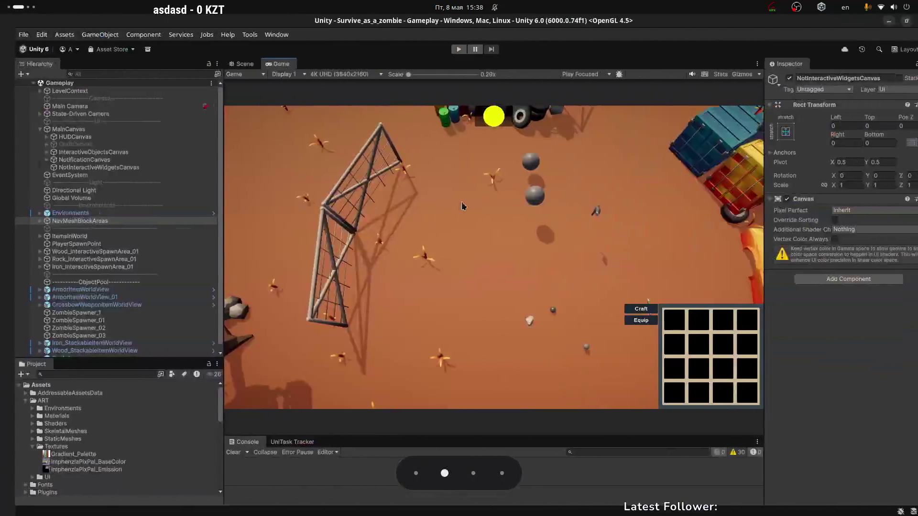
Step: Switch Unity to the Scene view and open BaseAtlas from Assets/ART/Shaders
key(super+Page_Down)
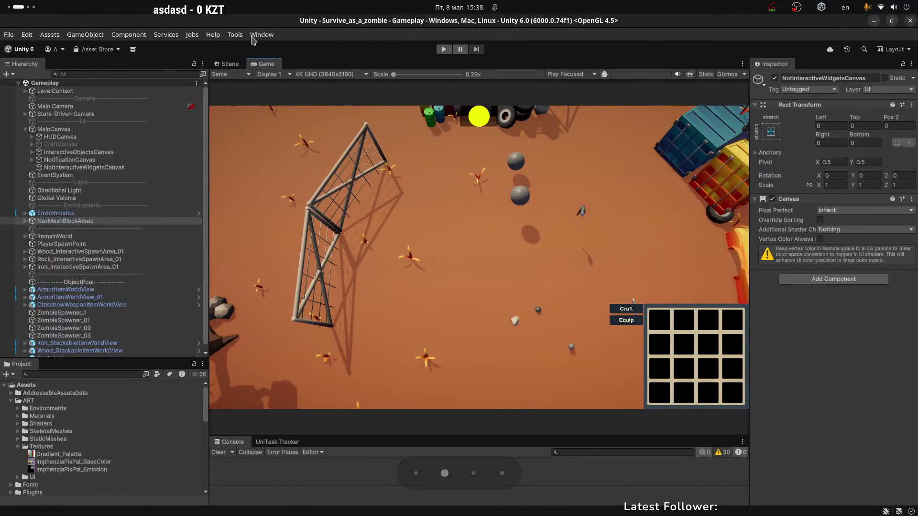
key(ctrl+1)
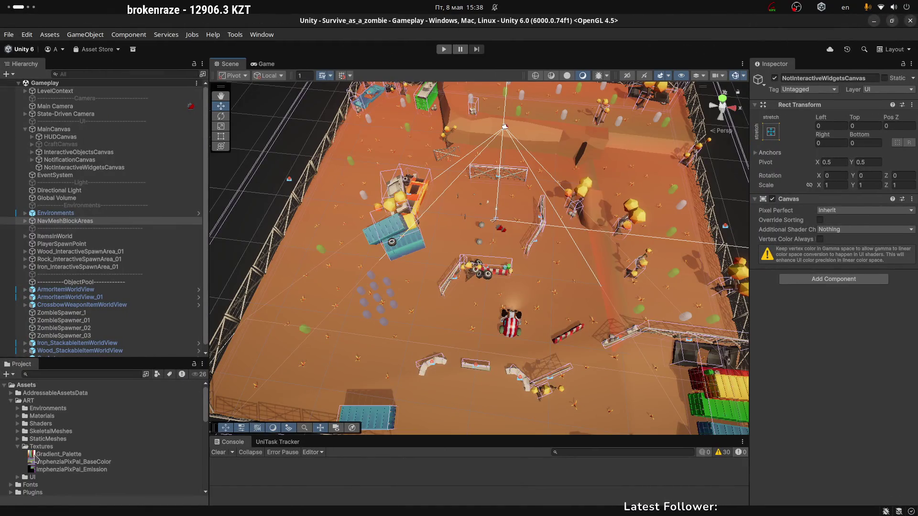
click(40, 447)
click(21, 425)
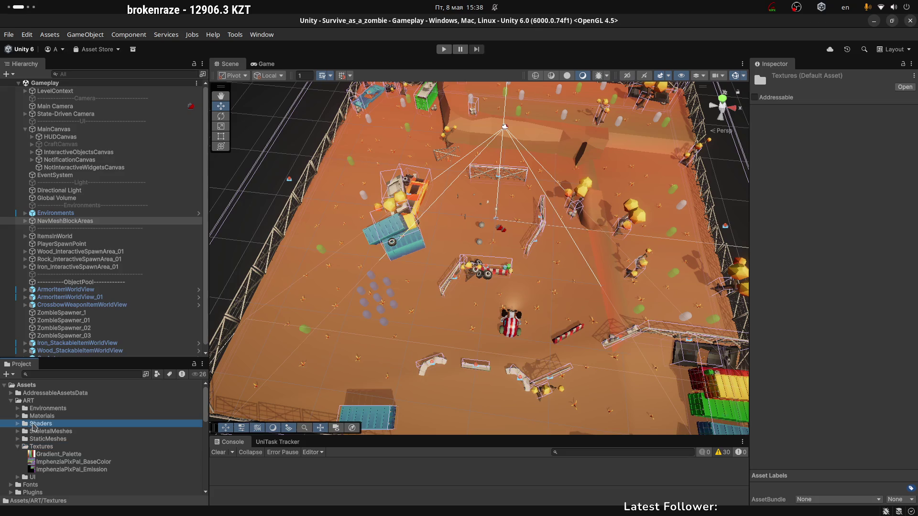
click(17, 424)
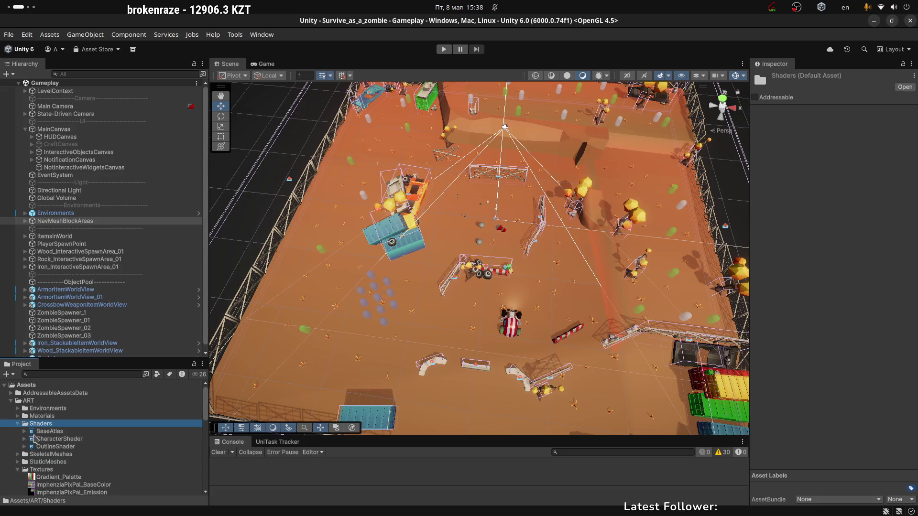
click(49, 433)
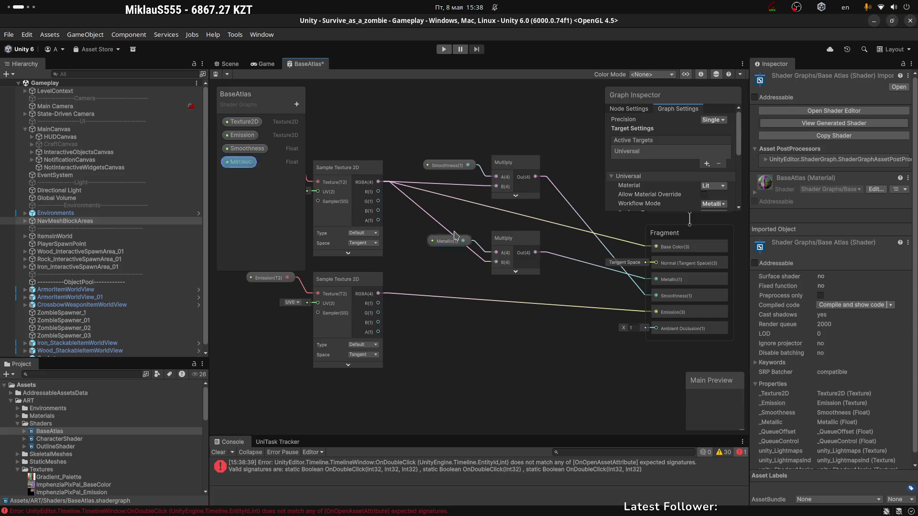
Step: Inspect the Metallic Multiply, Sample Texture 2D and Texture2D property nodes in BaseAtlas
scroll(483, 143, up, 2)
scroll(579, 329, up, 2)
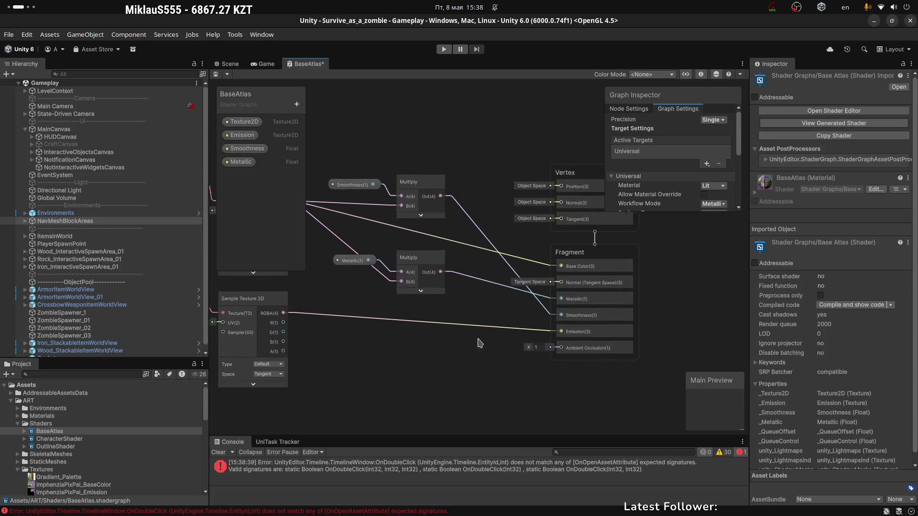
scroll(553, 303, left, 2)
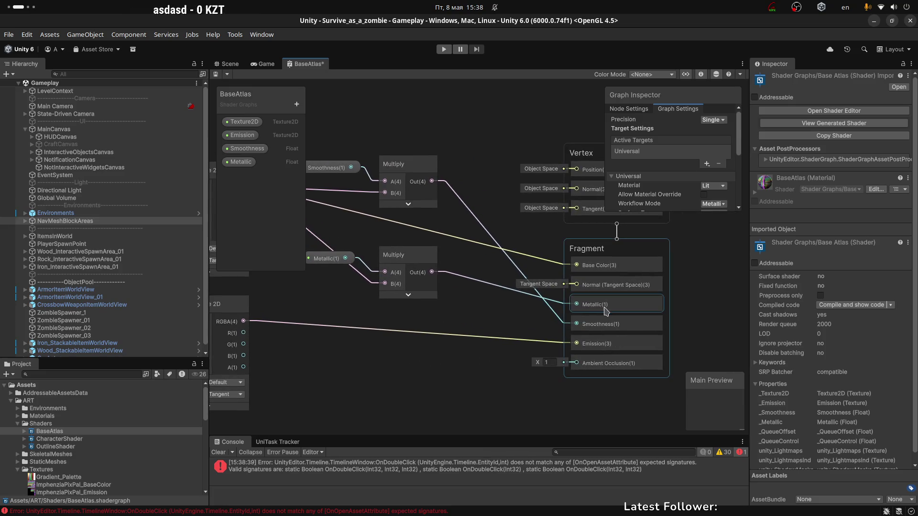
scroll(540, 313, left, 4)
click(490, 260)
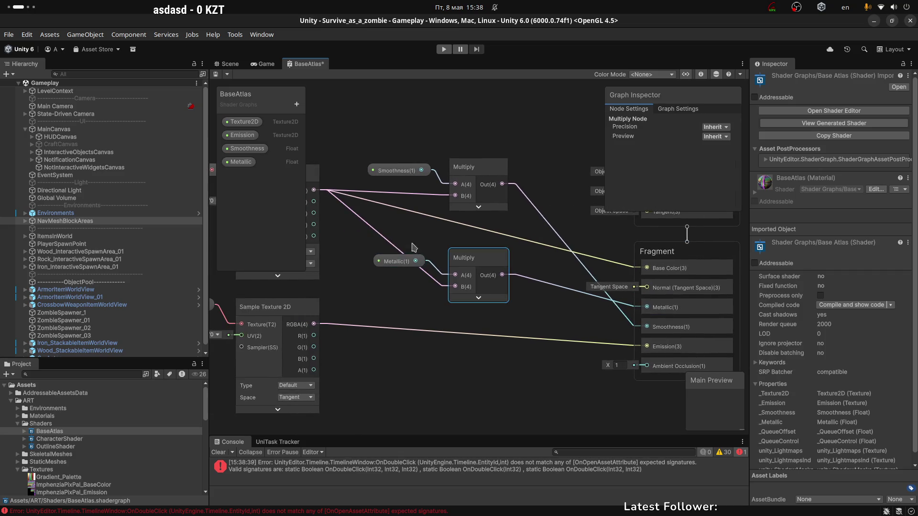
click(392, 261)
scroll(391, 261, left, 4)
click(337, 201)
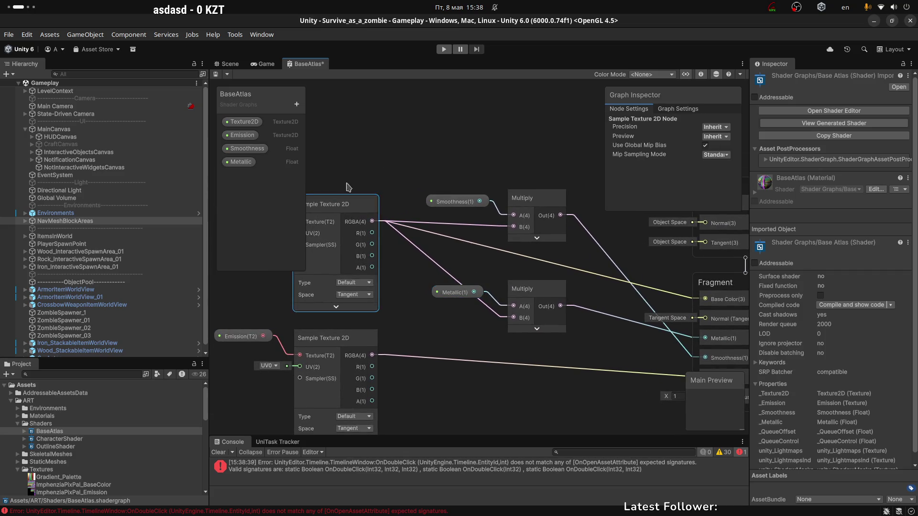
scroll(363, 186, left, 3)
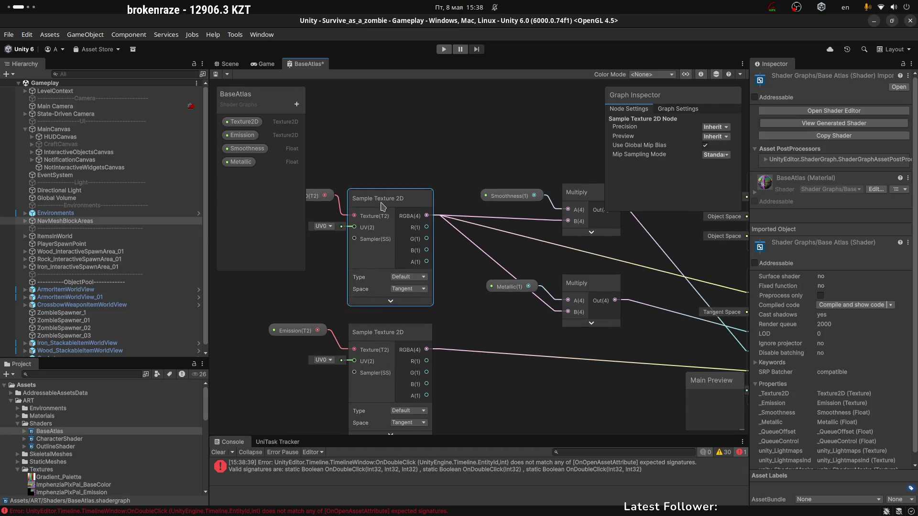
scroll(415, 184, left, 3)
click(362, 208)
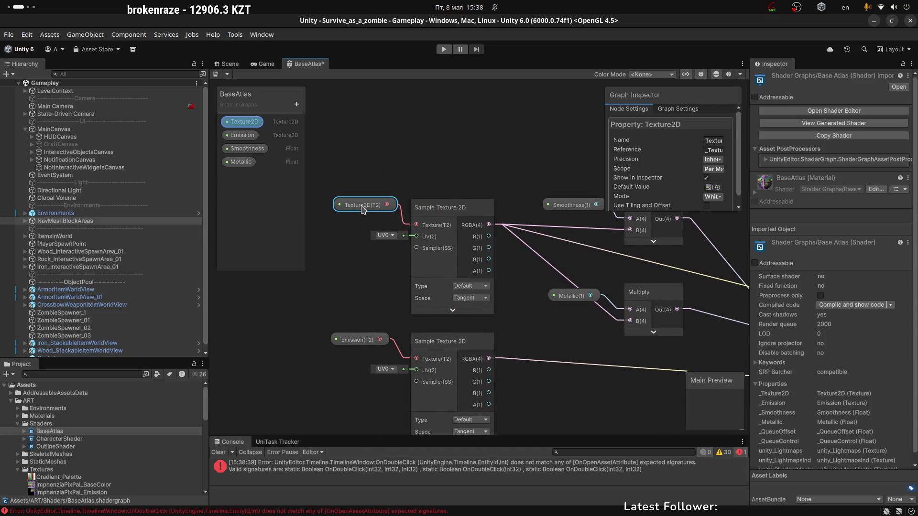
click(439, 210)
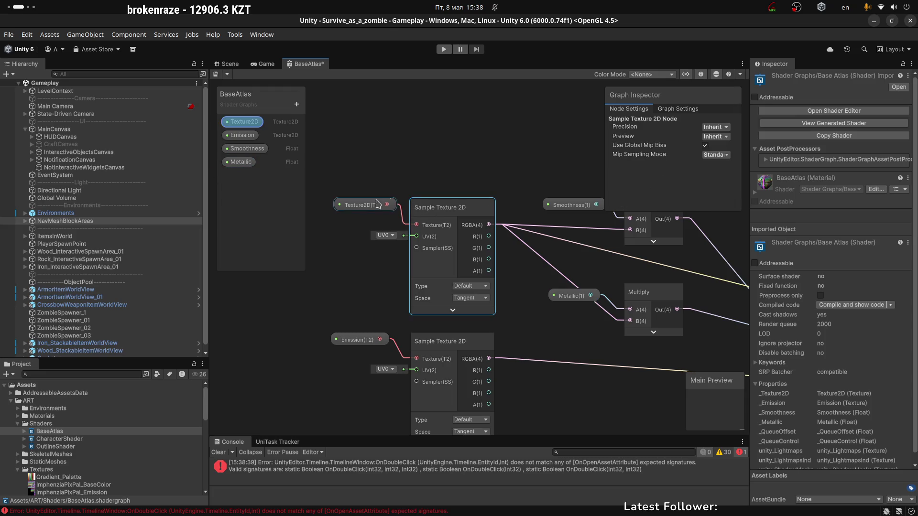
scroll(440, 213, right, 5)
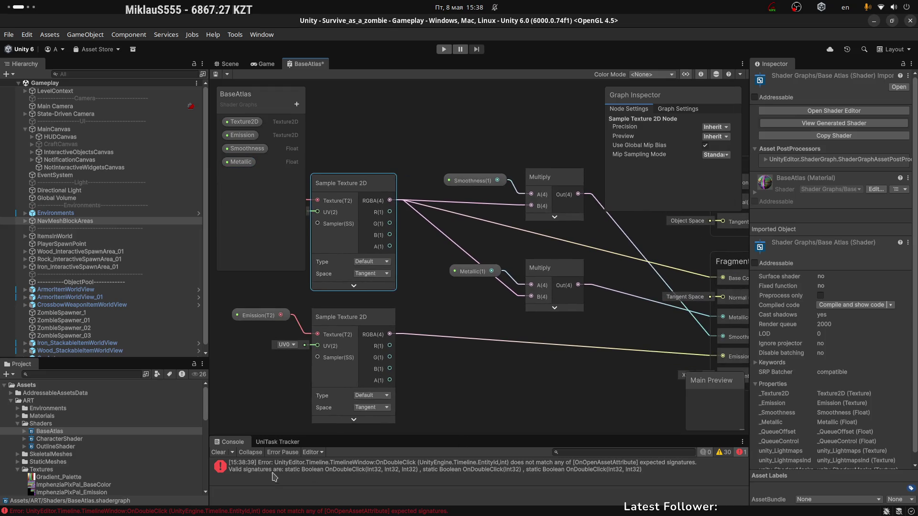
Step: Clear the console errors and try pulling a wire from the texture's G output
click(218, 453)
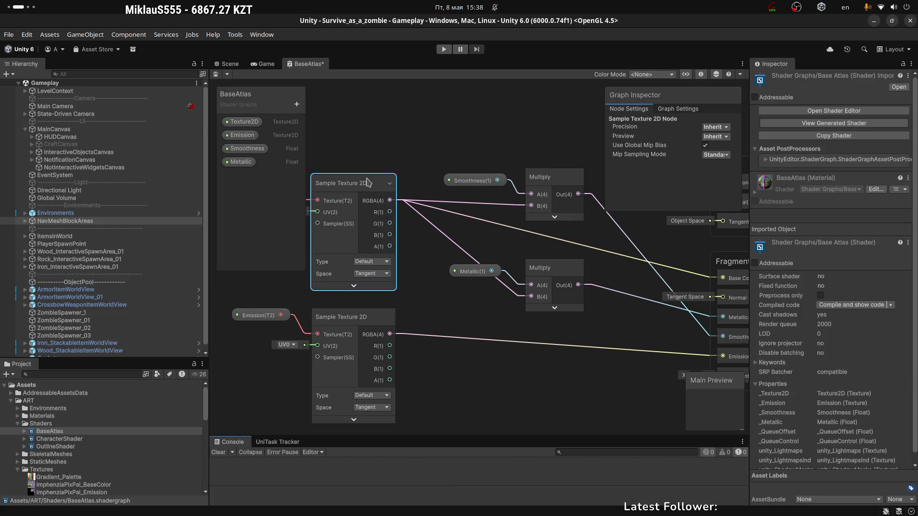
mouse_move(389, 223)
mouse_down()
mouse_move(407, 241)
mouse_move(397, 242)
mouse_up()
click(397, 244)
key(space)
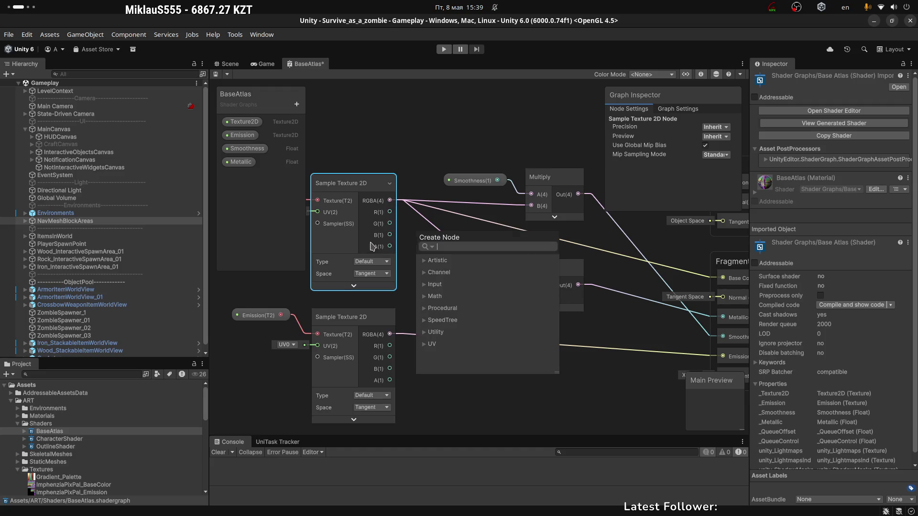
key(Escape)
Step: Try dragging new wires from the Fragment Metallic and Base Color inputs without connecting them
middle_drag(525, 317, 475, 318)
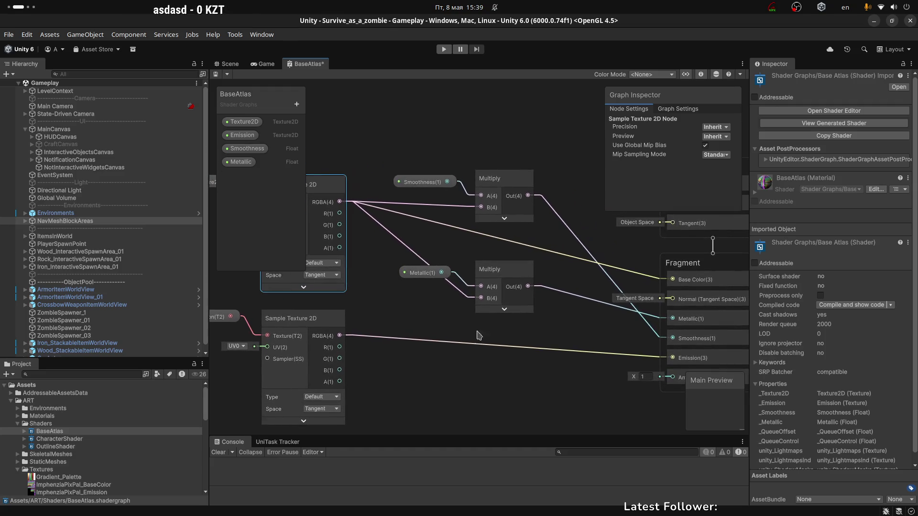
mouse_move(562, 345)
middle_down()
mouse_move(424, 317)
mouse_move(467, 324)
middle_up()
scroll(467, 323, up, 2)
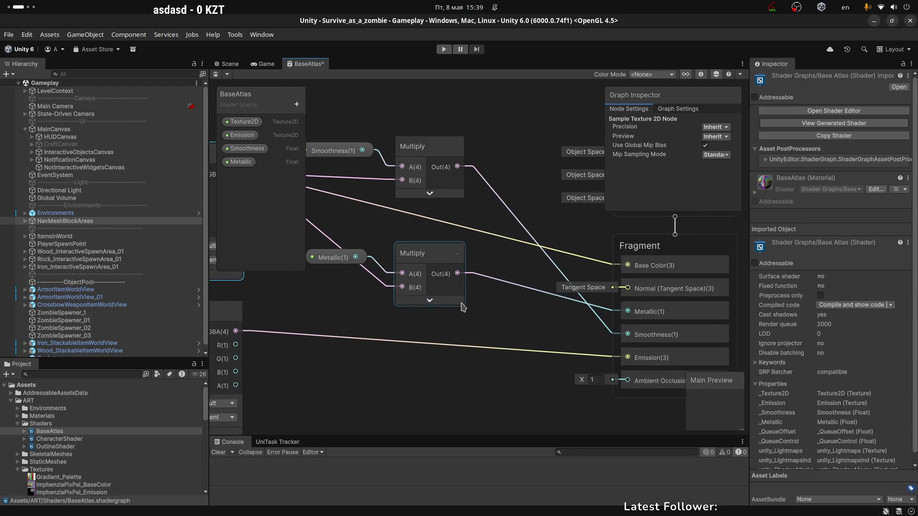
click(416, 253)
middle_drag(526, 317, 452, 296)
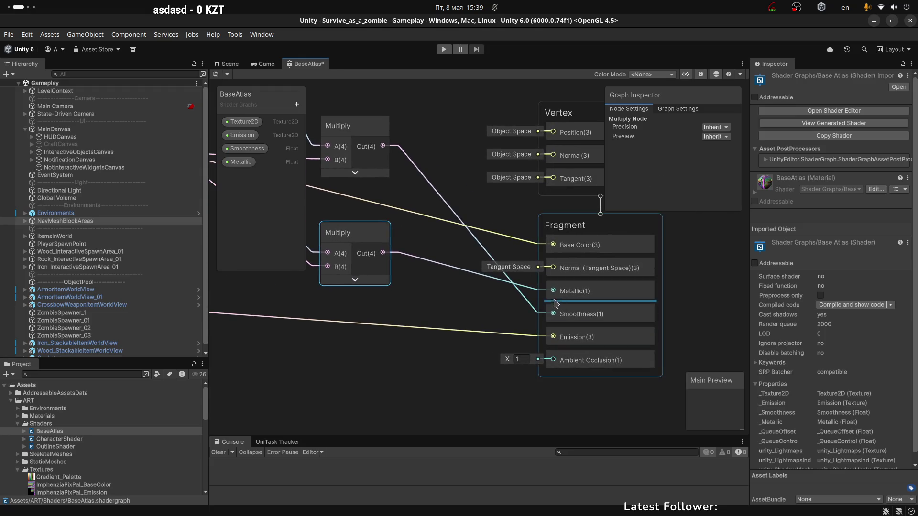
mouse_move(554, 292)
mouse_down()
mouse_move(435, 335)
mouse_move(407, 329)
mouse_move(424, 352)
mouse_move(440, 357)
mouse_move(414, 349)
mouse_up()
click(448, 303)
click(554, 247)
drag(554, 245, 428, 307)
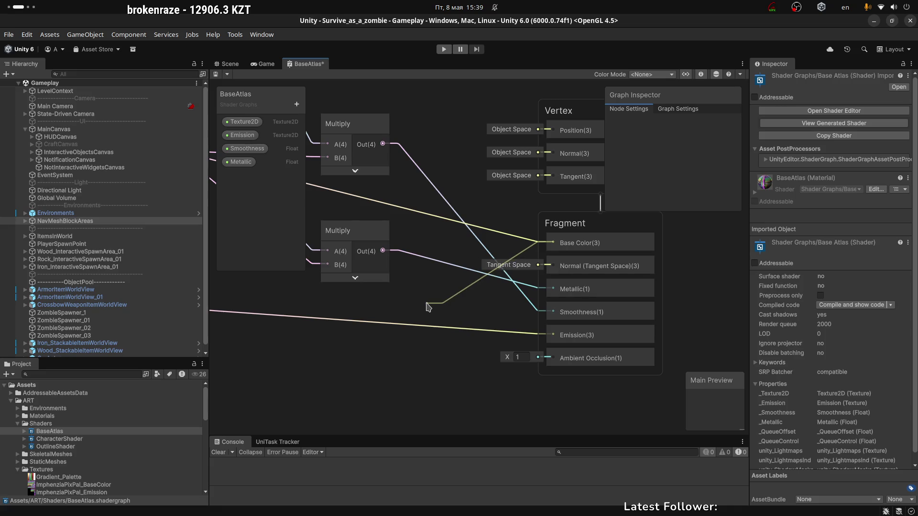
drag(432, 303, 433, 304)
click(412, 288)
Step: Drag a wire from the Sample Texture 2D alpha output toward the Metallic Multiply node
mouse_move(432, 238)
middle_down()
mouse_move(521, 294)
mouse_move(616, 292)
middle_up()
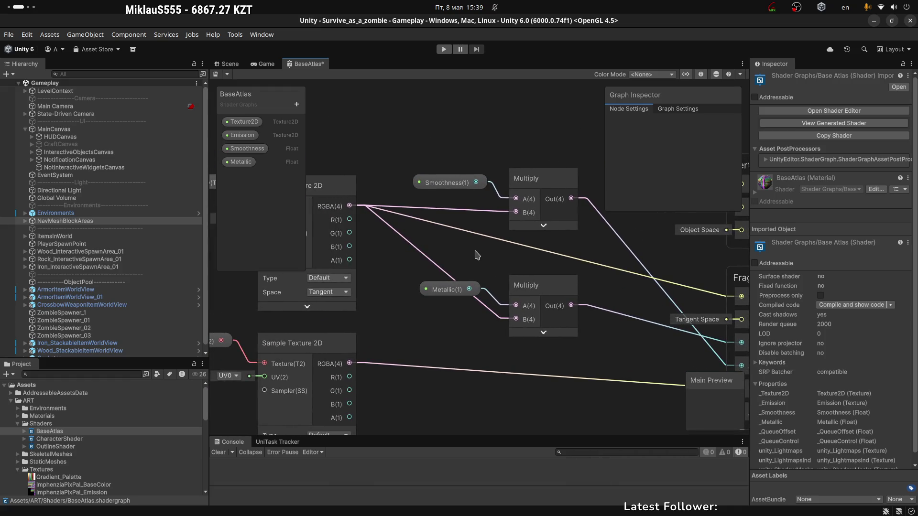
middle_drag(441, 249, 484, 254)
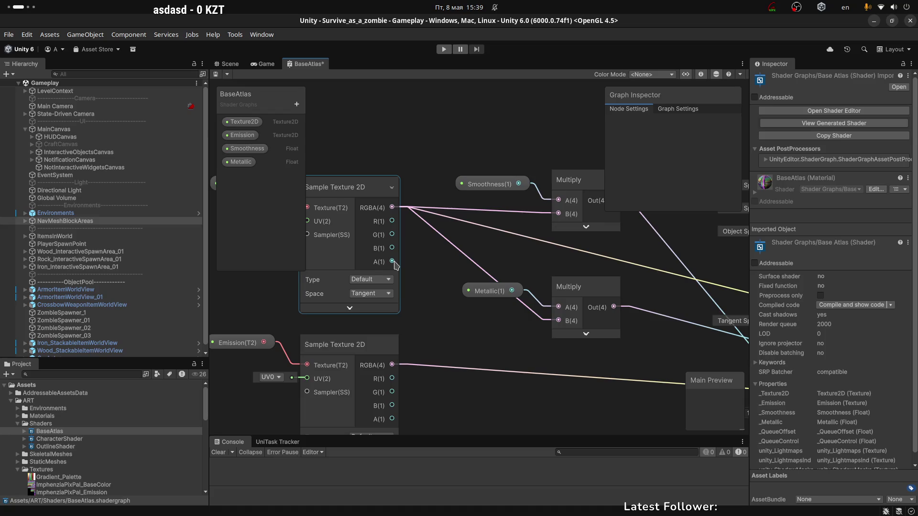
mouse_move(392, 262)
mouse_down()
mouse_move(538, 242)
mouse_move(511, 261)
mouse_up()
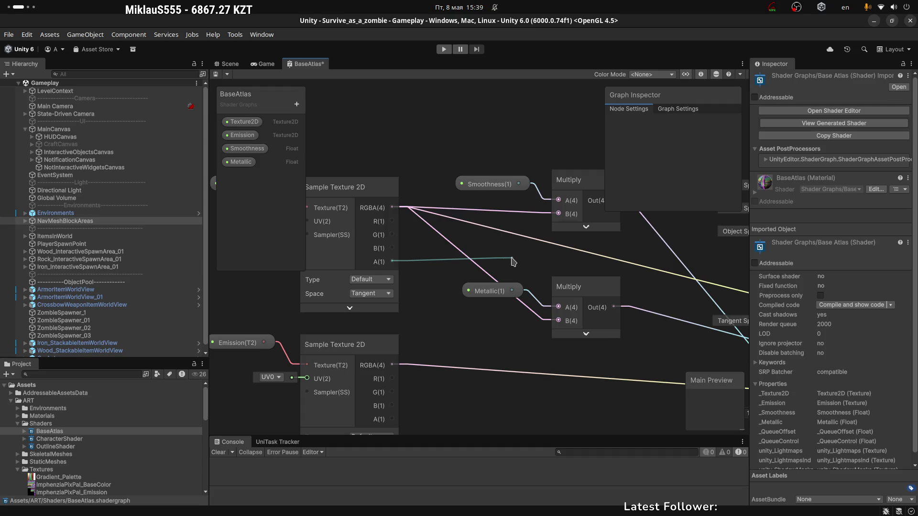
mouse_move(513, 262)
mouse_down()
mouse_move(493, 304)
mouse_move(557, 381)
mouse_move(629, 365)
mouse_move(579, 354)
mouse_up()
key(Escape)
click(484, 289)
mouse_move(453, 327)
mouse_down()
mouse_move(540, 262)
mouse_move(521, 265)
mouse_up()
click(478, 249)
click(390, 258)
drag(394, 264, 456, 309)
key(Escape)
mouse_move(392, 261)
mouse_down()
mouse_move(446, 293)
mouse_move(451, 309)
mouse_up()
key(Escape)
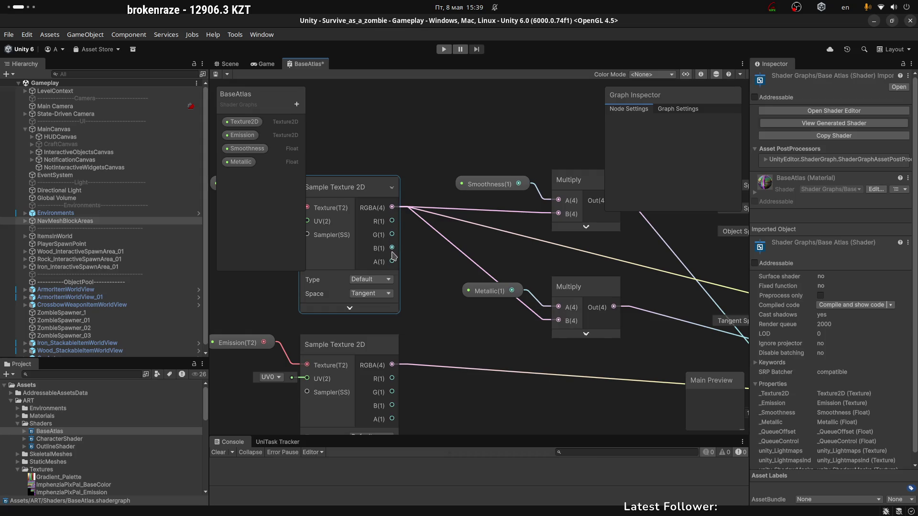
mouse_move(455, 292)
middle_down()
mouse_move(462, 267)
mouse_move(548, 273)
middle_up()
mouse_move(530, 305)
middle_down()
mouse_move(492, 283)
mouse_move(444, 280)
mouse_move(434, 262)
mouse_move(399, 282)
mouse_move(359, 280)
mouse_move(380, 271)
mouse_move(321, 284)
mouse_move(160, 253)
middle_up()
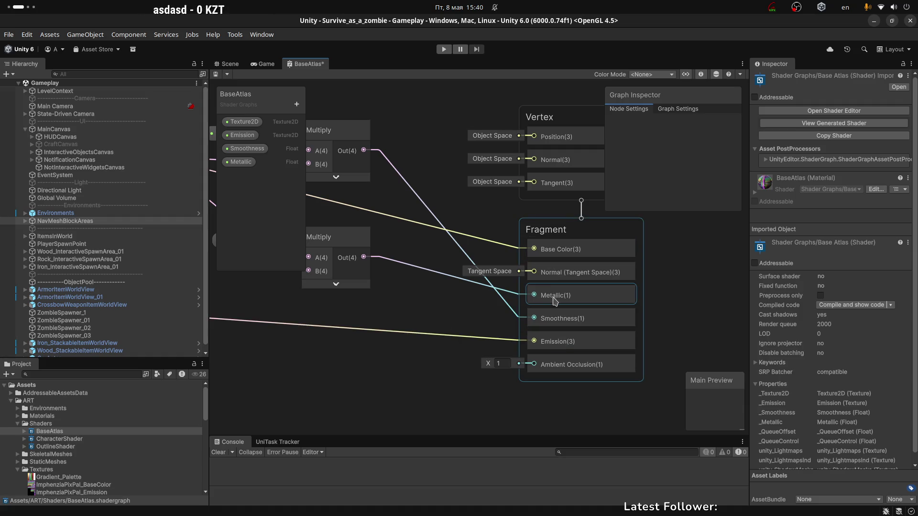
Step: Select the upper Multiply node and the Fragment stage's Smoothness input in BaseAtlas
middle_drag(462, 267, 574, 319)
mouse_move(505, 154)
mouse_down()
mouse_move(402, 239)
mouse_move(368, 234)
mouse_up()
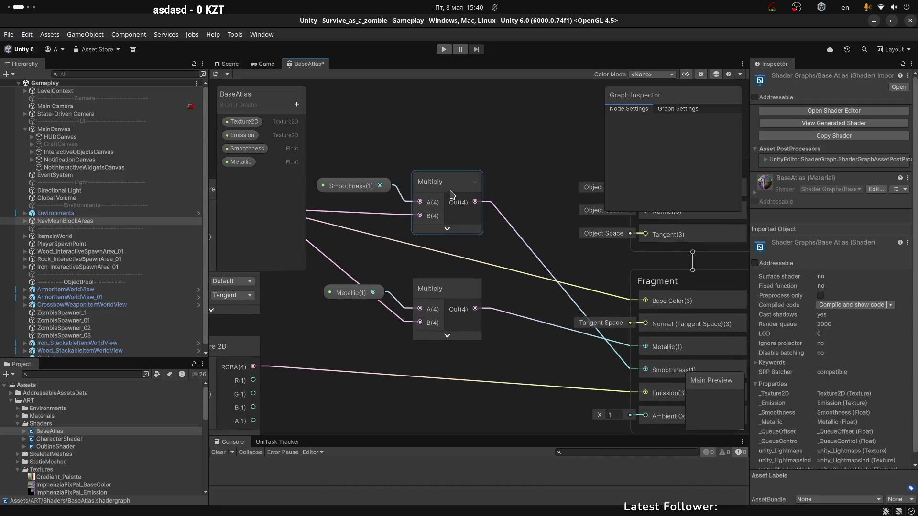
middle_drag(572, 267, 463, 206)
click(567, 313)
key(space)
click(436, 287)
Step: Review the Smoothness, Metallic and Texture 2D nodes feeding the Multiply nodes
middle_drag(438, 288, 477, 305)
mouse_move(438, 212)
middle_down()
mouse_move(480, 229)
mouse_move(518, 225)
middle_up()
drag(365, 118, 499, 175)
click(564, 199)
middle_drag(682, 362, 562, 289)
click(554, 270)
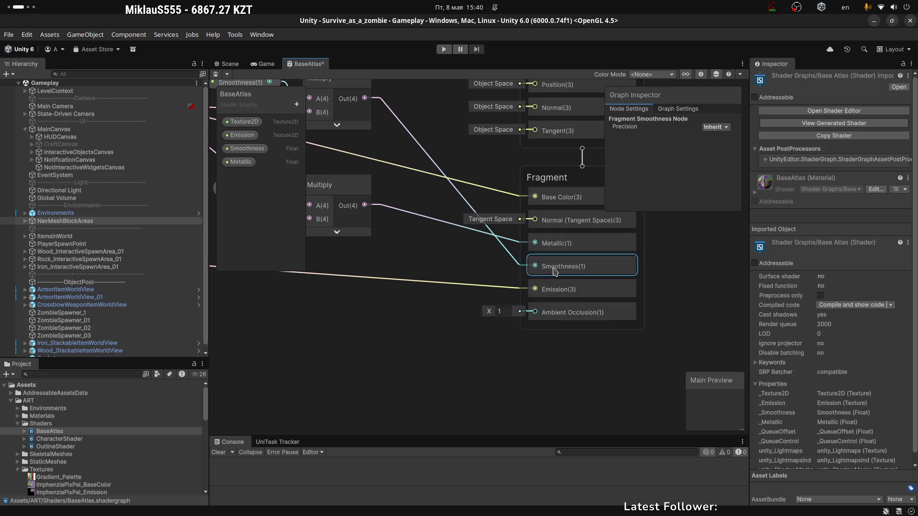
middle_drag(466, 274, 476, 284)
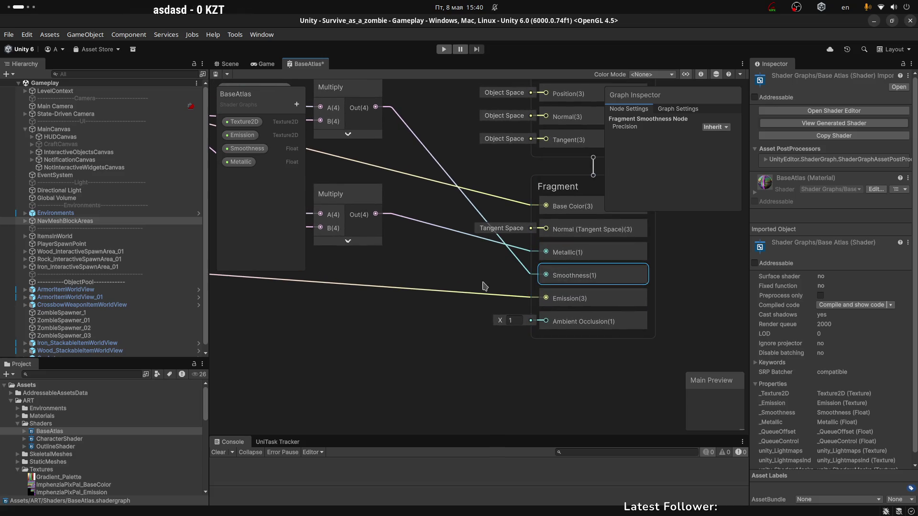
click(452, 277)
Step: Try pulling a new connection from the Multiply node's A input, then dismiss the search
middle_drag(453, 275, 529, 323)
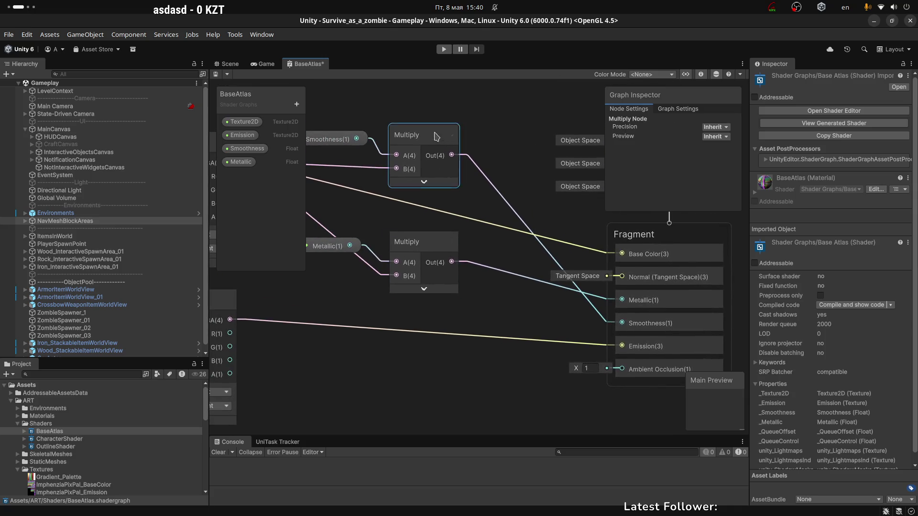
drag(340, 316, 343, 304)
click(342, 304)
middle_drag(342, 304, 498, 305)
drag(386, 218, 600, 314)
key(Escape)
Step: Check the Fragment Smoothness input, then open the CharacterShader graph
middle_drag(606, 317, 368, 301)
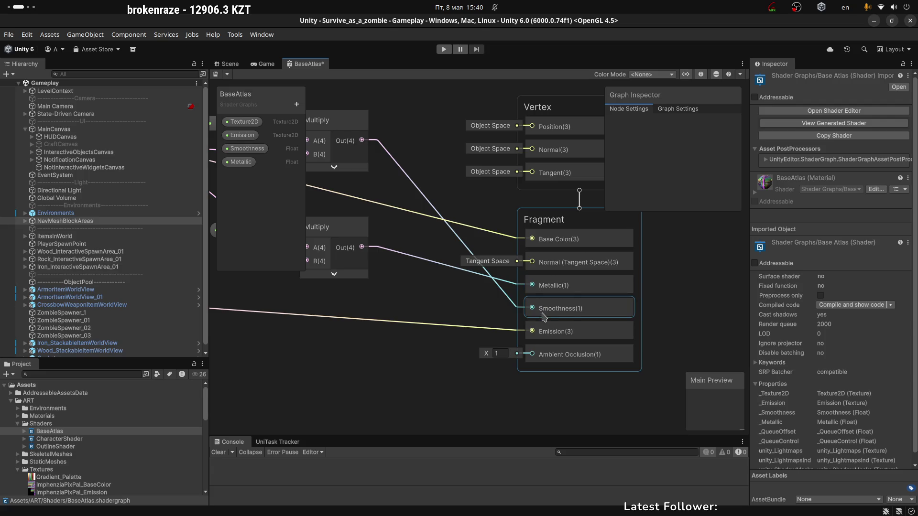
mouse_move(551, 308)
mouse_down()
mouse_move(555, 319)
mouse_move(559, 309)
mouse_up()
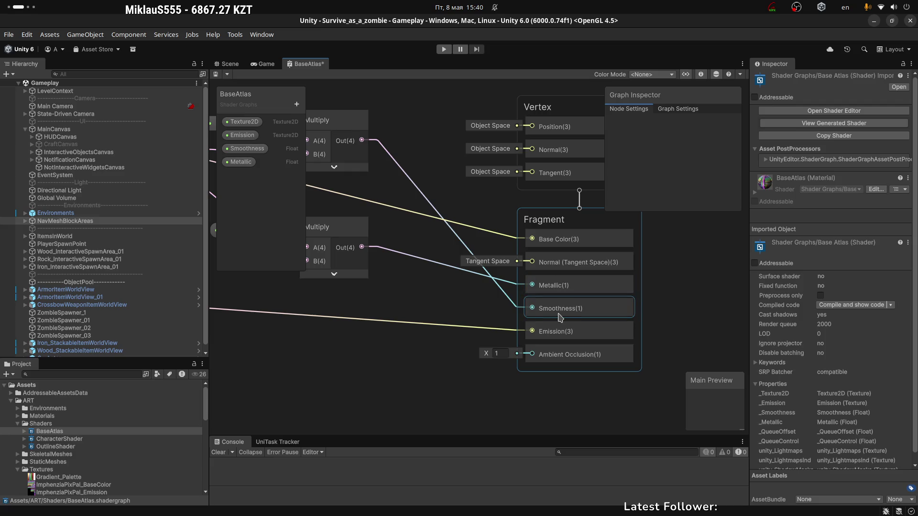
middle_drag(449, 312, 481, 316)
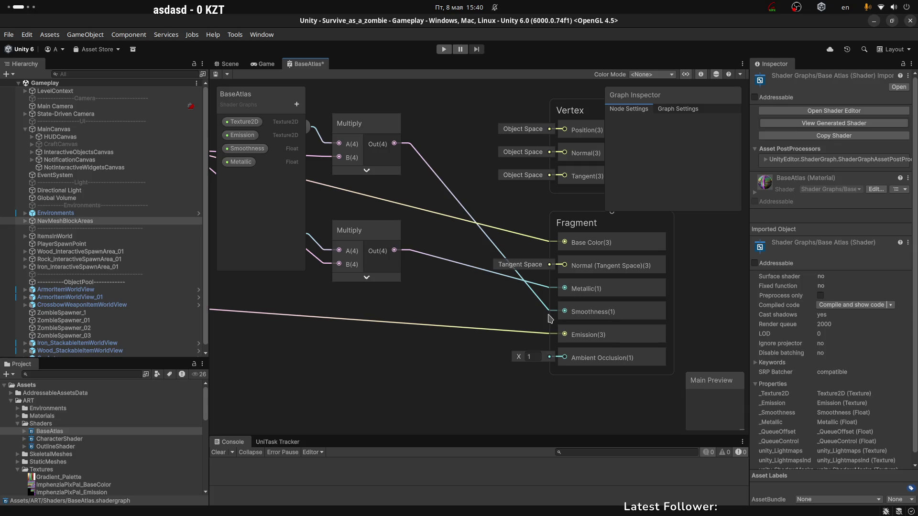
click(55, 439)
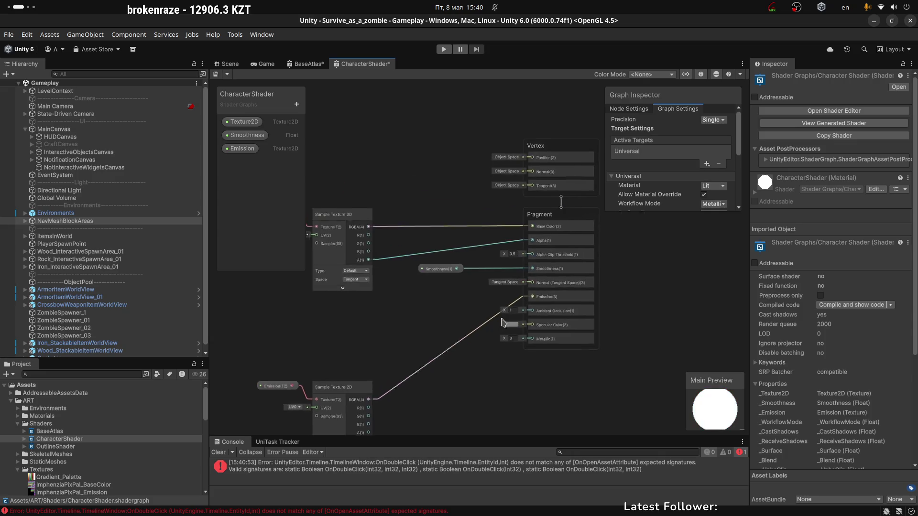
Step: Open the OutlineShader graph and inspect its OutlineColor and Position nodes
double_click(55, 447)
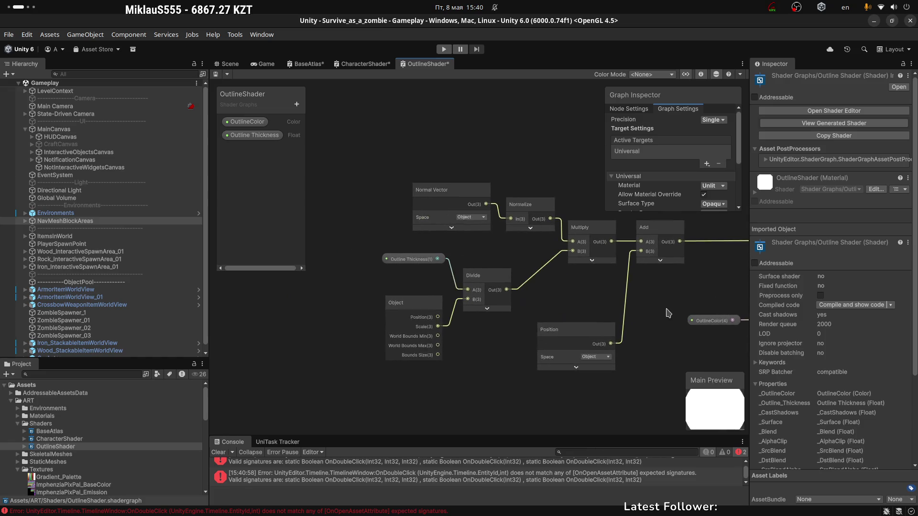
drag(375, 148, 540, 242)
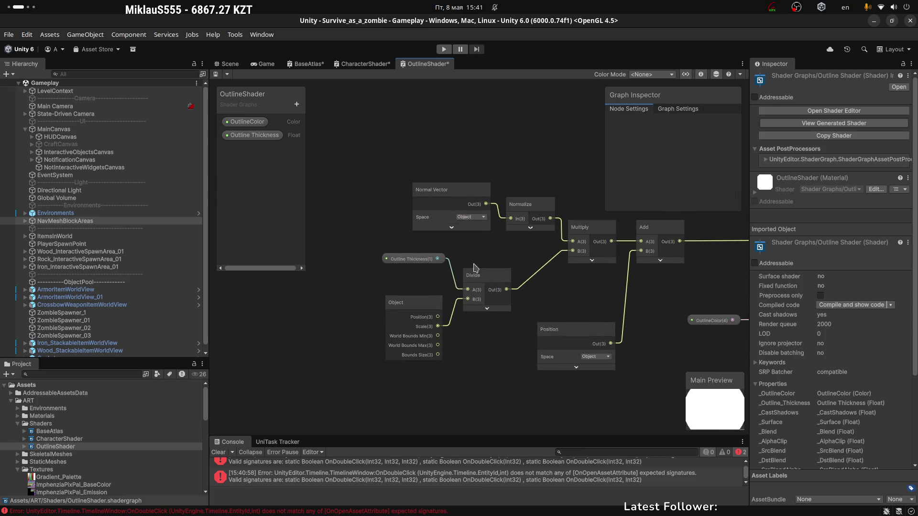
drag(464, 316, 481, 390)
click(588, 293)
mouse_move(611, 293)
middle_down()
mouse_move(485, 301)
mouse_move(506, 304)
mouse_move(455, 275)
middle_up()
click(433, 295)
drag(476, 164, 636, 263)
middle_drag(440, 286, 475, 236)
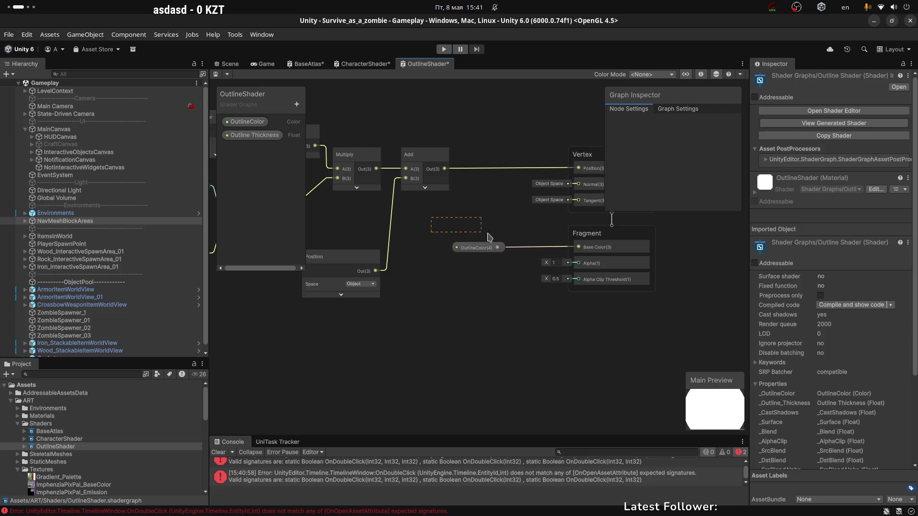
click(478, 248)
middle_drag(476, 296, 554, 313)
click(421, 275)
mouse_move(435, 244)
middle_down()
mouse_move(540, 258)
mouse_move(498, 268)
middle_up()
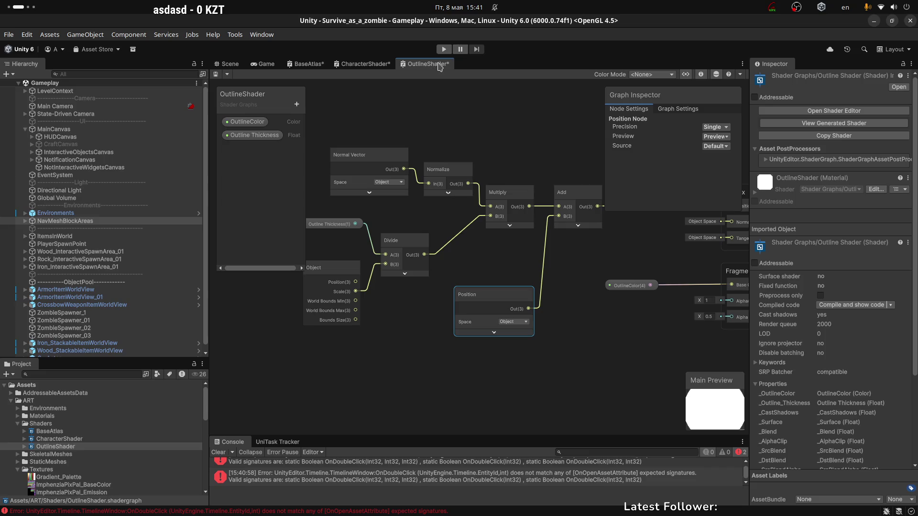
Step: Close the OutlineShader, CharacterShader and BaseAtlas graph tabs, discarding unsaved changes
right_click(433, 69)
click(452, 84)
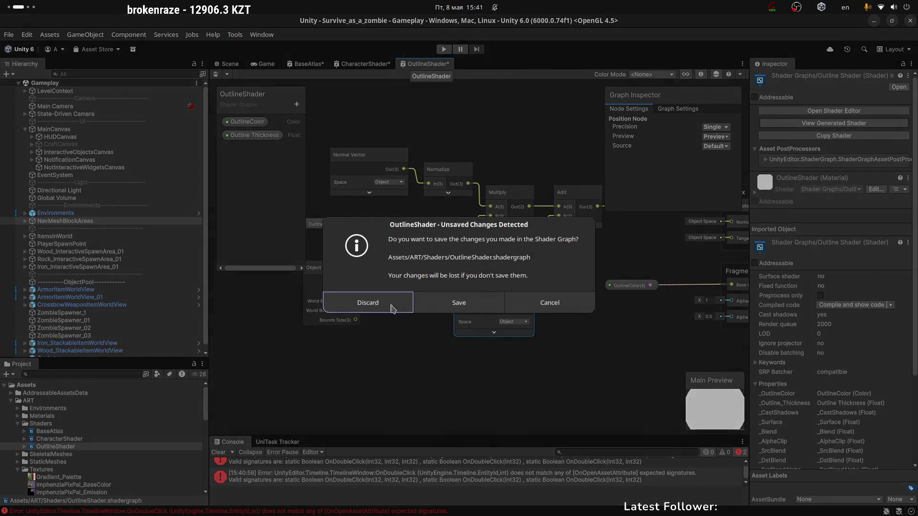
click(378, 310)
right_click(367, 66)
click(382, 83)
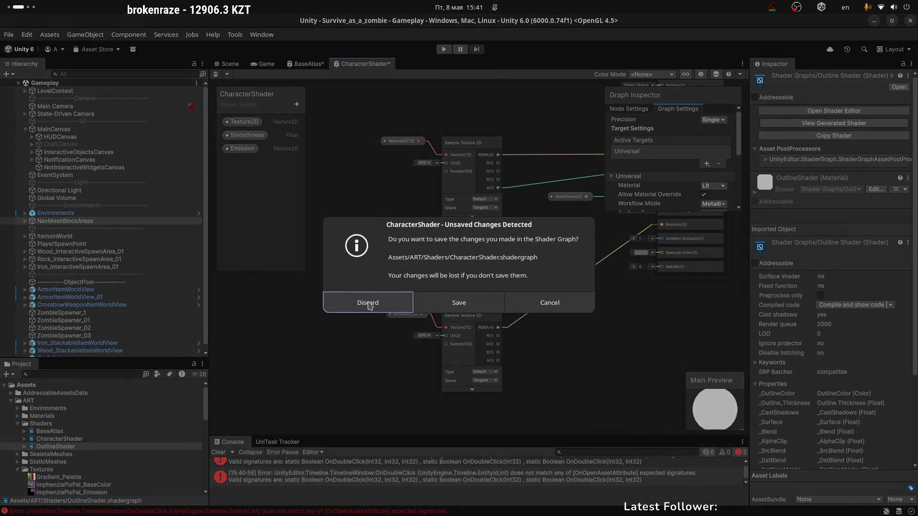
click(367, 303)
right_click(312, 67)
click(330, 82)
click(367, 302)
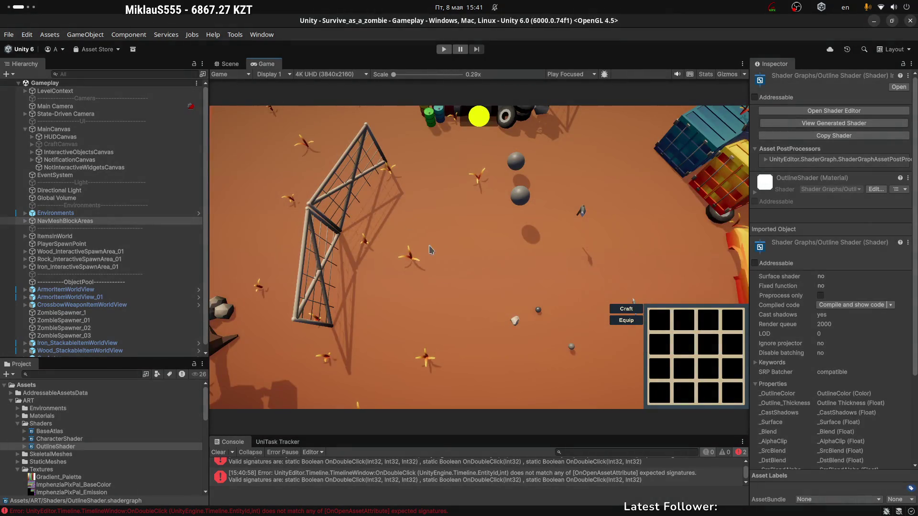
Step: Clear the console errors and enlarge the console panel before returning to Krita
click(218, 452)
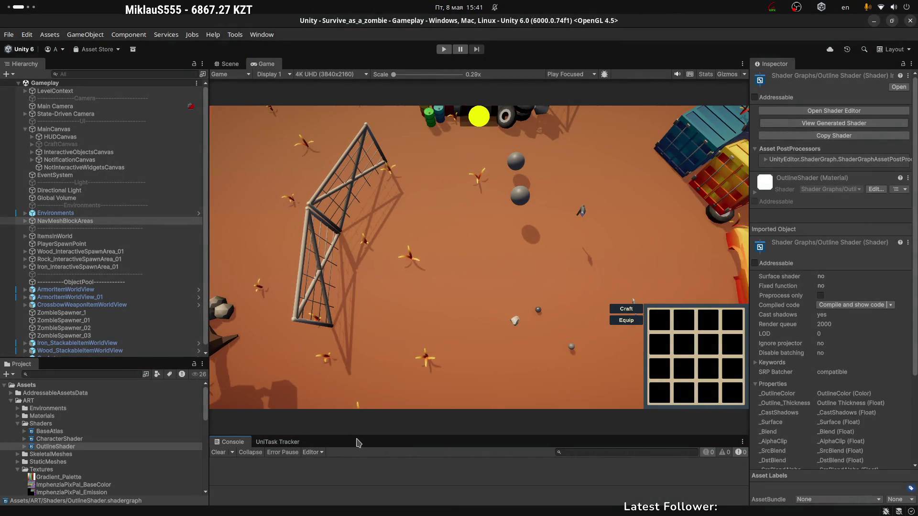
drag(357, 438, 358, 391)
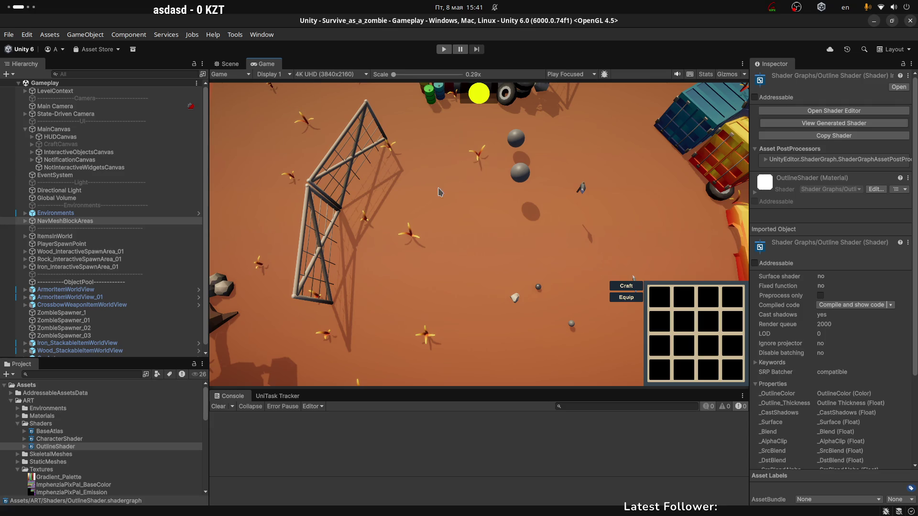
key(super+Page_Down)
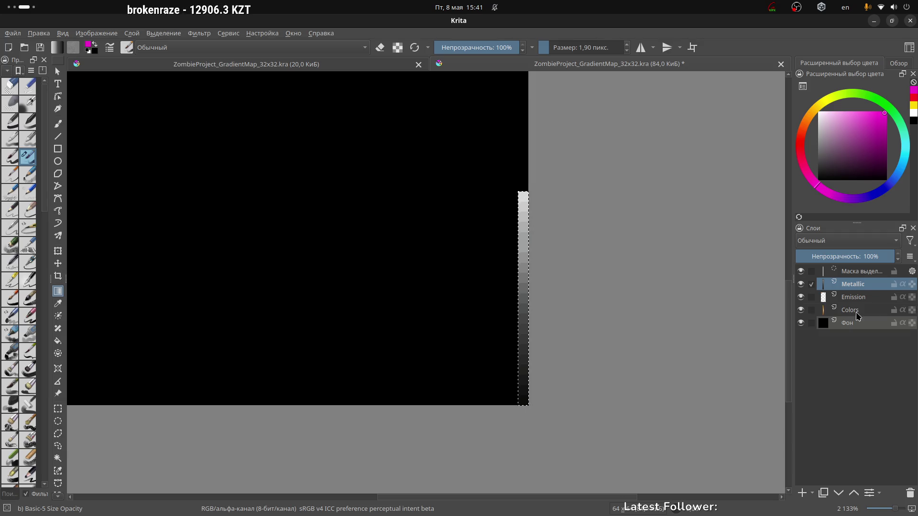
Step: Remove the canvas selection with Снять выделение and delete the Metallic layer
drag(870, 286, 877, 500)
right_click(519, 232)
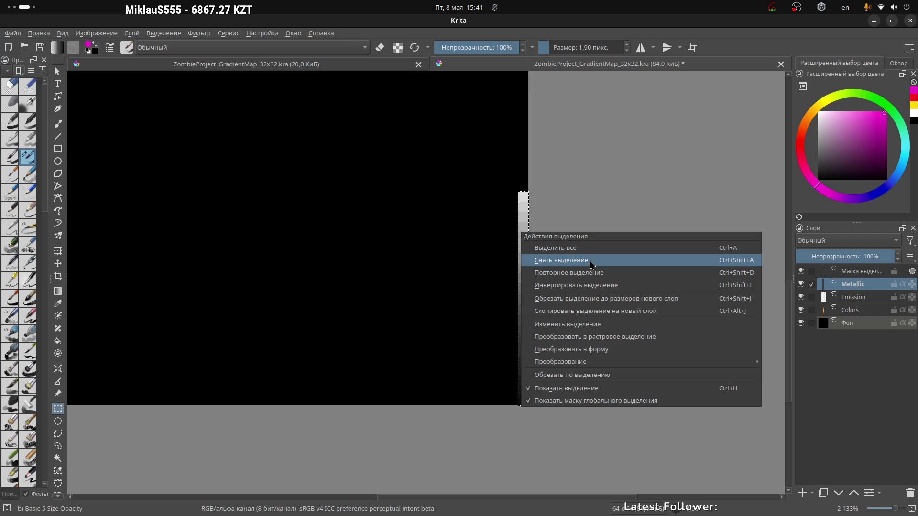
click(592, 264)
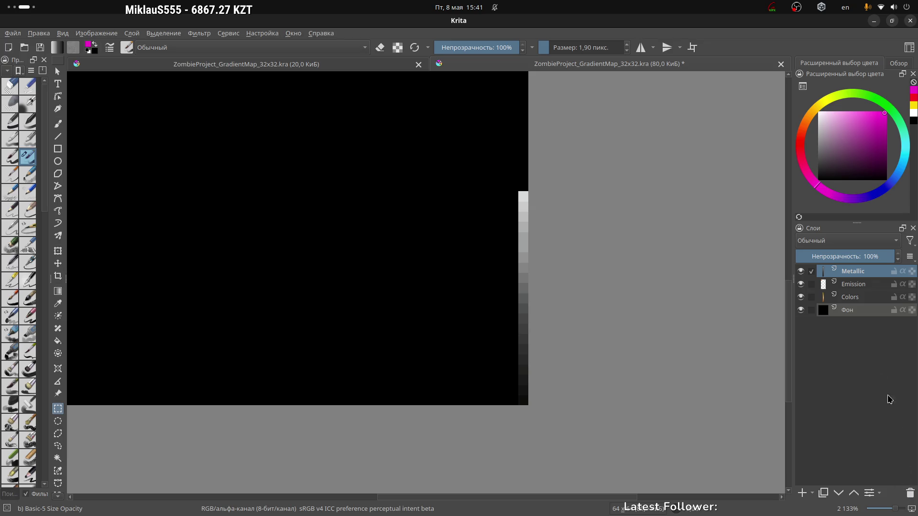
key(shift+Delete)
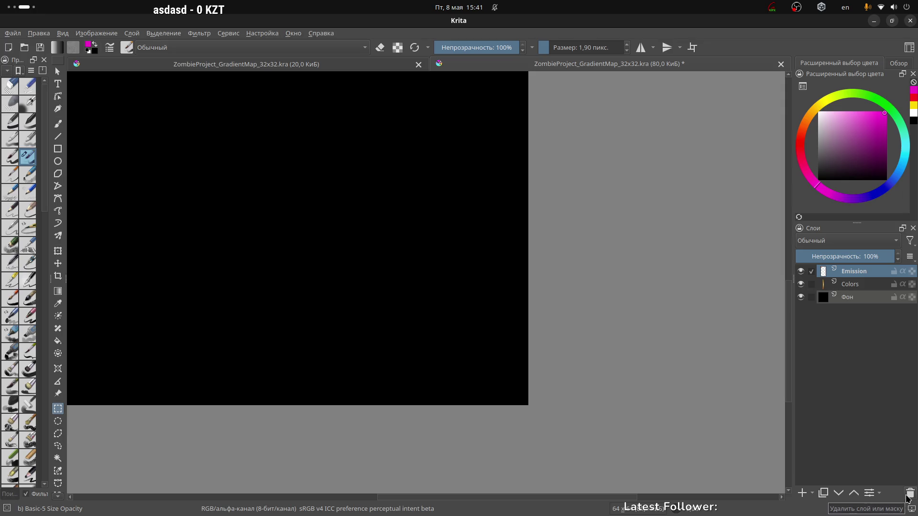
click(856, 287)
Step: Recenter the palette image in the view and save the document with Ctrl+S
click(859, 274)
scroll(354, 246, down, 3)
mouse_move(314, 170)
middle_down()
mouse_move(348, 230)
mouse_move(376, 233)
middle_up()
scroll(378, 227, up, 1)
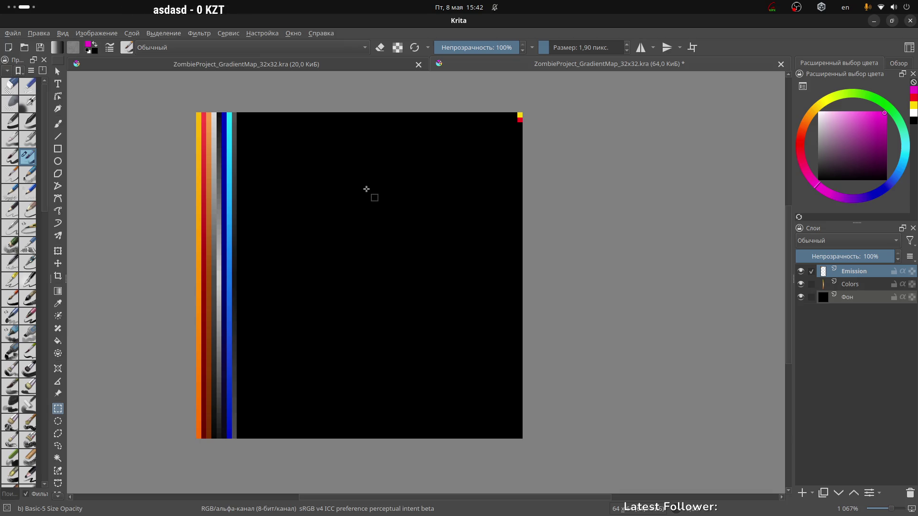
key(ctrl+s)
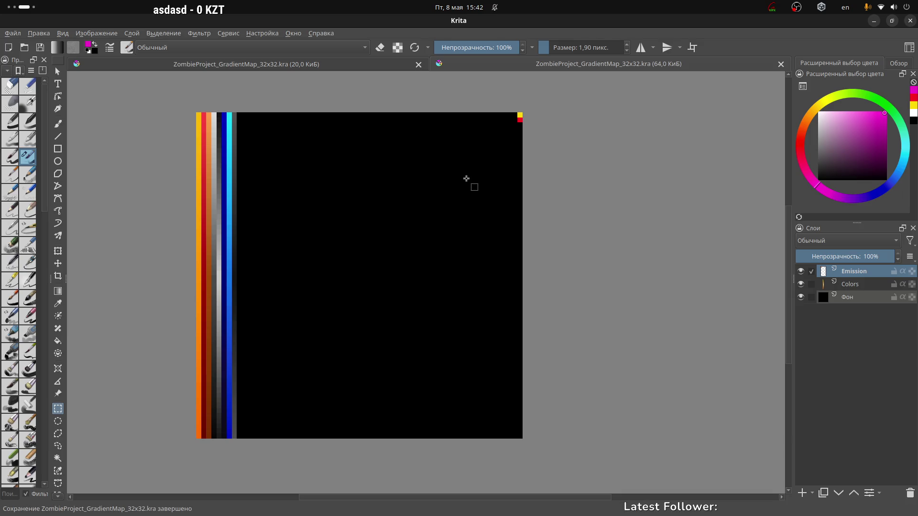
Step: Close the smaller 20 KiB copy of ZombieProject_GradientMap_32x32.kra
click(318, 67)
click(419, 64)
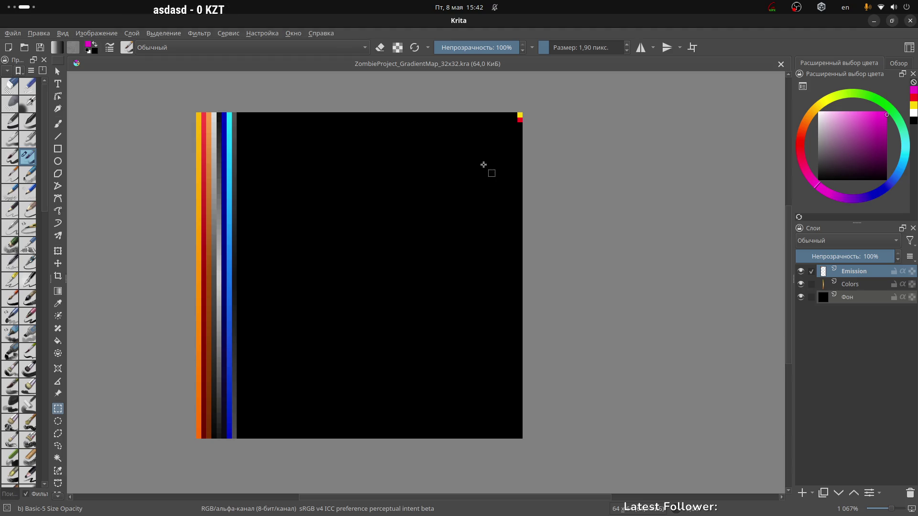
click(869, 285)
Step: Set Colors layer properties: Альфа-канал off, Наследовать альфа-канал on; toggle visibility to compare
right_click(866, 288)
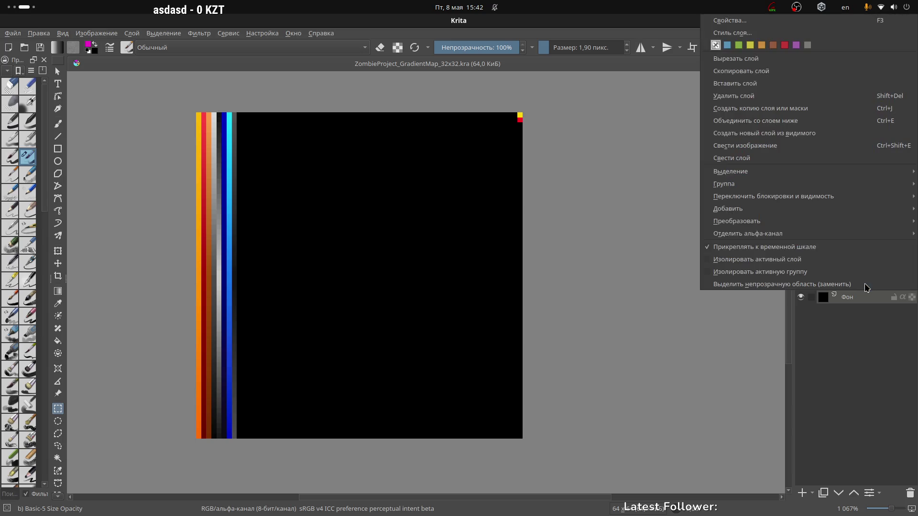
click(760, 21)
drag(427, 178, 472, 179)
click(649, 213)
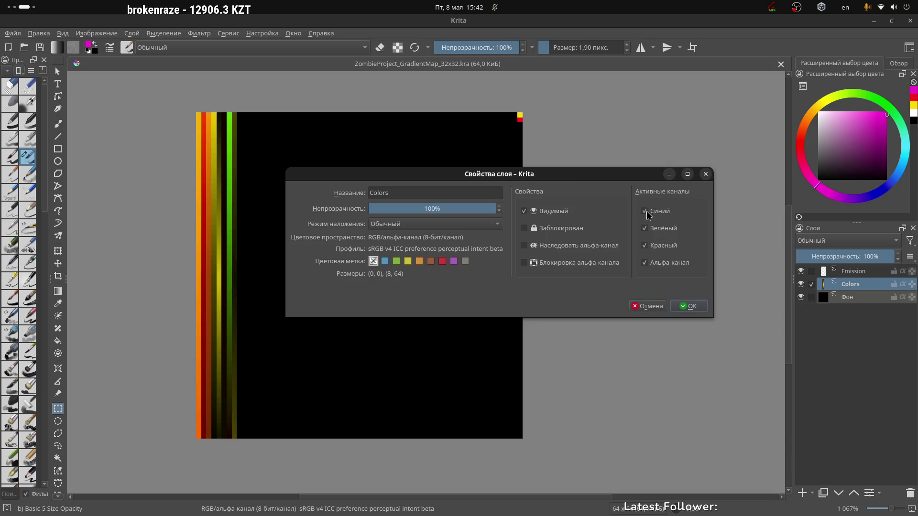
click(646, 266)
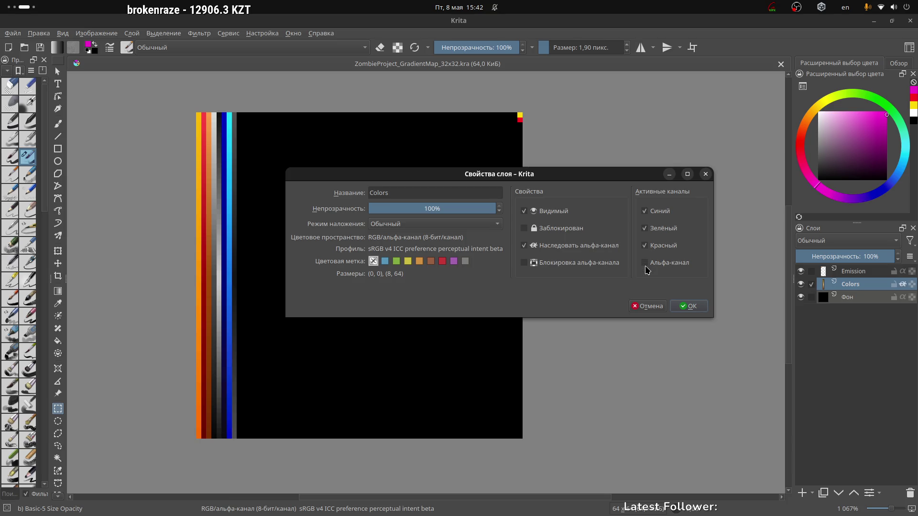
drag(569, 177, 592, 185)
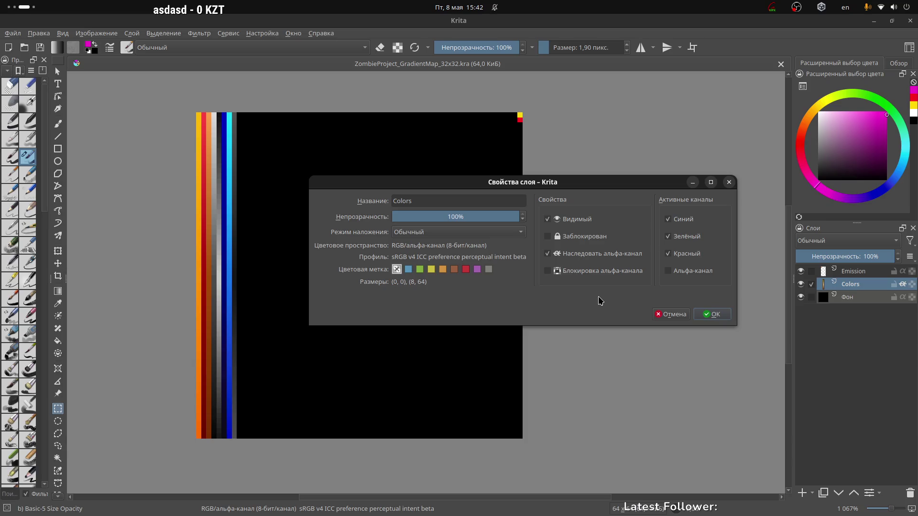
click(715, 315)
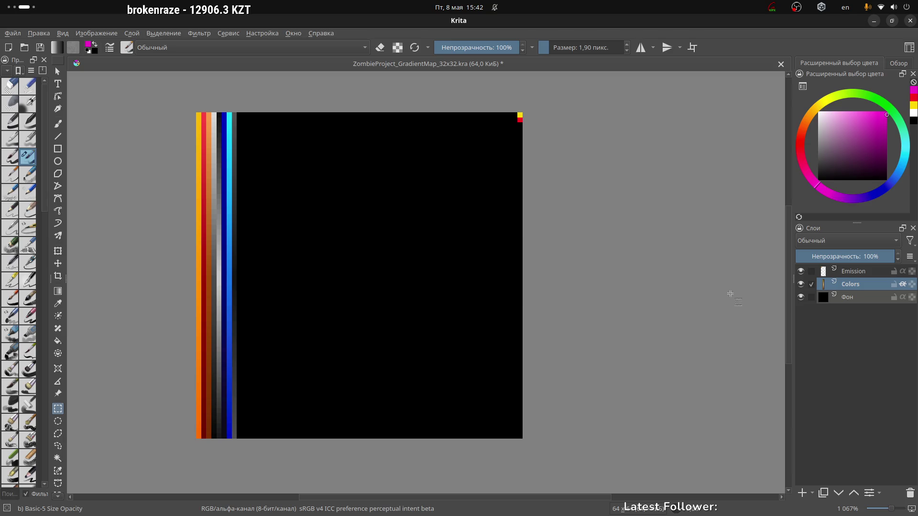
click(801, 286)
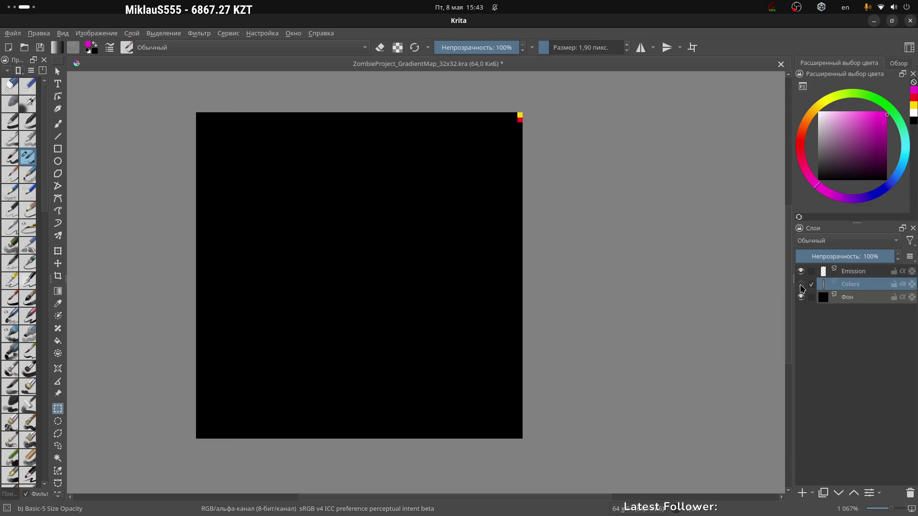
click(801, 286)
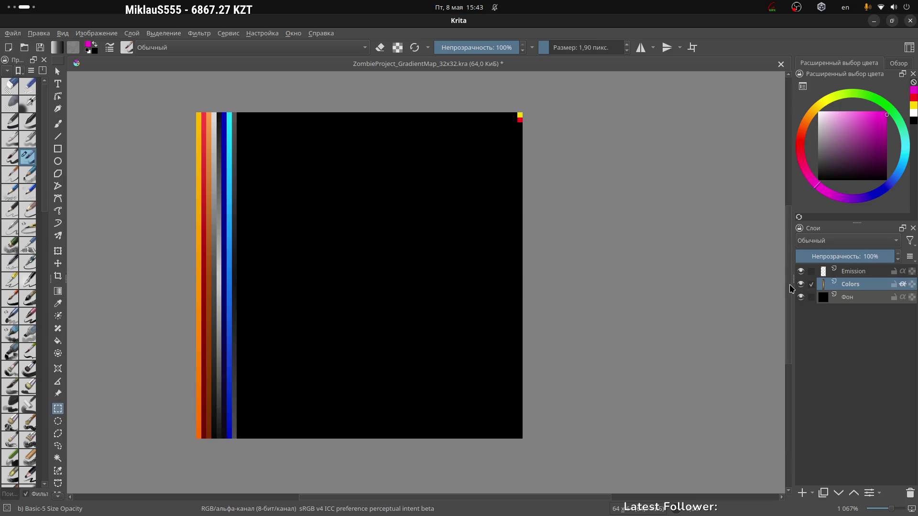
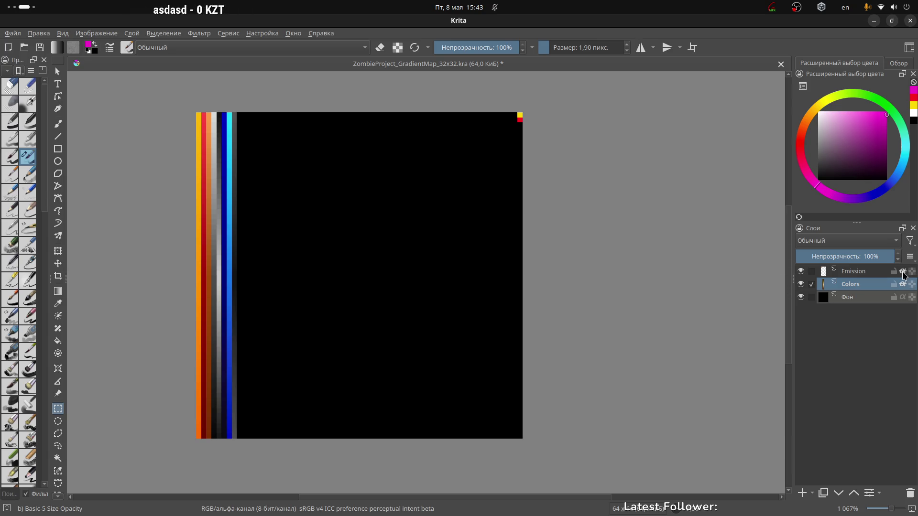
Step: With the Emission, Colors and Фон layers selected, toggle inherit alpha on Фон to compare
click(813, 273)
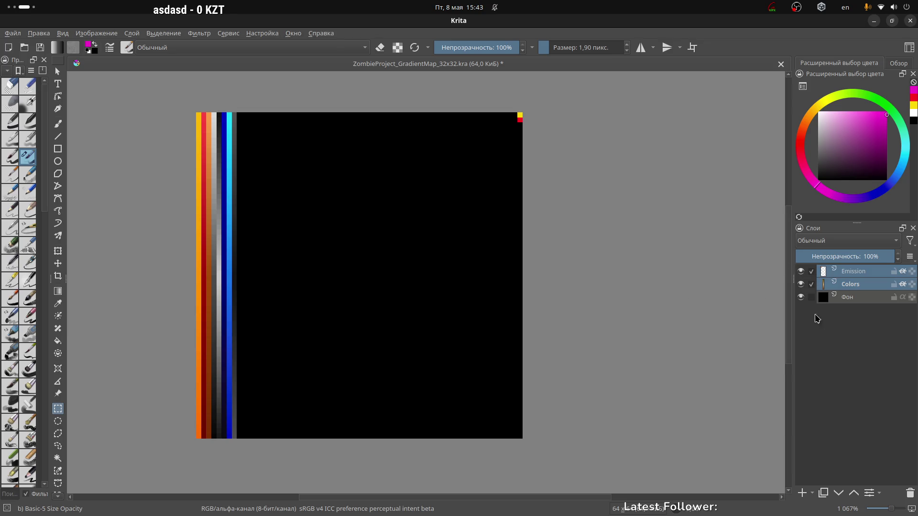
click(812, 297)
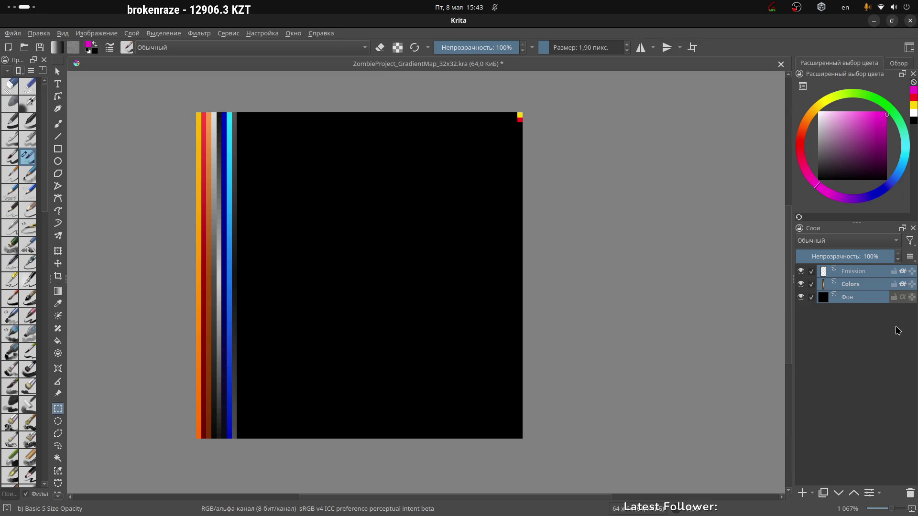
click(903, 298)
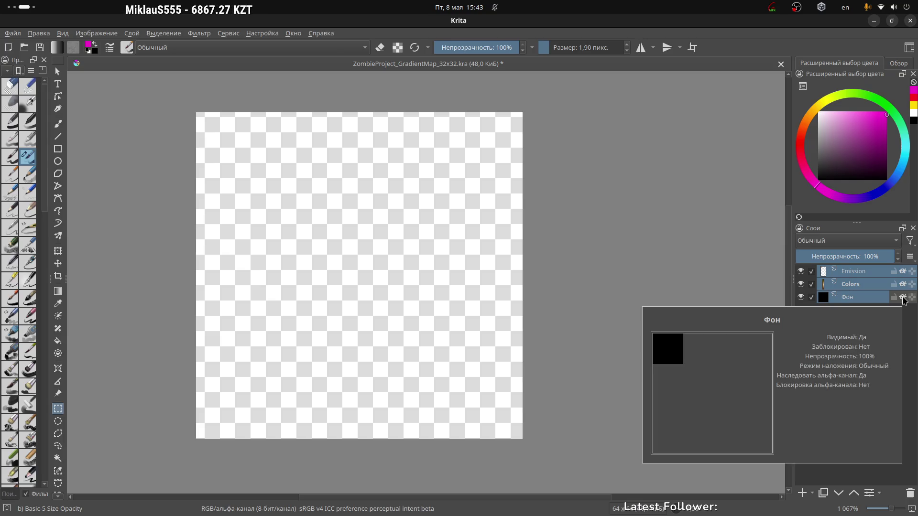
click(903, 297)
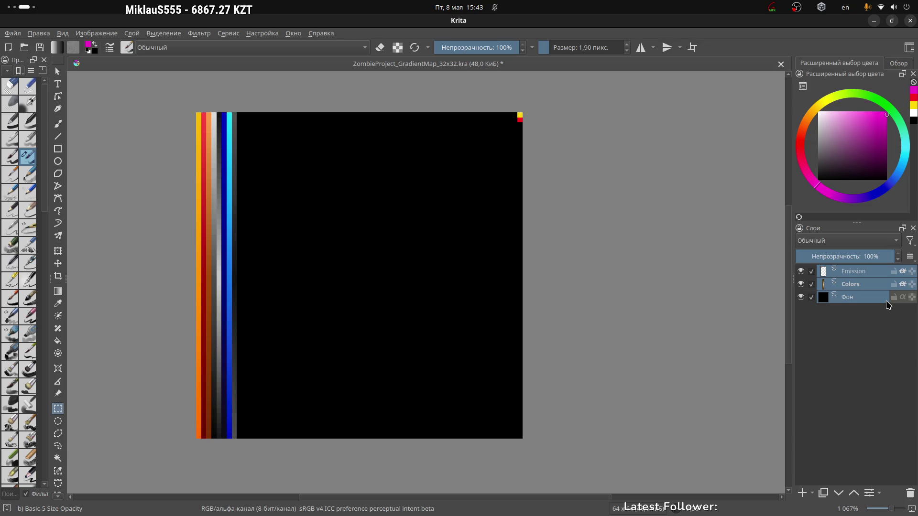
click(903, 297)
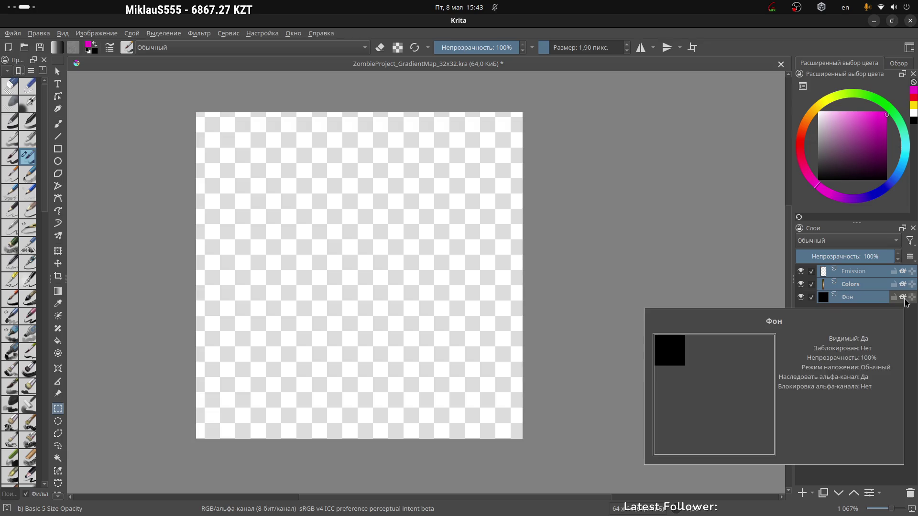
click(903, 298)
click(903, 298)
click(903, 298)
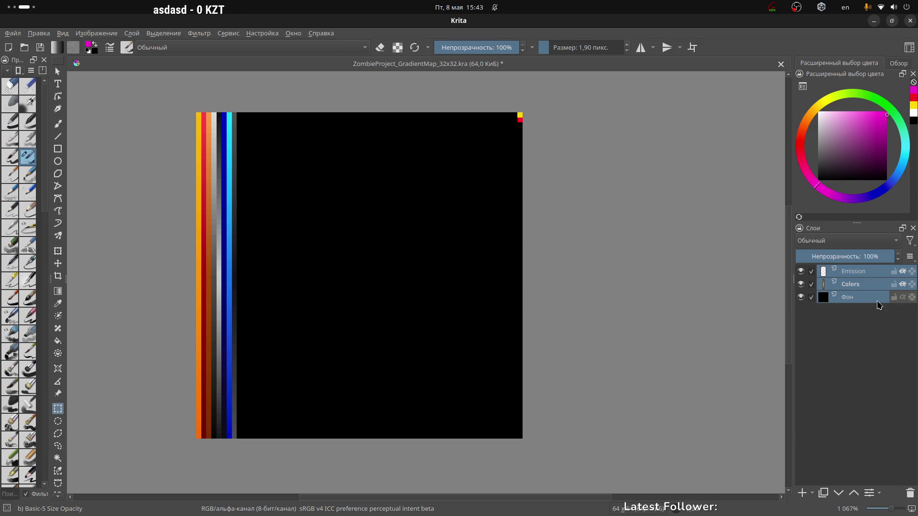
Step: Narrow the selection to the Фон layer and leave its inherit alpha switched on
click(811, 284)
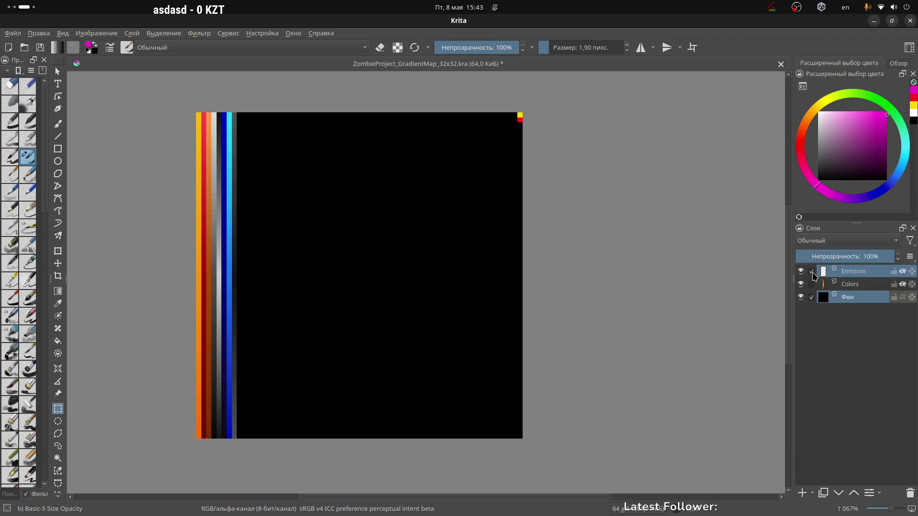
click(811, 272)
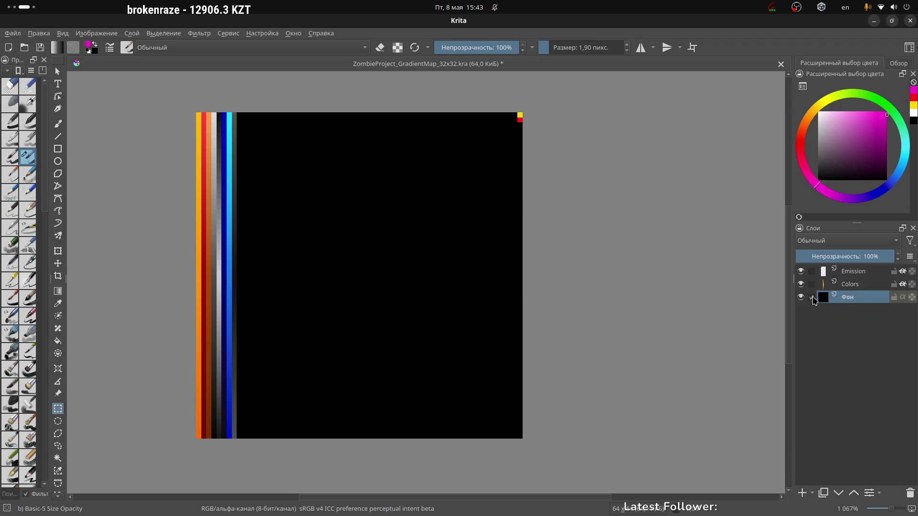
click(903, 297)
click(903, 297)
click(902, 297)
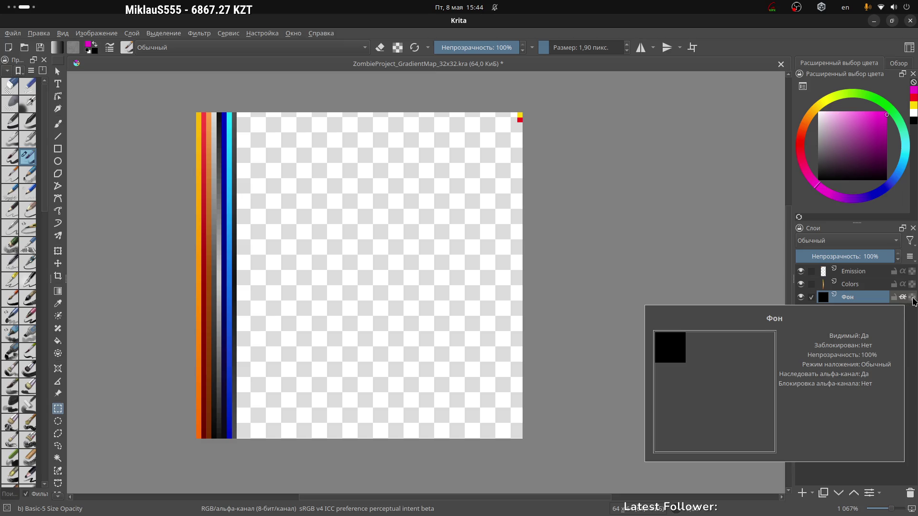
Step: Turn the Фон layer's alpha lock off so the black background returns
click(912, 298)
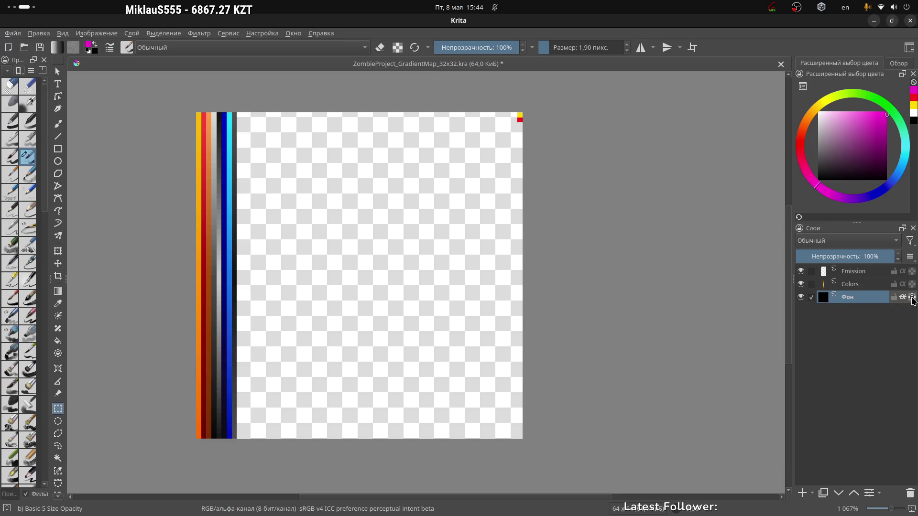
click(912, 299)
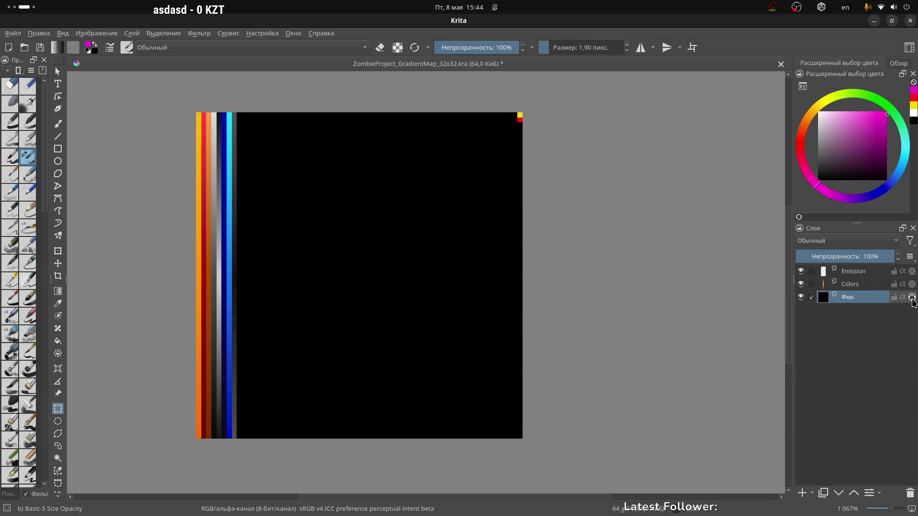
mouse_move(913, 301)
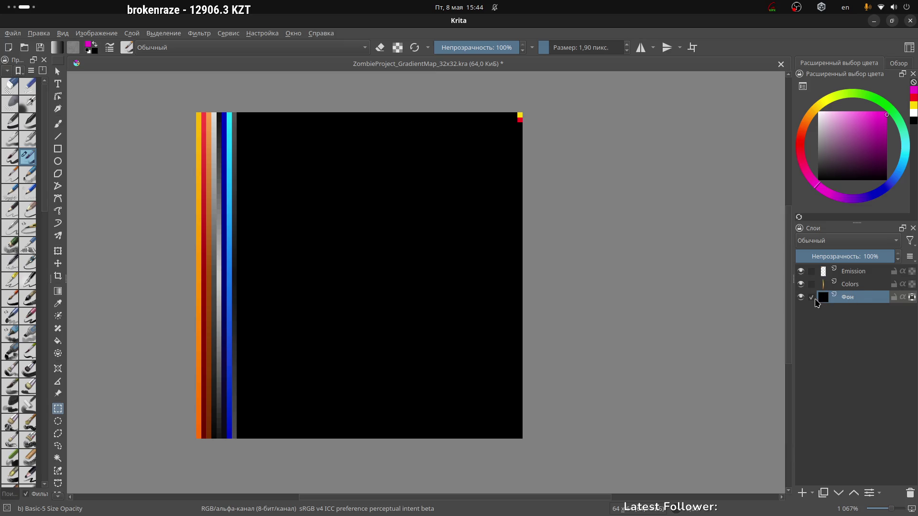
Step: Click through the Colors and Emission layers, end on Фон, and Alt+Tab toward Blender
click(811, 284)
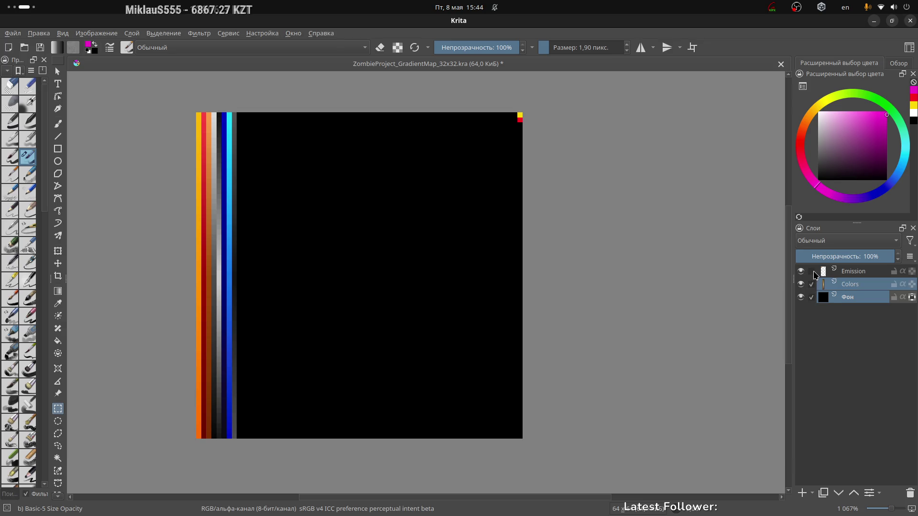
click(811, 272)
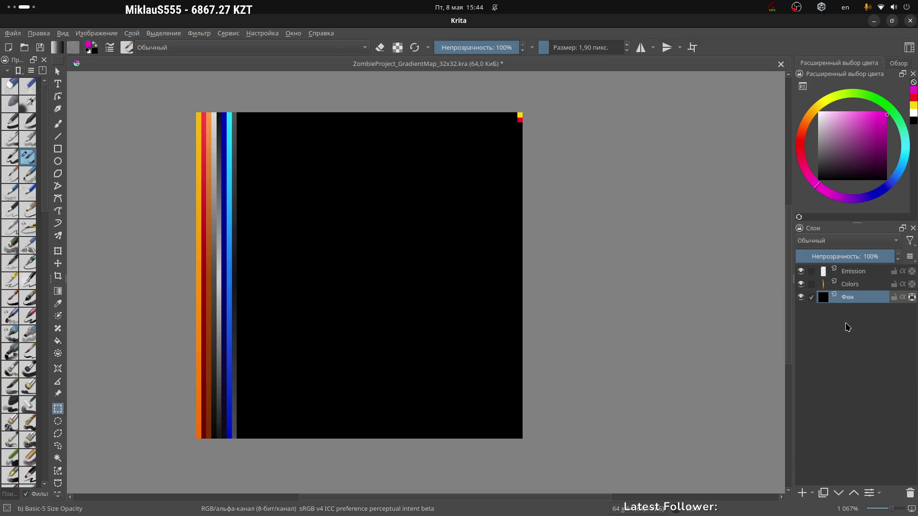
click(871, 275)
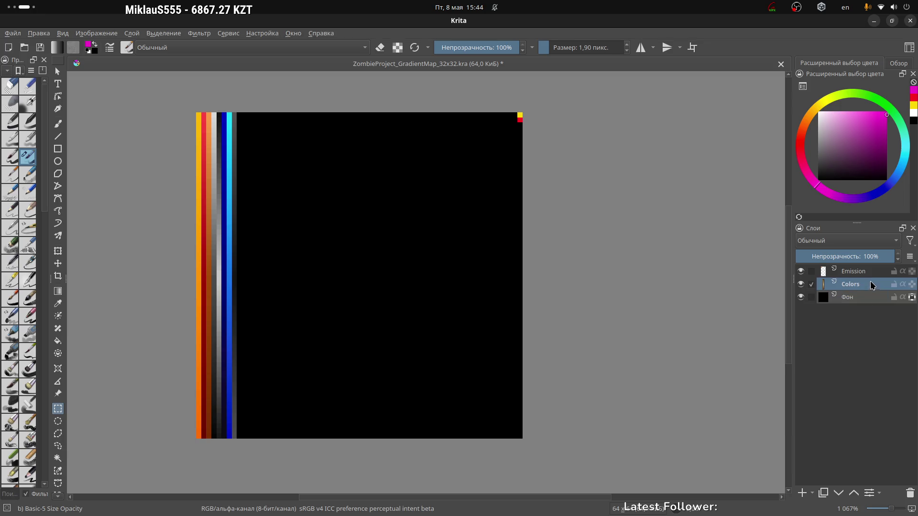
click(869, 297)
click(870, 285)
click(868, 298)
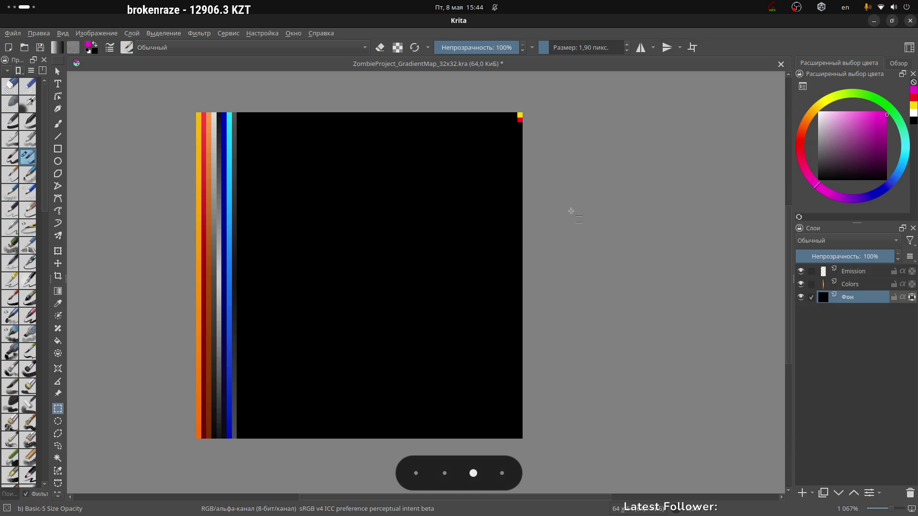
key(alt+Tab)
key(alt+Tab)
key(alt+Tab)
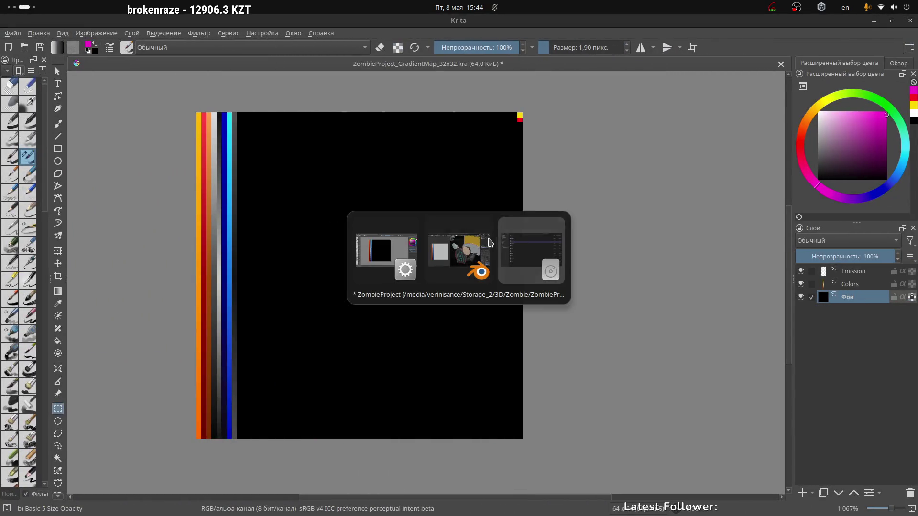
Step: Shrink the grille bar's linked-face UVs and place them on the orange palette stripe
click(488, 239)
mouse_move(488, 239)
middle_down()
mouse_move(526, 280)
mouse_move(488, 287)
mouse_move(592, 313)
mouse_move(543, 286)
mouse_move(526, 327)
mouse_move(421, 313)
middle_up()
click(527, 327)
key(l)
scroll(208, 311, down, 1)
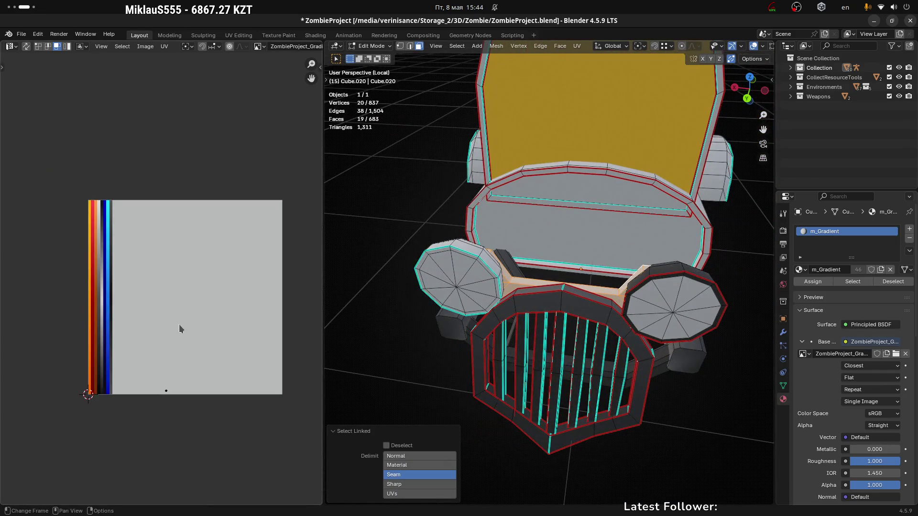
middle_drag(179, 326, 242, 308)
key(s)
click(267, 313)
key(g)
click(209, 316)
scroll(123, 353, up, 4)
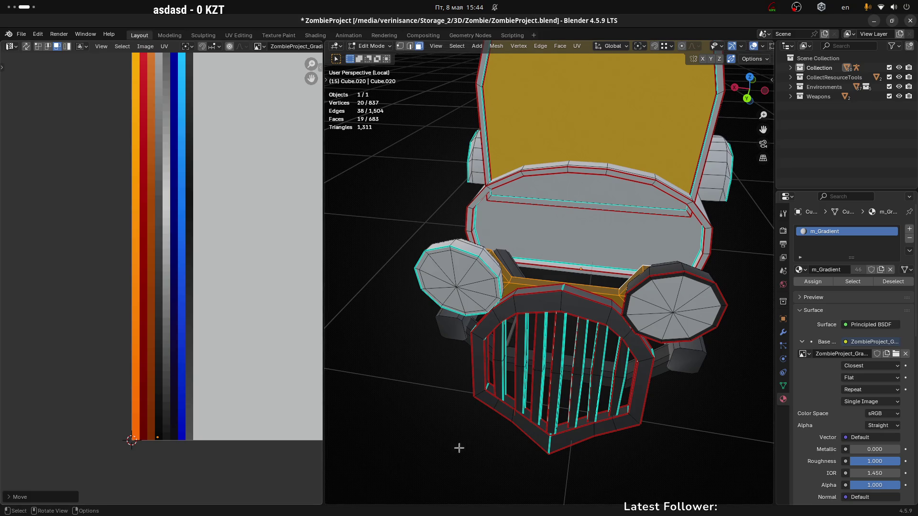
Step: Separate one whole headlight into its own object
middle_drag(558, 294, 506, 299)
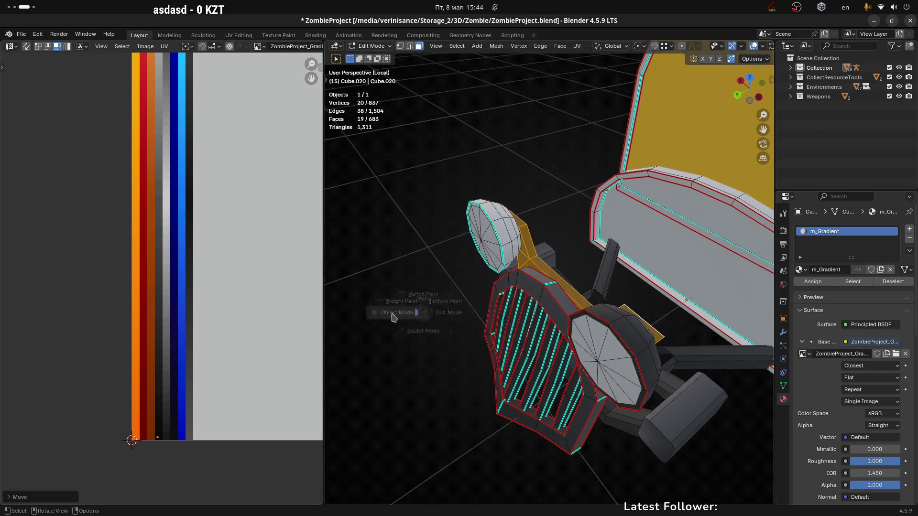
key(Tab)
key(Tab)
click(604, 352)
mouse_move(604, 352)
middle_down()
mouse_move(615, 354)
mouse_move(552, 313)
mouse_move(645, 325)
middle_up()
key(l)
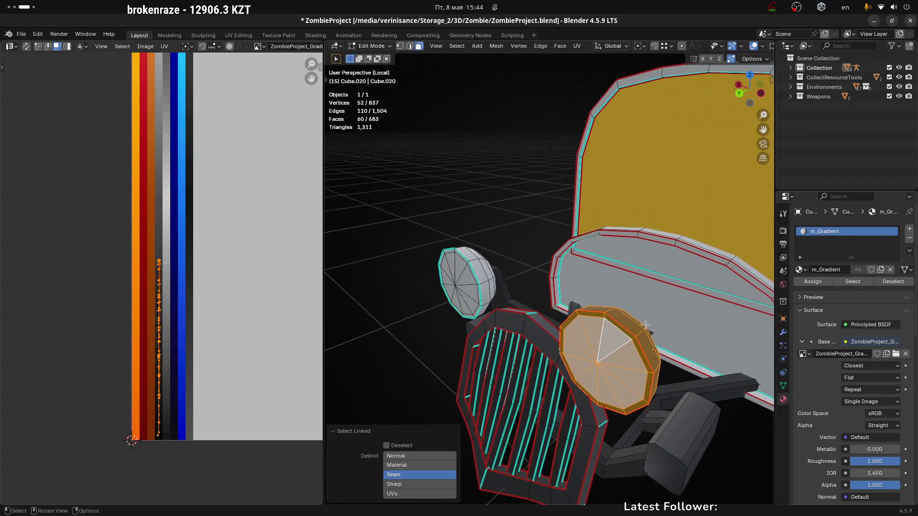
key(x)
click(646, 325)
Step: Delete the other headlight's linked faces
click(467, 274)
key(l)
middle_drag(468, 275, 481, 281)
key(x)
click(480, 281)
Step: Return to Object Mode and select the separated headlight
key(ctrl+Tab)
click(550, 385)
mouse_move(578, 372)
middle_down()
mouse_move(610, 395)
mouse_move(611, 385)
middle_up()
click(626, 365)
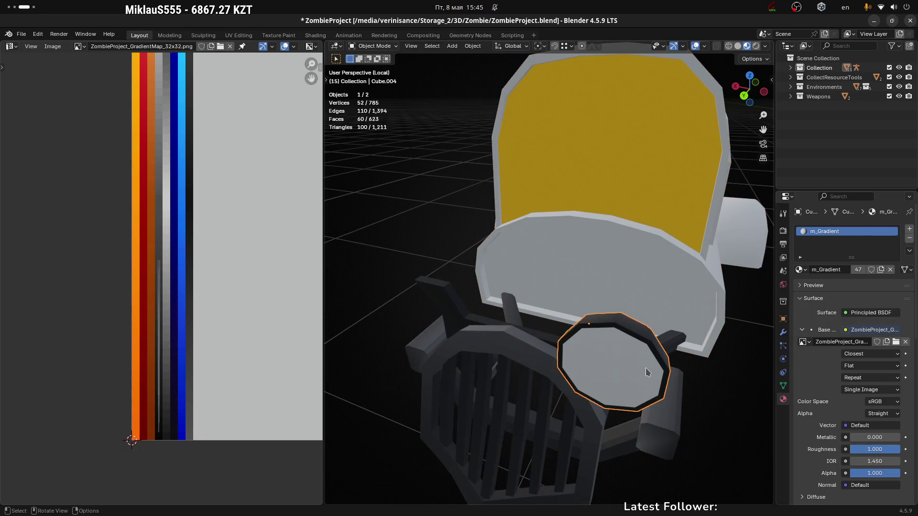
Step: Add a Mirror modifier to the headlight and apply it to restore the pair
key(ctrl+shift+a)
click(632, 370)
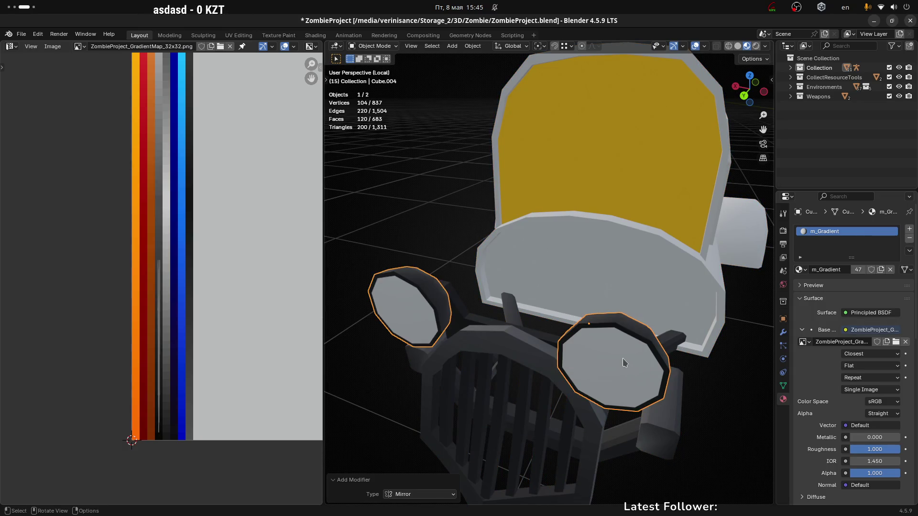
click(783, 331)
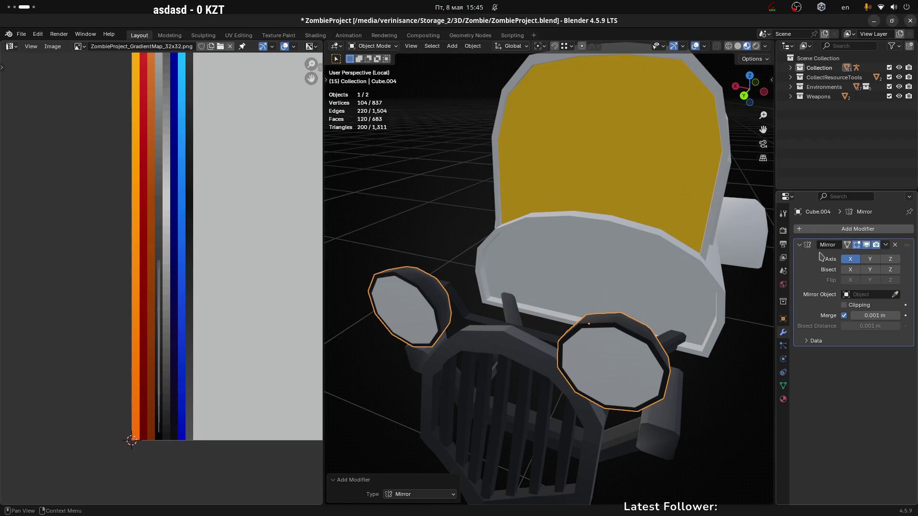
key(ctrl+a)
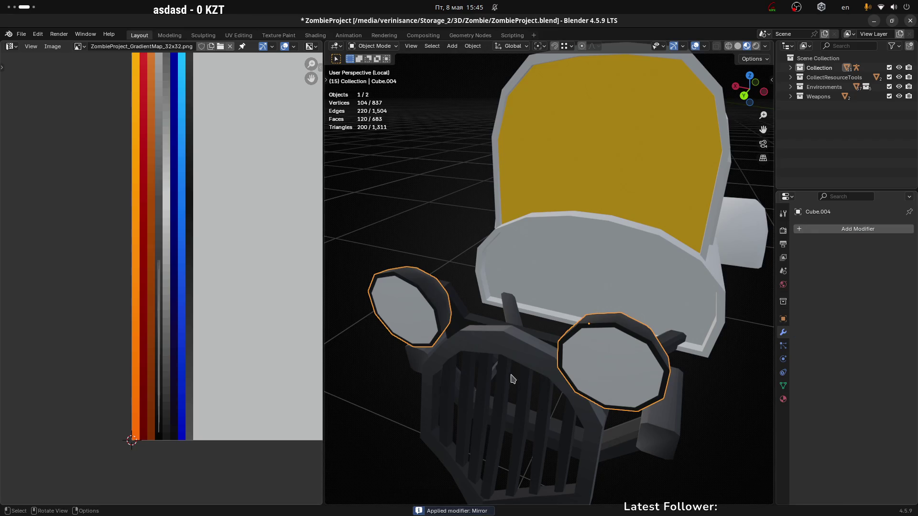
Step: Join the mirrored headlights into the grille object Cube.020
shift+click(544, 358)
key(ctrl+j)
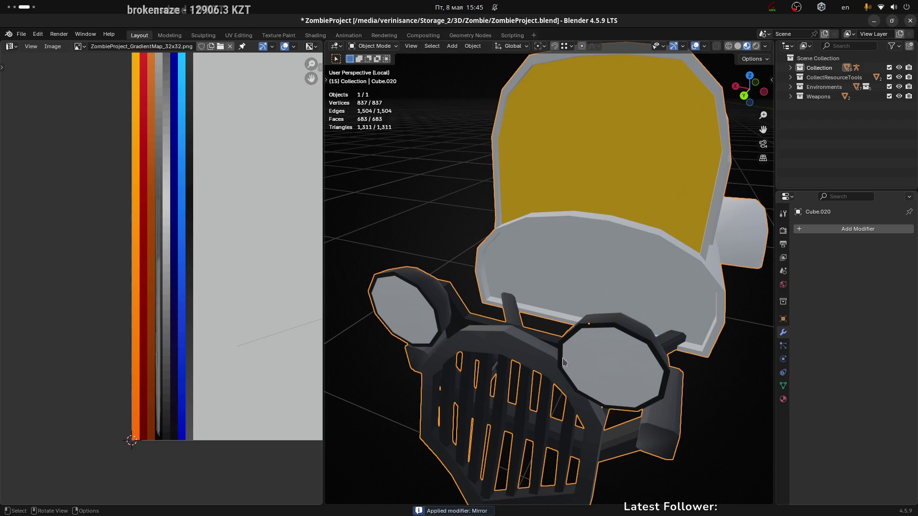
mouse_move(502, 358)
middle_down()
mouse_move(497, 349)
mouse_move(535, 292)
mouse_move(523, 284)
middle_up()
Step: Leave Local view so the whole truck is visible again, back in Object Mode
key(Tab)
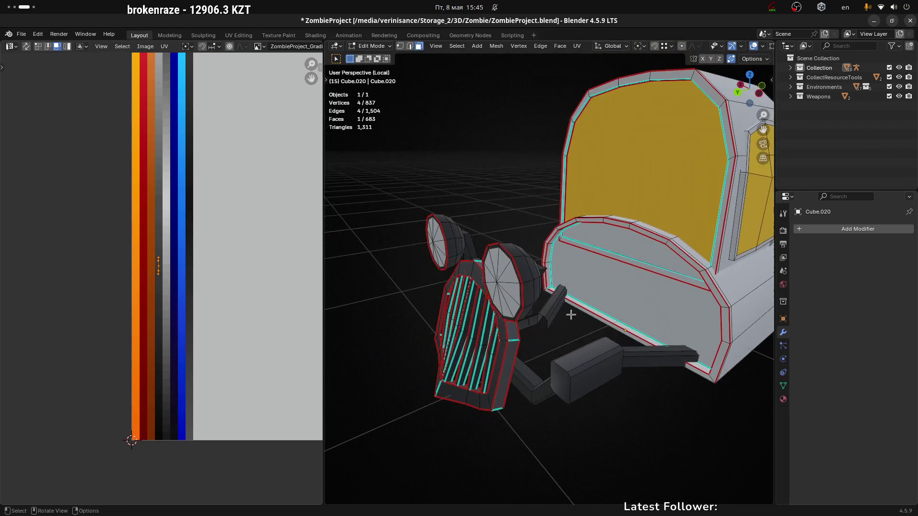
key(KP_Divide)
key(Tab)
mouse_move(587, 302)
middle_down()
mouse_move(649, 264)
mouse_move(581, 292)
mouse_move(587, 301)
mouse_move(613, 306)
mouse_move(613, 272)
middle_up()
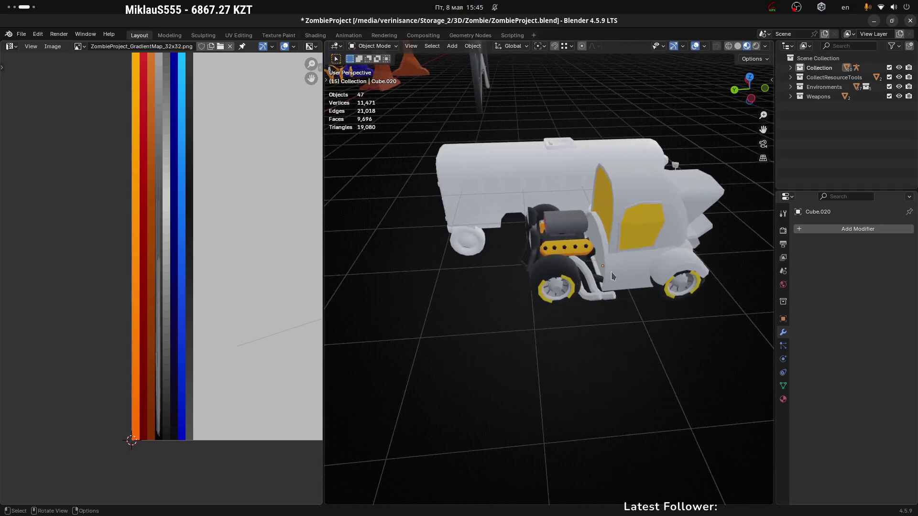
Step: Edit Cylinder.009 in edge select mode and pick an exhaust end edge loop
scroll(581, 268, up, 2)
click(579, 268)
scroll(578, 287, up, 2)
mouse_move(549, 286)
middle_down()
mouse_move(634, 312)
mouse_move(565, 304)
mouse_move(580, 249)
middle_up()
key(Tab)
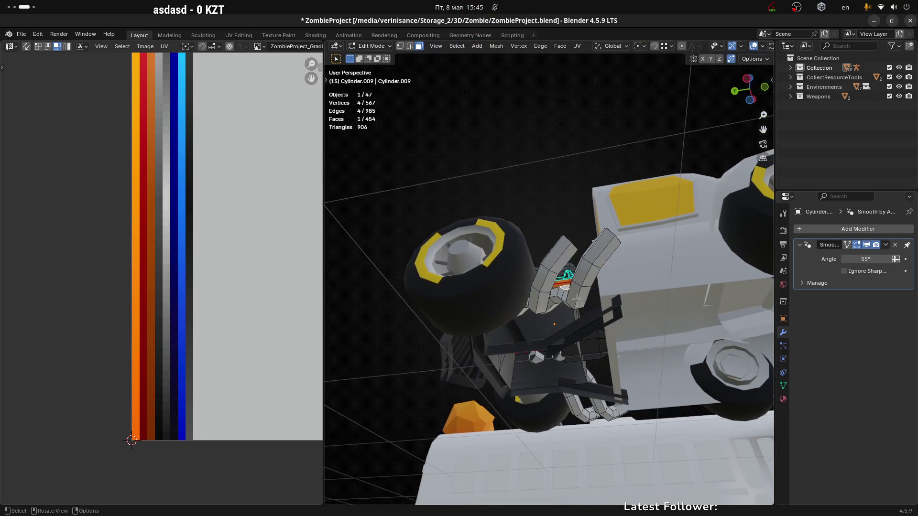
key(2)
alt+click(578, 297)
mouse_move(578, 296)
middle_down()
mouse_move(547, 365)
mouse_move(578, 334)
middle_up()
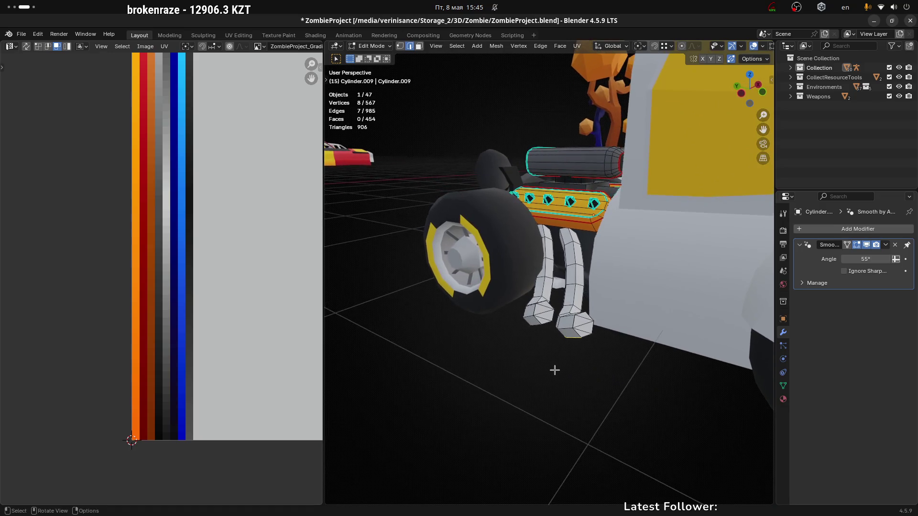
Step: Mark seams on the edge loops around both exhaust pipe ends
scroll(586, 327, up, 3)
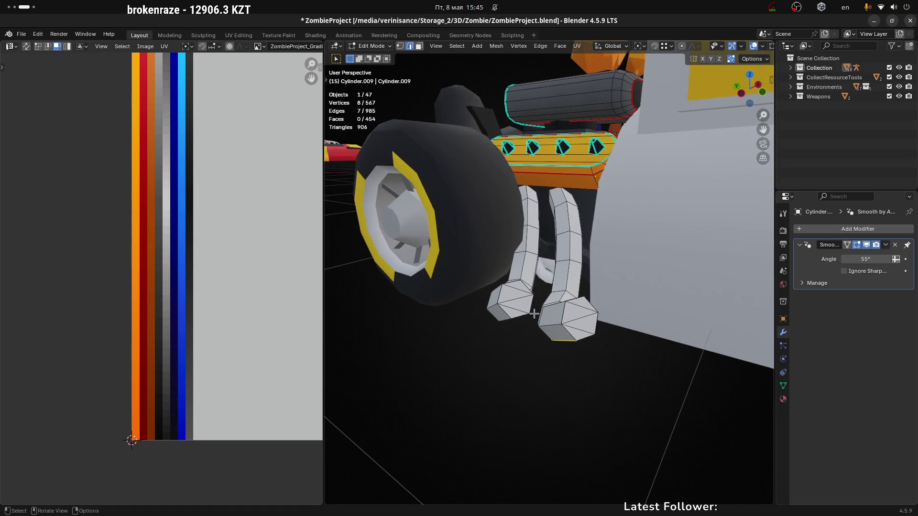
scroll(544, 323, up, 2)
middle_drag(543, 324, 574, 338)
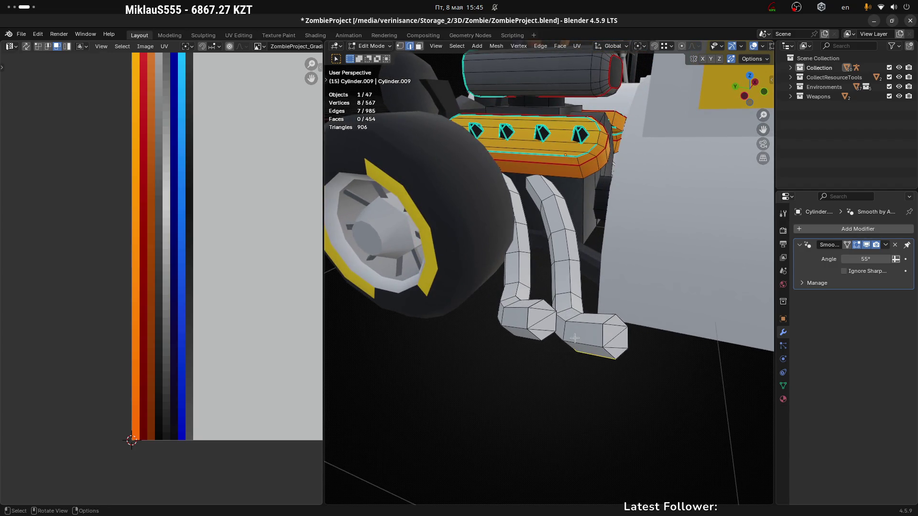
middle_drag(607, 342, 608, 338)
right_click(608, 337)
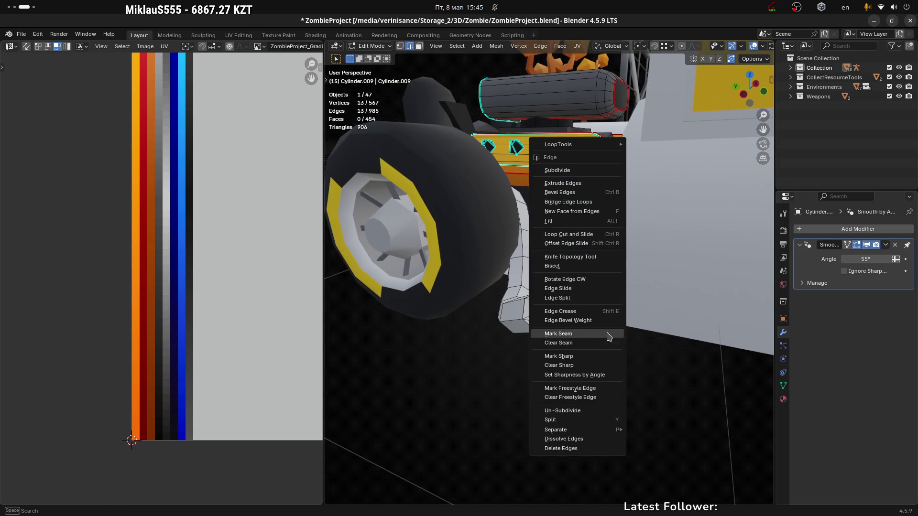
click(607, 335)
alt+click(524, 308)
right_click(526, 310)
click(533, 317)
mouse_move(532, 350)
middle_down()
mouse_move(528, 324)
mouse_move(522, 375)
mouse_move(528, 340)
mouse_move(552, 383)
middle_up()
right_click(529, 341)
click(530, 344)
Step: Select the first hexagon end cap and shrink its UVs onto a dark palette colour
key(3)
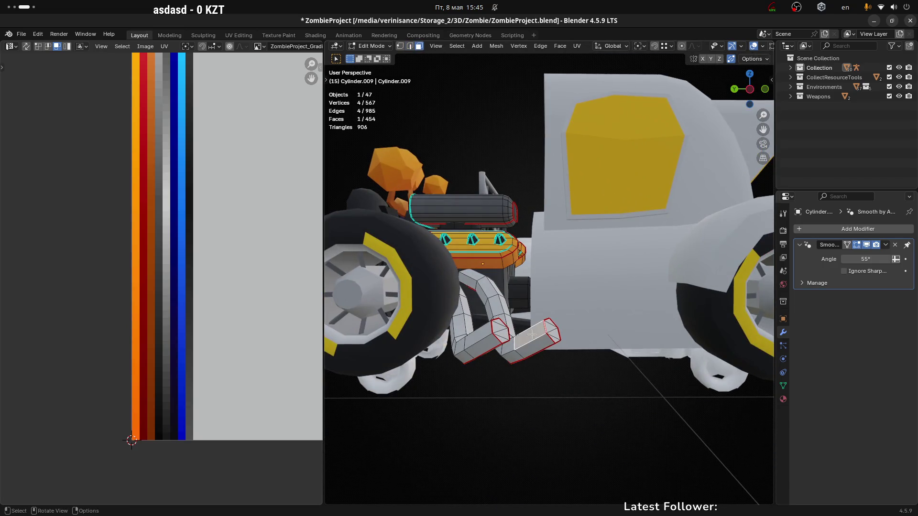
click(550, 334)
middle_drag(550, 334, 550, 342)
key(l)
middle_drag(226, 293, 211, 351)
key(s)
click(242, 239)
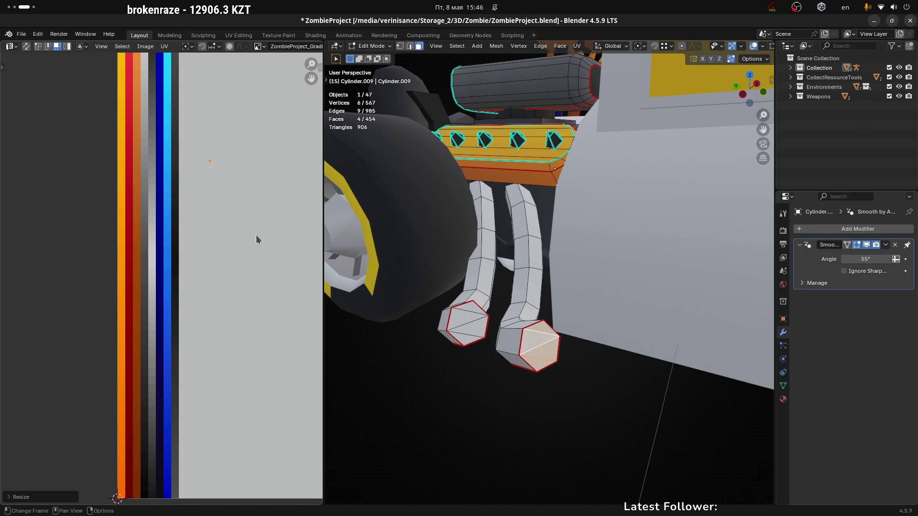
key(g)
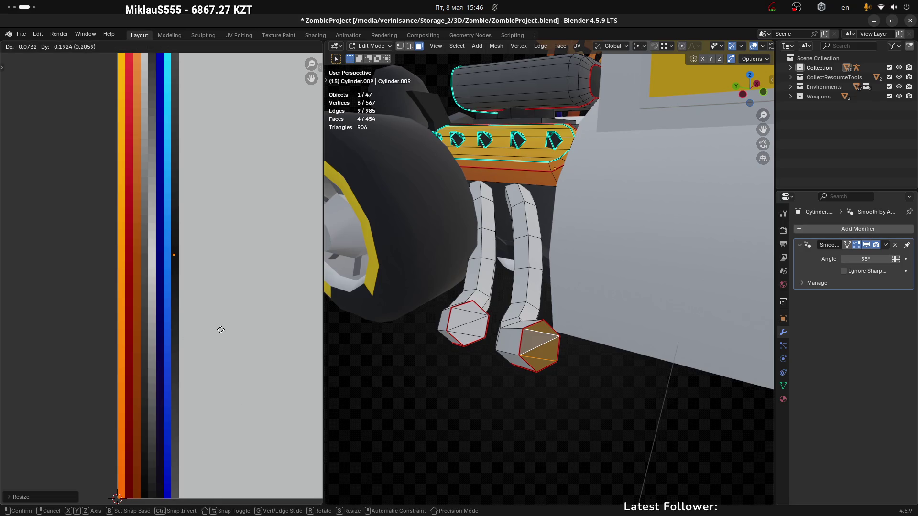
click(221, 329)
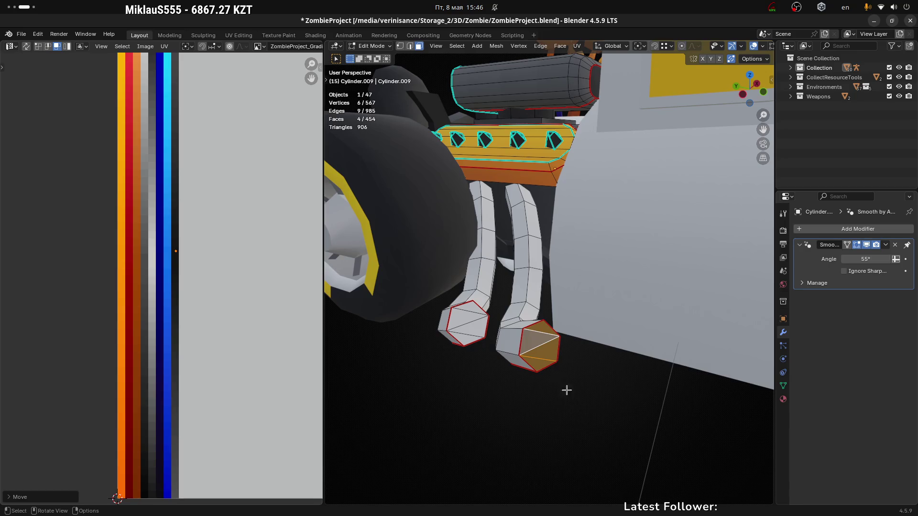
Step: Move the second end cap's UVs onto a dark palette colour
click(500, 437)
middle_drag(500, 437, 460, 332)
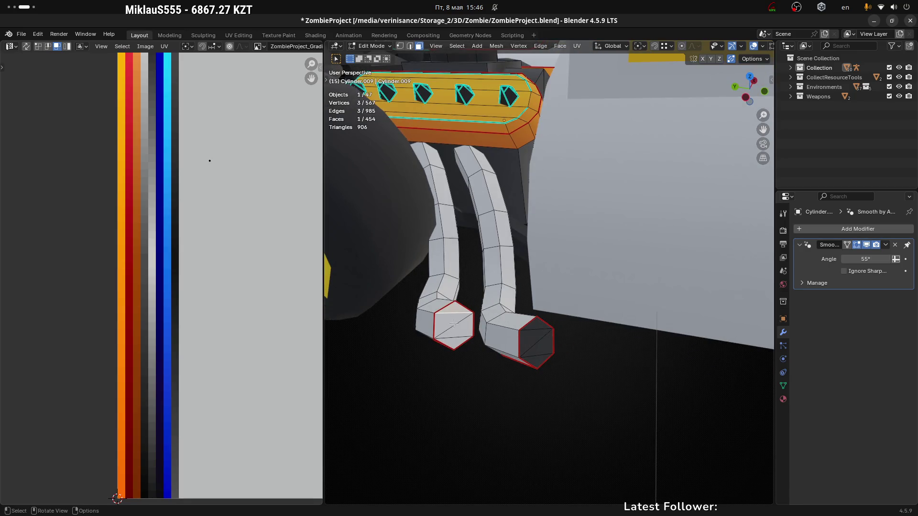
key(l)
key(g)
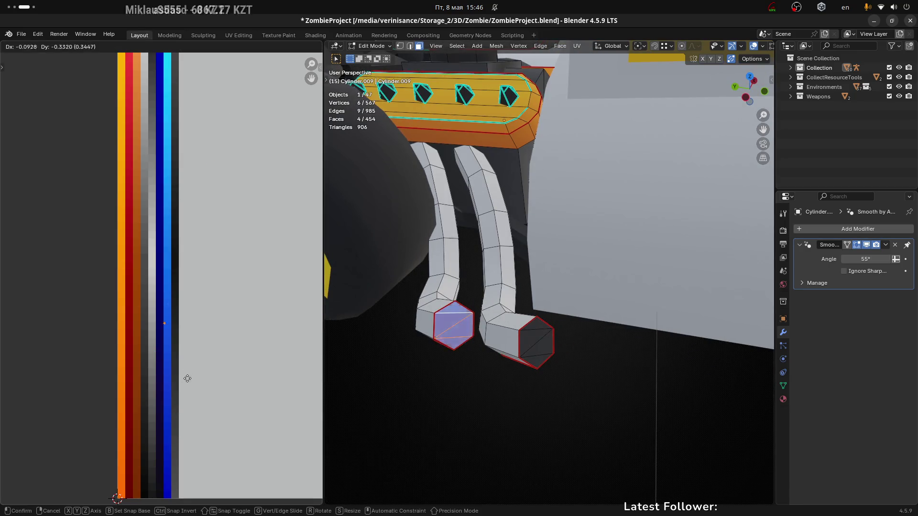
click(194, 312)
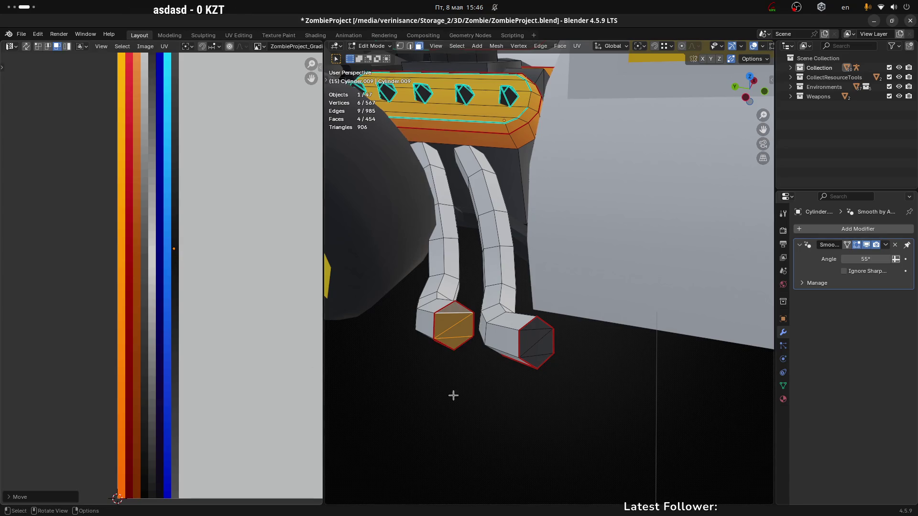
Step: Select the whole right exhaust tube up to its seams
click(433, 387)
click(495, 328)
key(l)
scroll(495, 328, down, 5)
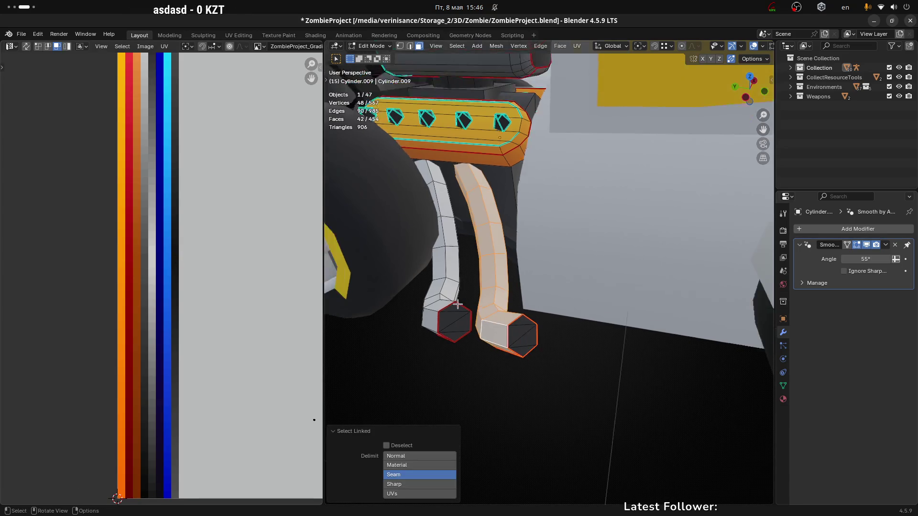
Step: Unwrap the tube with Minimum Stretch and rotate its island 90°
key(u)
click(482, 291)
scroll(178, 266, down, 5)
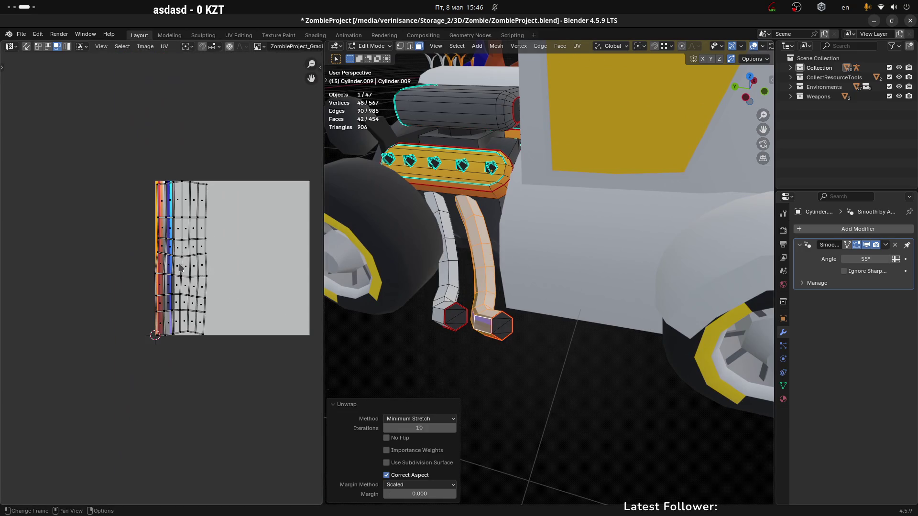
scroll(241, 231, up, 2)
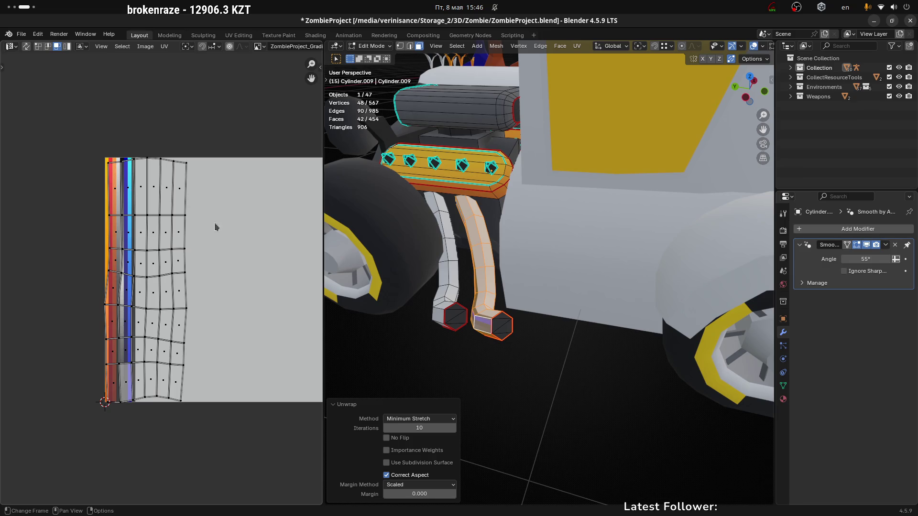
text(a)
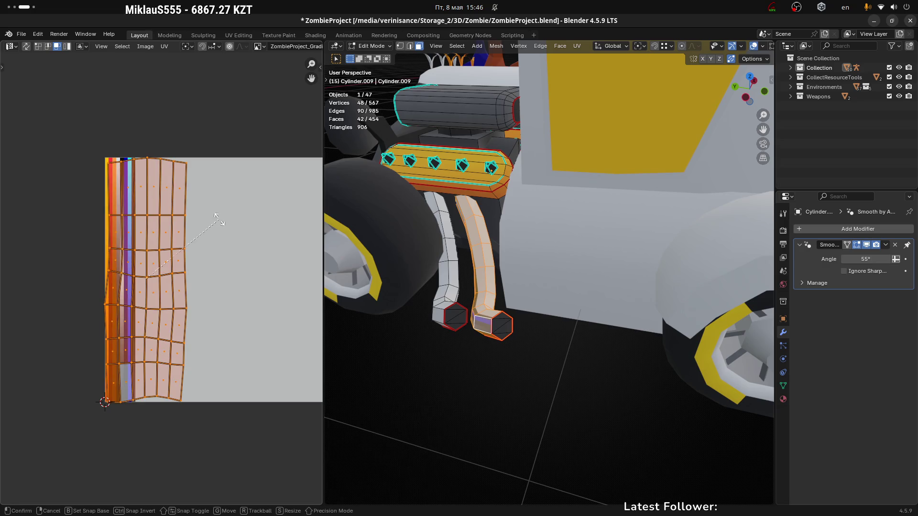
text(r90)
key(Return)
Step: Squeeze the tube island along X into a thin strip
key(s)
key(x)
click(240, 278)
key(ctrl+z)
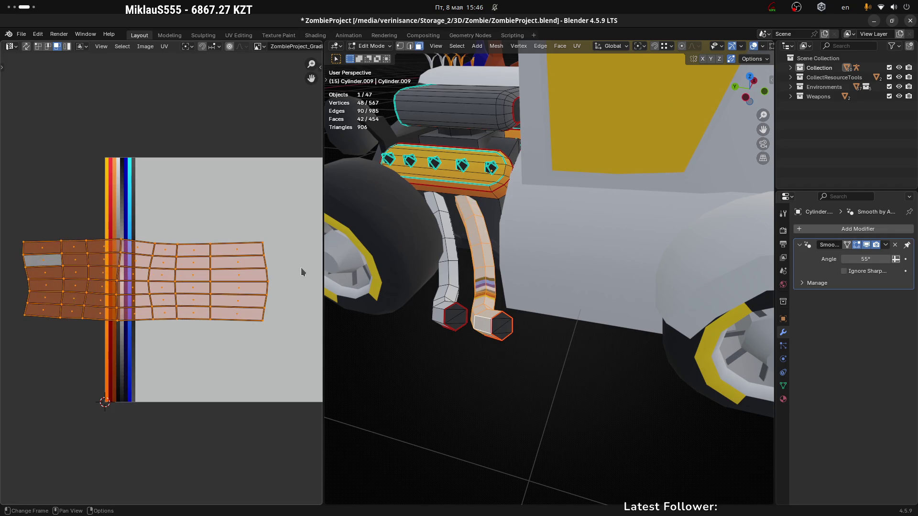
key(s)
key(x)
click(252, 289)
key(s)
key(x)
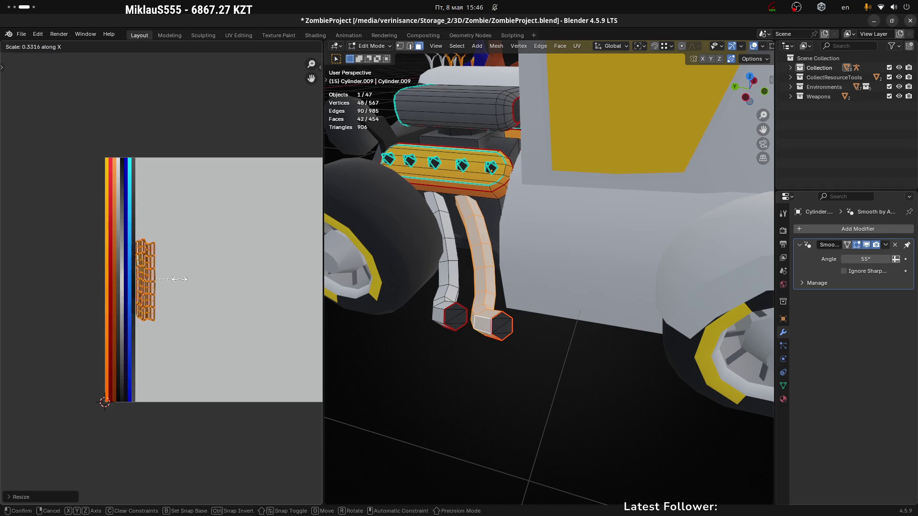
click(154, 284)
Step: Move the strip onto the blue palette column and make it even thinner
scroll(154, 281, up, 3)
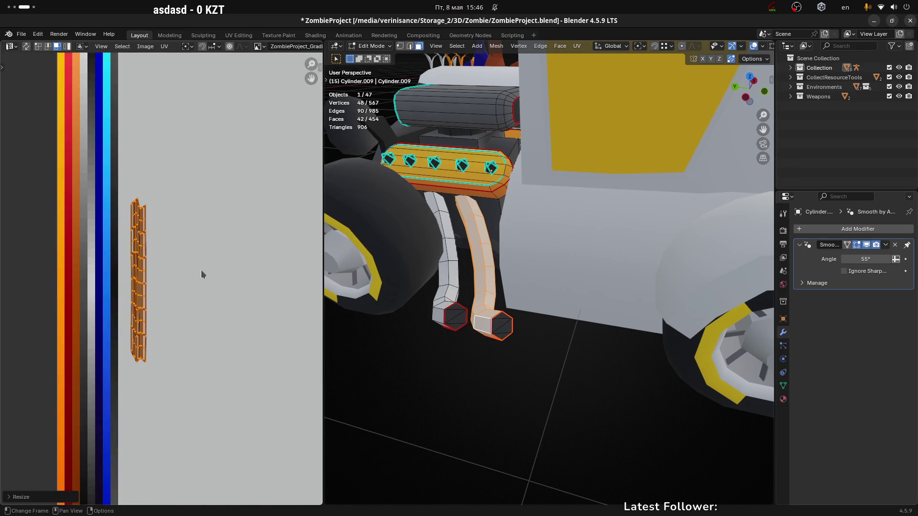
key(g)
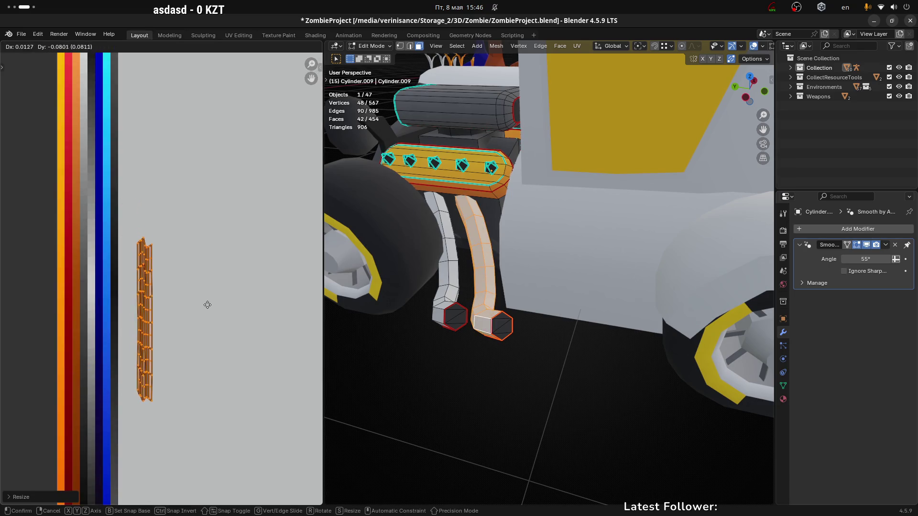
click(176, 269)
key(s)
key(x)
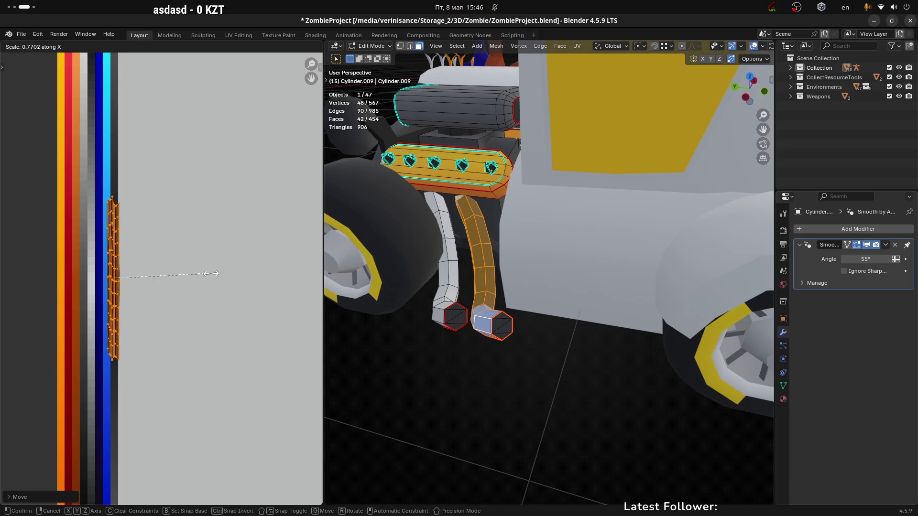
click(134, 280)
key(g)
click(161, 274)
Step: Slide the strip vertically and left onto a grey shade, then check it in Object Mode
scroll(162, 275, down, 3)
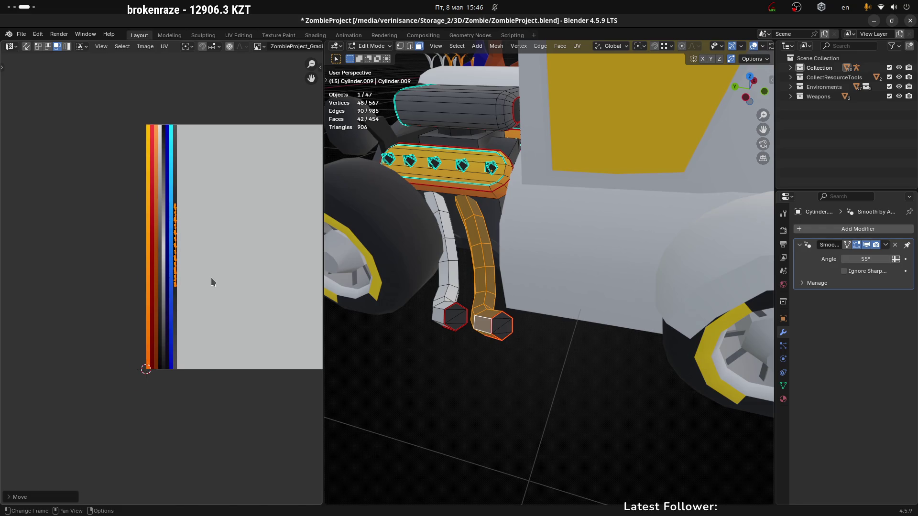
key(g)
key(y)
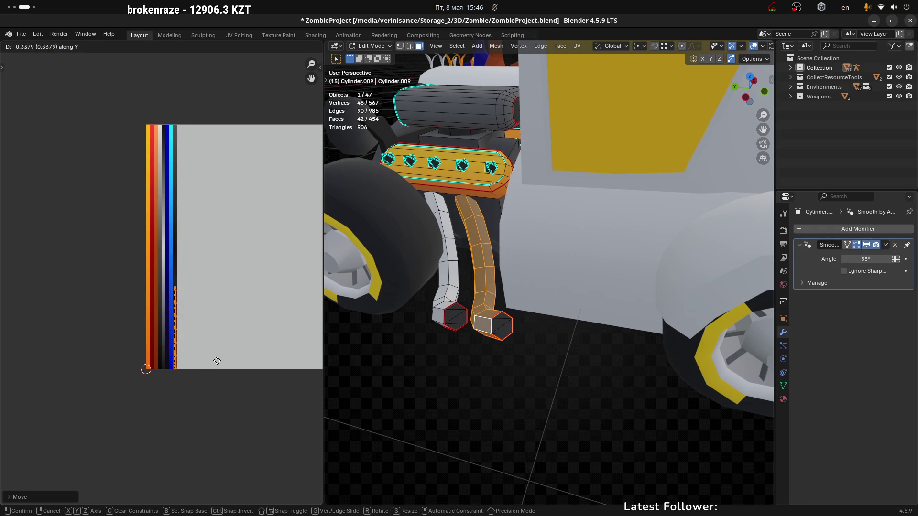
click(218, 360)
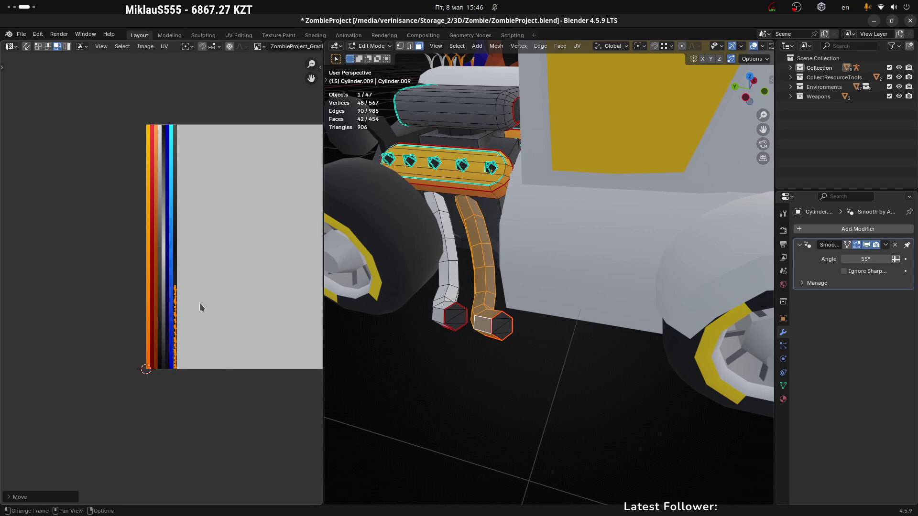
key(g)
key(x)
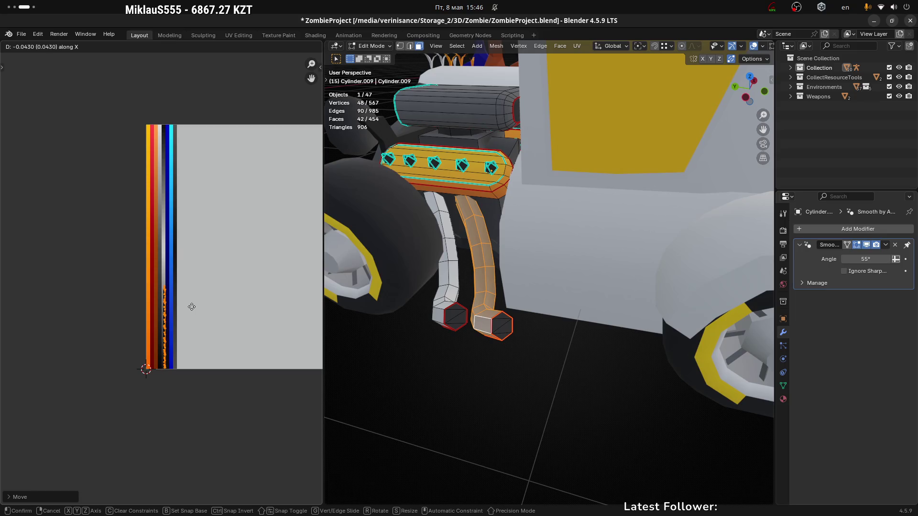
click(190, 306)
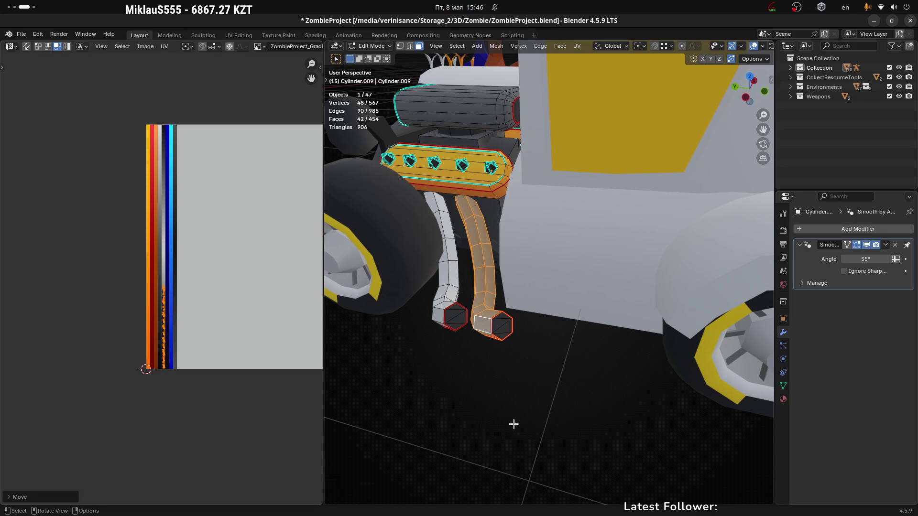
key(Tab)
mouse_move(522, 371)
middle_down()
mouse_move(554, 365)
mouse_move(584, 374)
middle_up()
scroll(586, 375, up, 8)
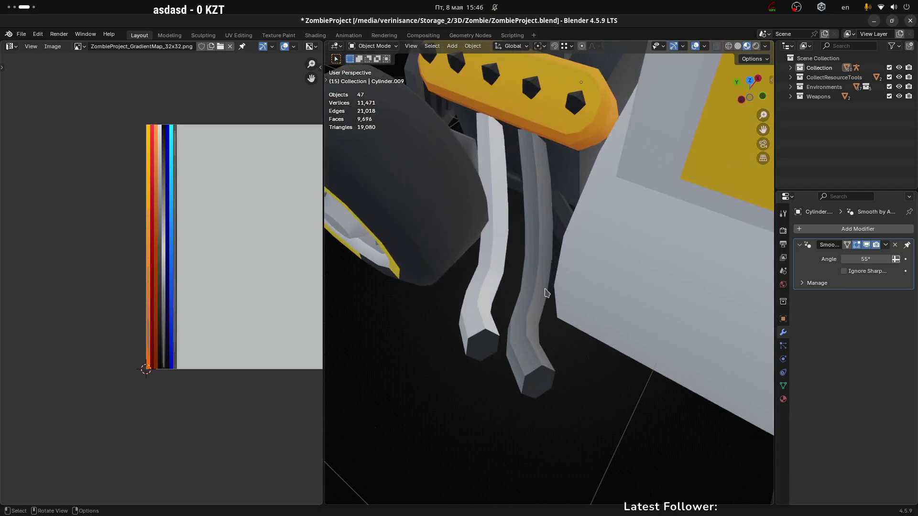
Step: Enter Edit Mode on the exhaust tube and collapse its selected UVs to a point (scale 0)
click(545, 294)
middle_drag(546, 294, 560, 309)
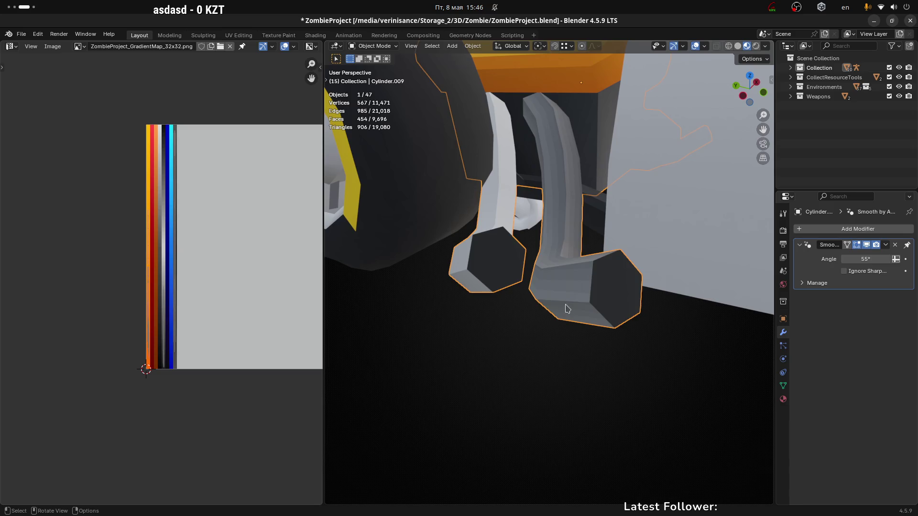
key(Tab)
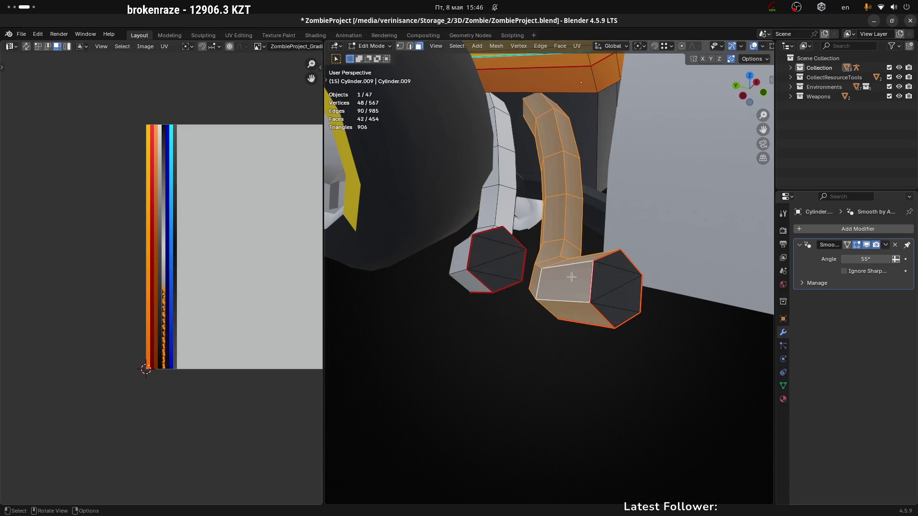
scroll(227, 258, down, 2)
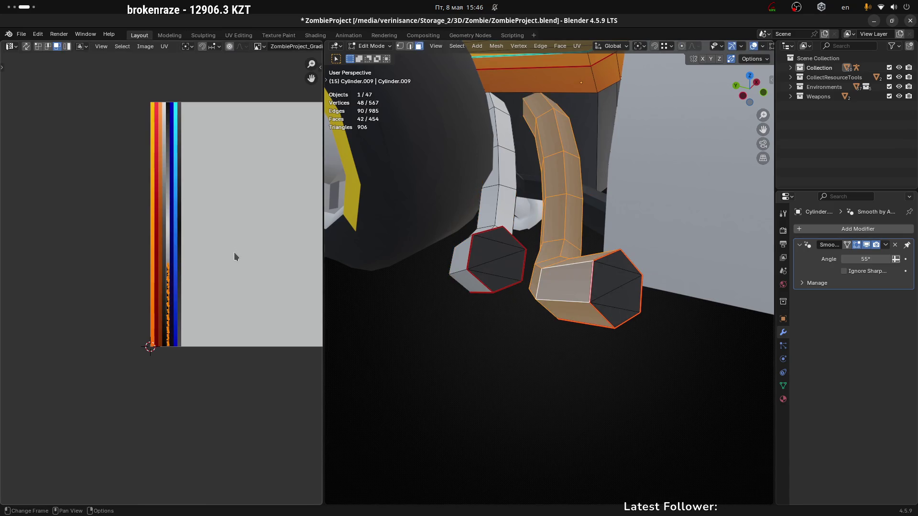
key(s)
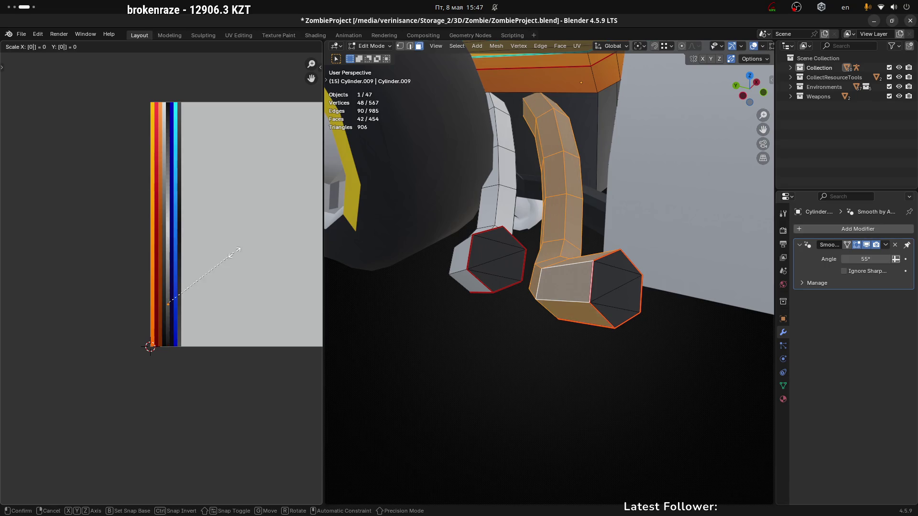
key(0)
key(Return)
Step: Move the pipe's collapsed UV point onto the light grey palette strip
scroll(135, 301, up, 6)
key(g)
click(280, 117)
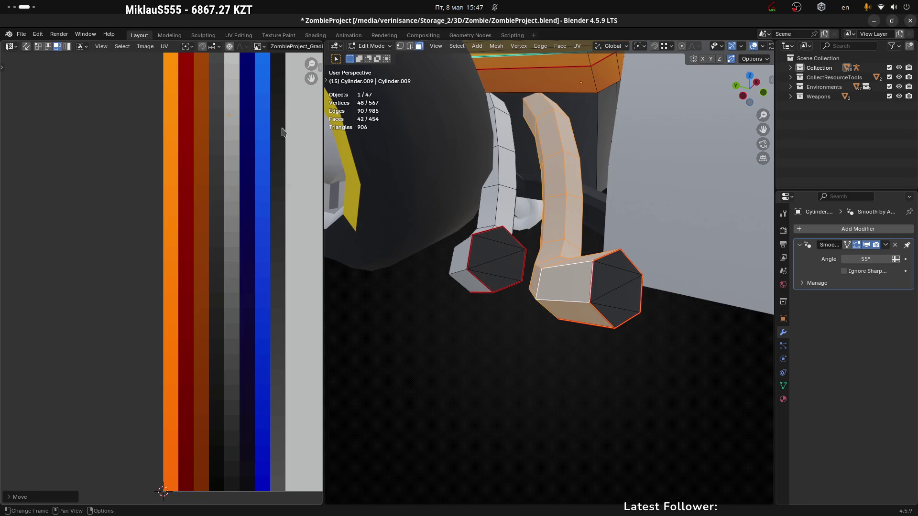
key(g)
click(285, 297)
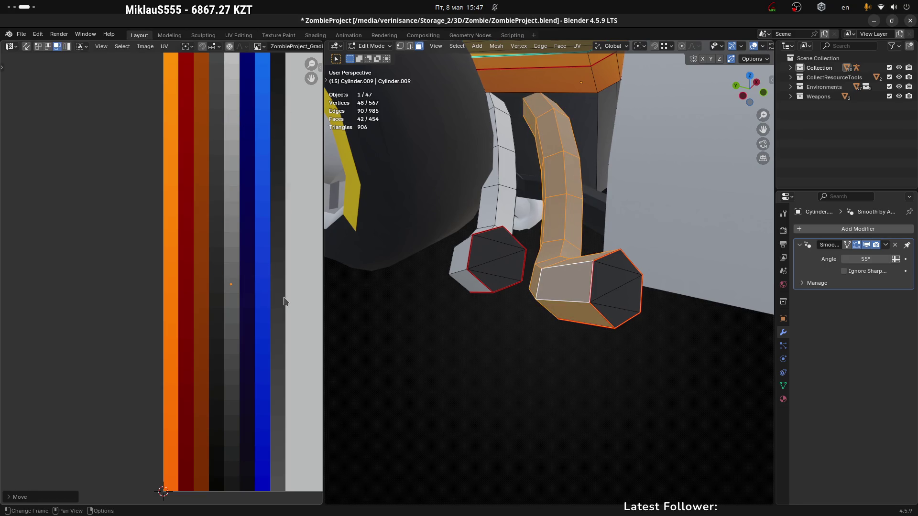
scroll(274, 312, down, 3)
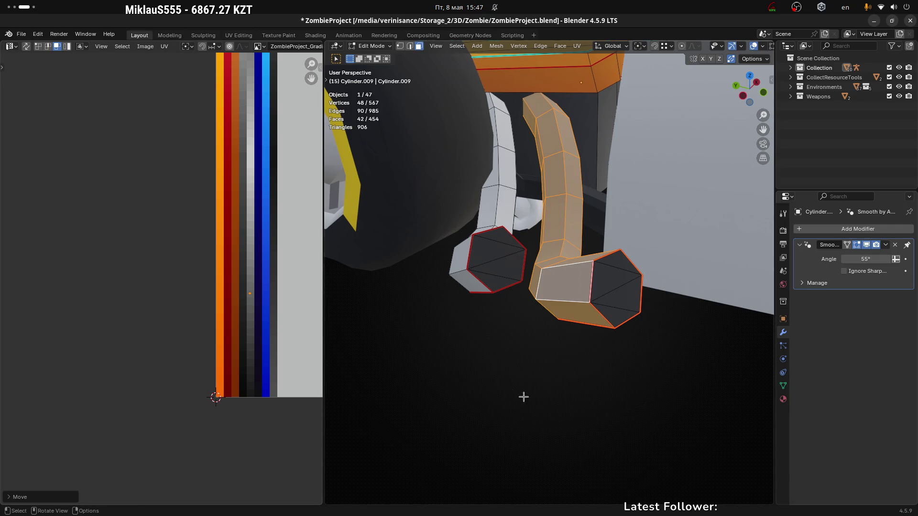
Step: Check the pale grey pipe in Object Mode, then return to Edit Mode on the engine
key(Tab)
scroll(594, 393, down, 3)
middle_drag(611, 356, 601, 374)
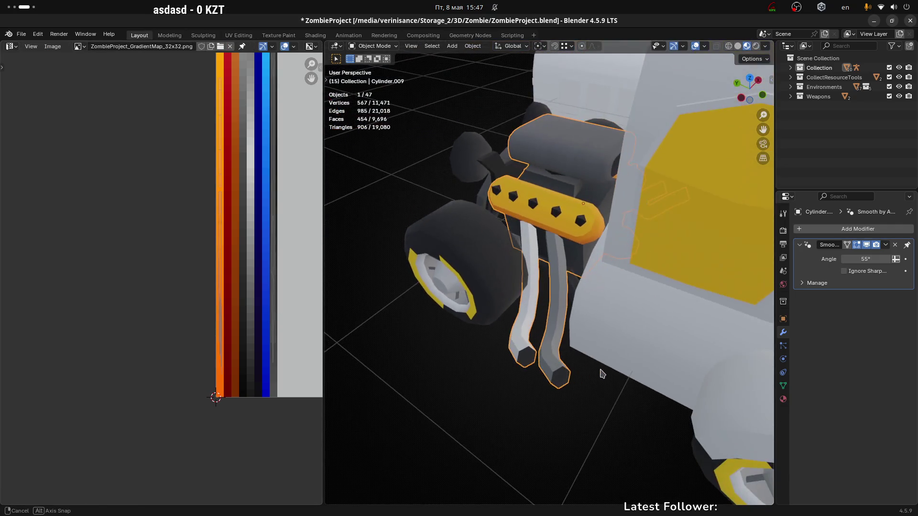
key(ctrl+Tab)
click(606, 349)
scroll(545, 337, up, 3)
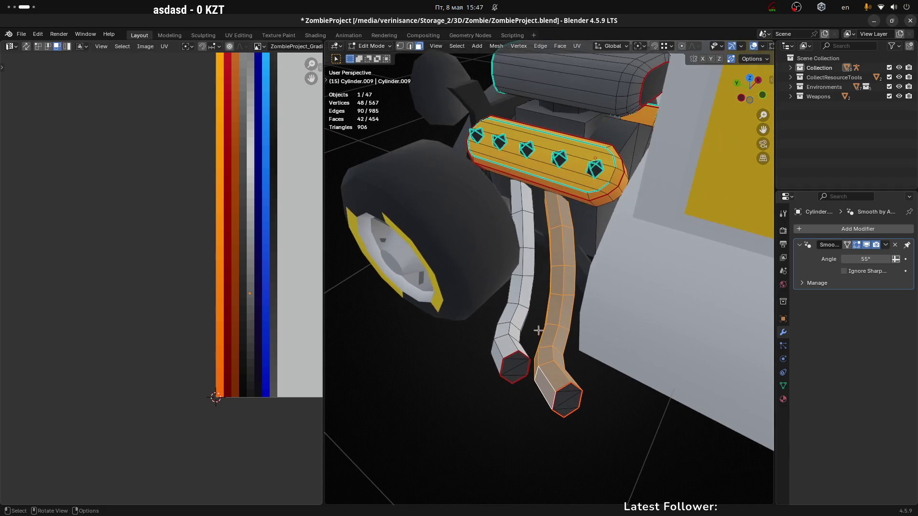
Step: Select both hanging exhaust pipes and scale their UVs down to a single point
key(ctrl+l)
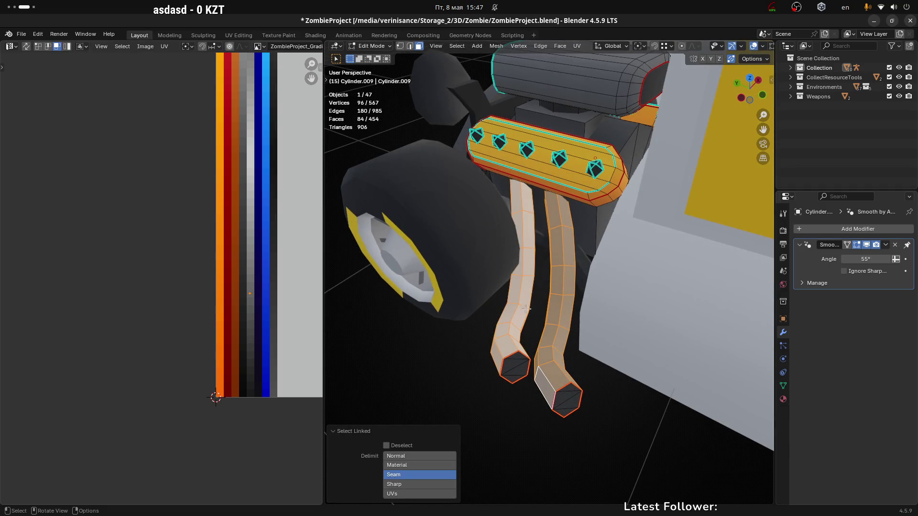
mouse_move(477, 321)
middle_down()
mouse_move(510, 334)
mouse_move(672, 183)
mouse_move(619, 354)
mouse_move(669, 357)
mouse_move(516, 344)
mouse_move(621, 334)
mouse_move(638, 306)
mouse_move(640, 259)
mouse_move(656, 256)
middle_up()
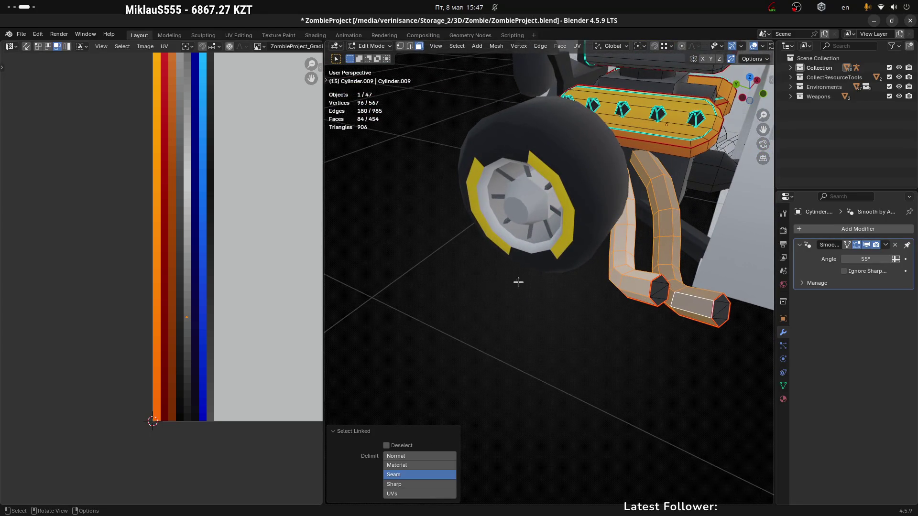
middle_drag(186, 272, 186, 291)
key(s)
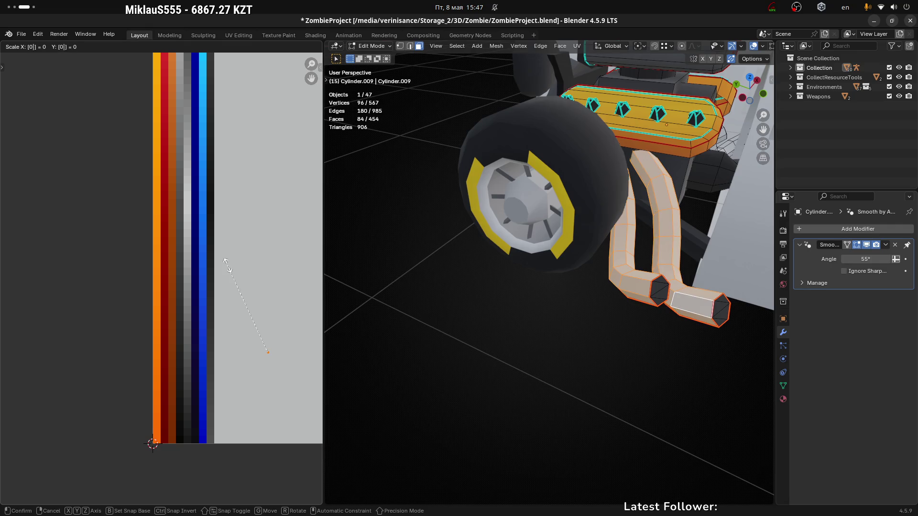
click(228, 269)
Step: Move the pipes' UV point onto the lightest grey strip of the palette
key(g)
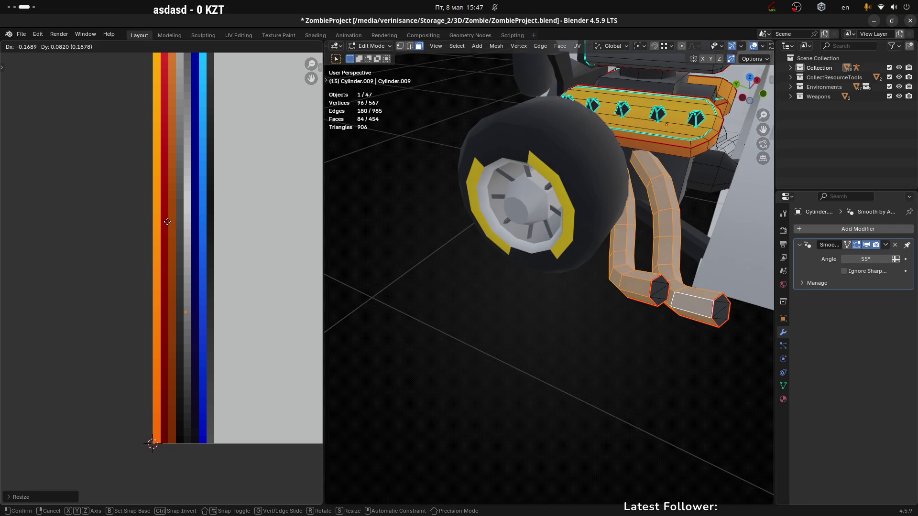
click(170, 220)
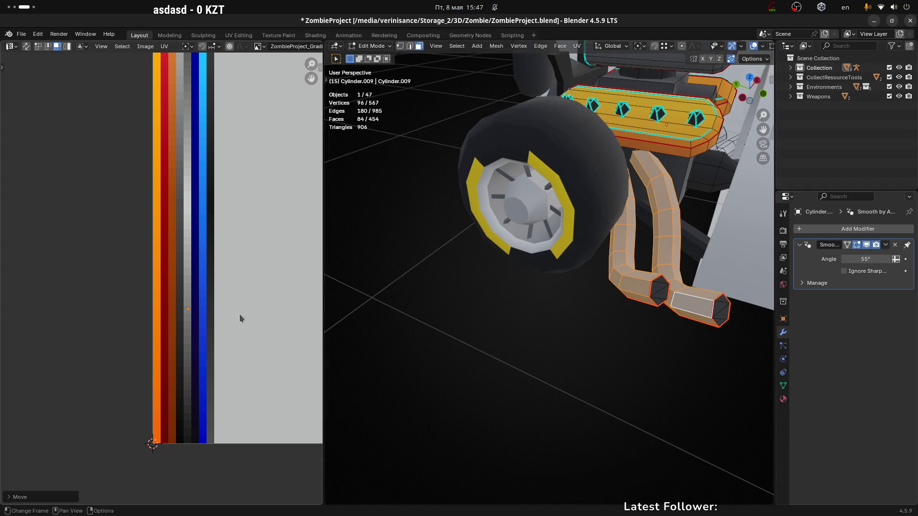
key(g)
click(226, 196)
scroll(195, 195, up, 5)
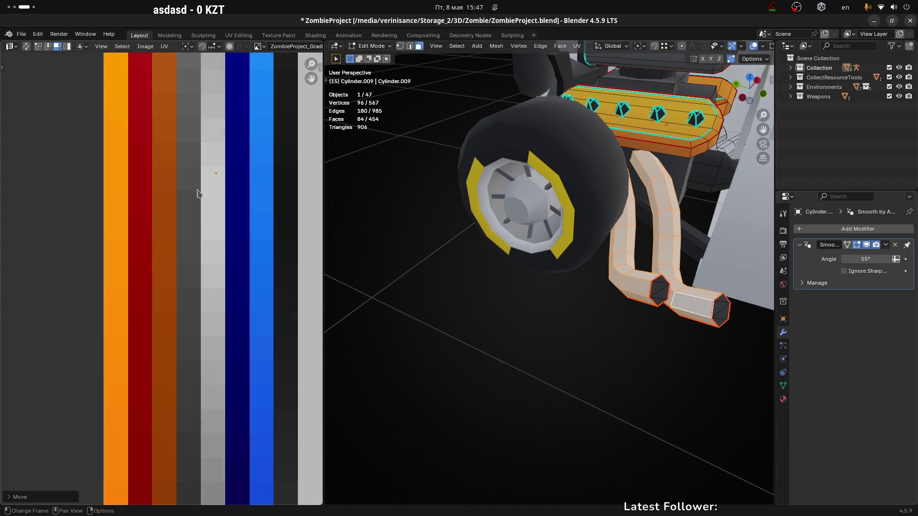
key(g)
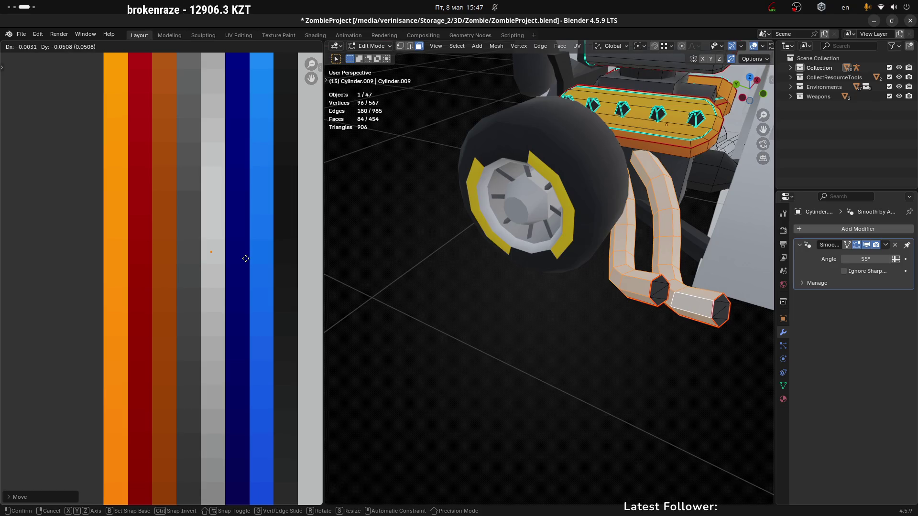
click(246, 262)
scroll(487, 367, down, 5)
Step: Check the near-white pipes in Object Mode, then re-enter Edit Mode on the engine
key(ctrl+Tab)
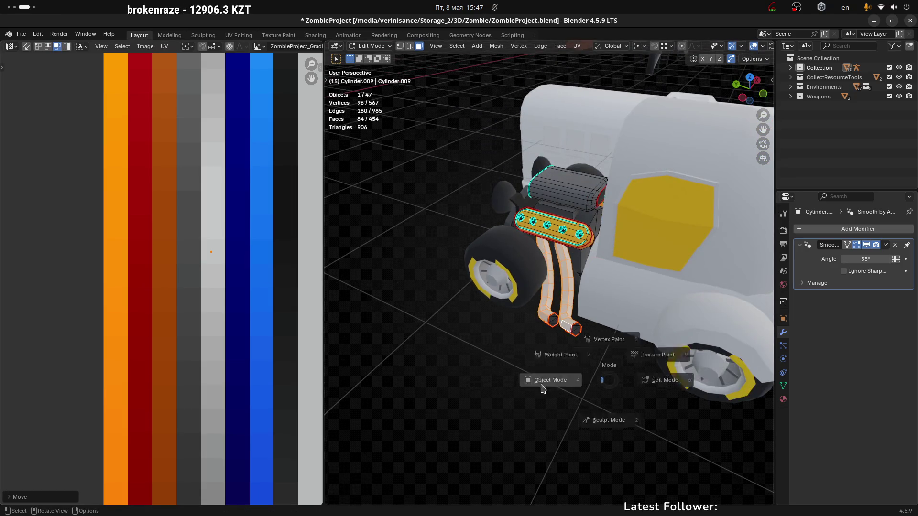
click(563, 329)
mouse_move(564, 328)
middle_down()
mouse_move(658, 357)
mouse_move(744, 338)
mouse_move(643, 322)
middle_up()
scroll(643, 322, up, 3)
key(ctrl+Tab)
mouse_move(512, 267)
middle_down()
mouse_move(416, 348)
mouse_move(645, 189)
mouse_move(622, 249)
mouse_move(595, 404)
mouse_move(590, 394)
middle_up()
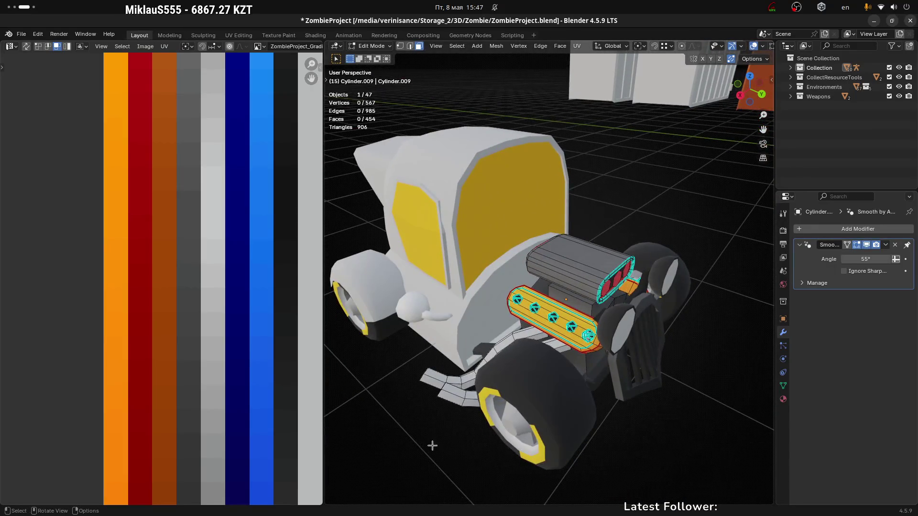
Step: Delete the faces of the engine's hanging pipe
middle_drag(429, 448, 510, 378)
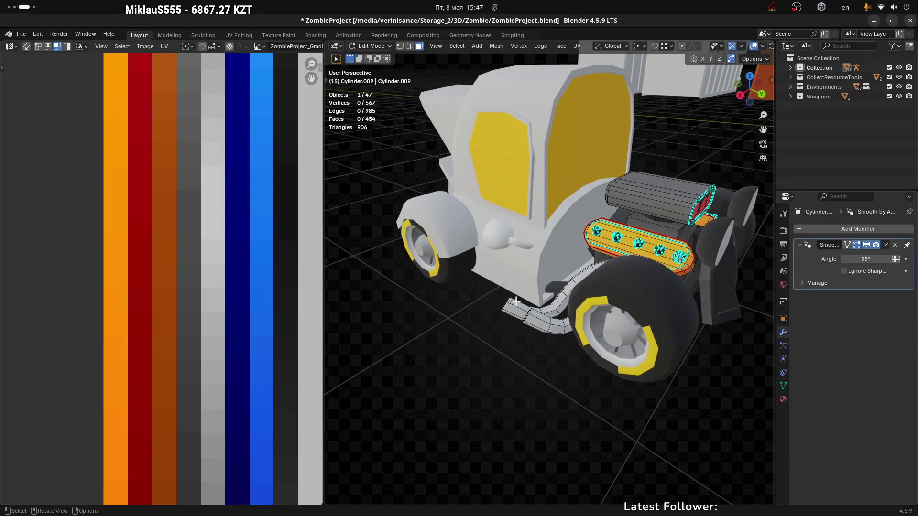
key(l)
key(x)
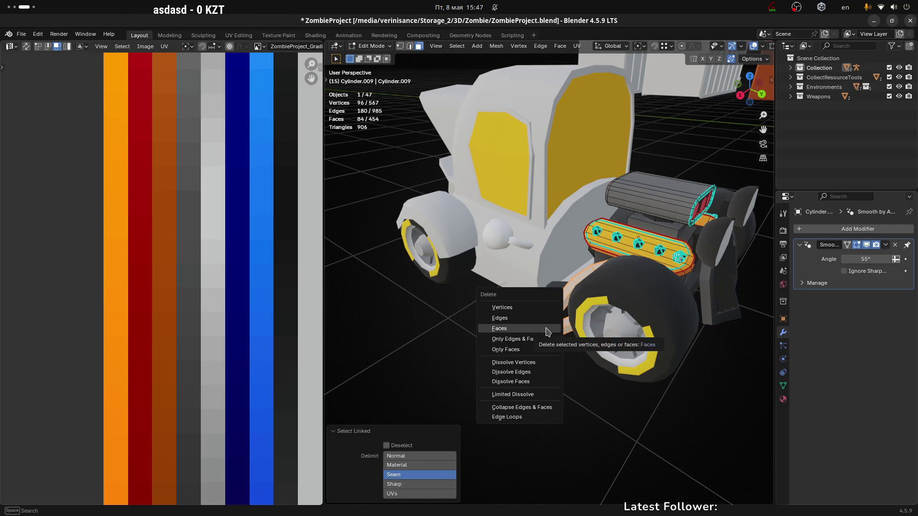
click(548, 329)
scroll(533, 324, up, 3)
Step: Delete the two small gem pieces from the engine
middle_drag(528, 325, 566, 320)
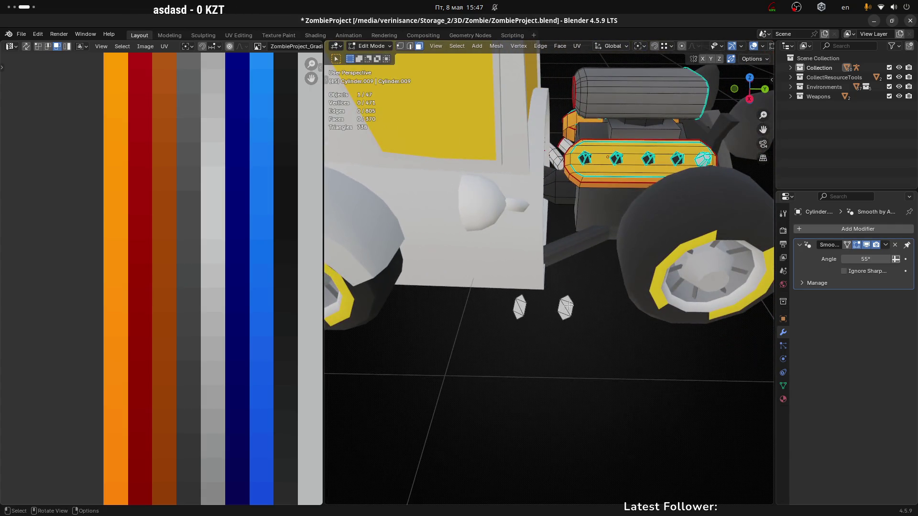
key(l)
key(x)
click(544, 308)
scroll(611, 323, down, 5)
mouse_move(611, 324)
middle_down()
mouse_move(535, 330)
mouse_move(557, 366)
mouse_move(429, 303)
mouse_move(505, 305)
middle_up()
scroll(527, 359, up, 4)
Step: Separate the two side exhaust pipes into their own object and return to Object Mode
key(l)
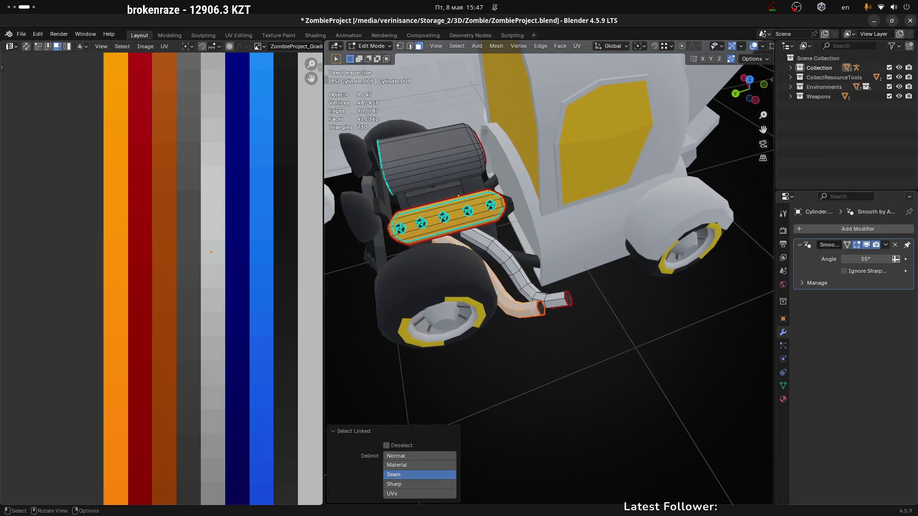
key(l)
scroll(569, 299, down, 3)
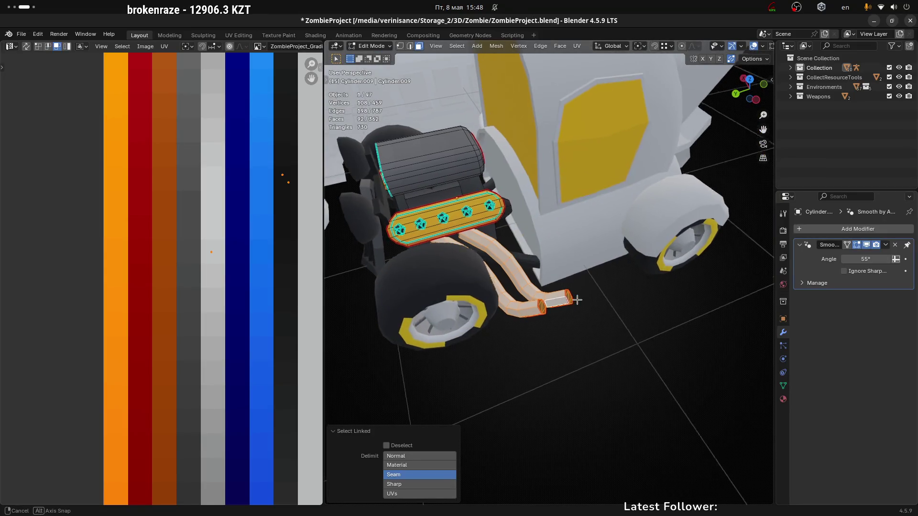
key(p)
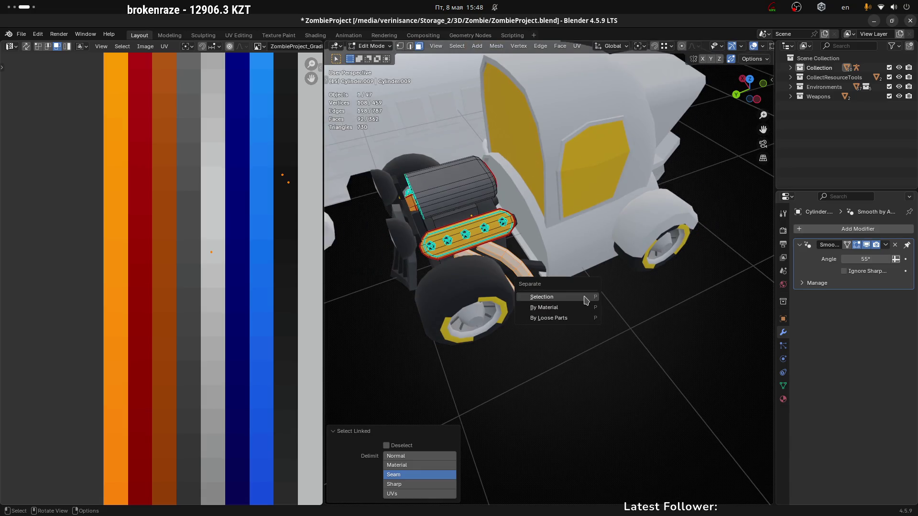
click(588, 299)
key(Tab)
click(566, 299)
Step: Add and apply a Mirror modifier on the side pipes, then select them with the engine
key(q)
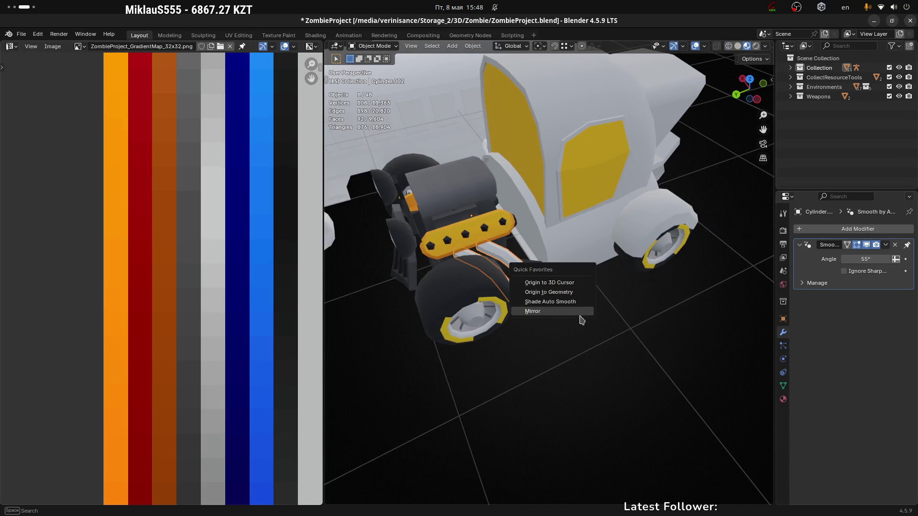
click(581, 314)
key(ctrl+a)
shift+click(459, 272)
mouse_move(459, 282)
middle_down()
mouse_move(456, 292)
mouse_move(466, 290)
middle_up()
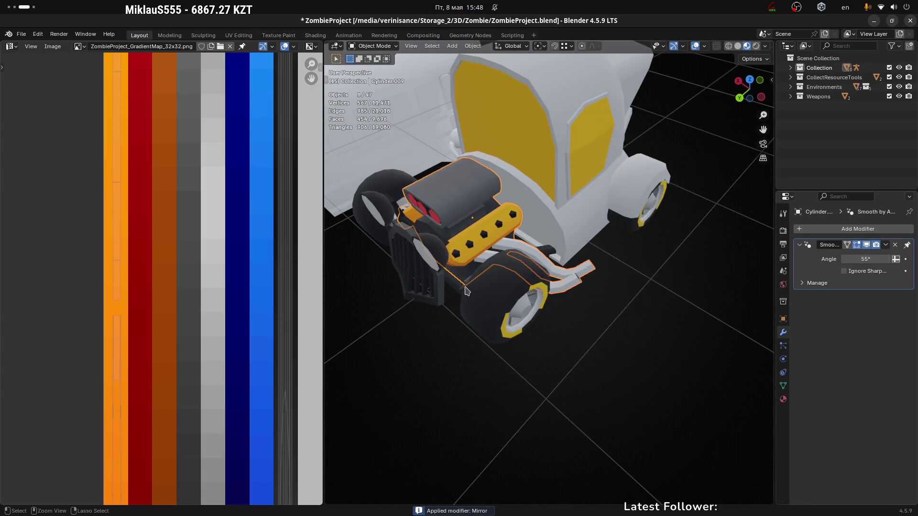
mouse_move(566, 268)
middle_down()
mouse_move(526, 301)
mouse_move(652, 287)
mouse_move(617, 328)
mouse_move(575, 334)
mouse_move(598, 332)
mouse_move(560, 357)
mouse_move(515, 350)
mouse_move(590, 303)
middle_up()
Step: Save ZombieProject.blend, then select the truck cab and enter Edit Mode
key(ctrl+s)
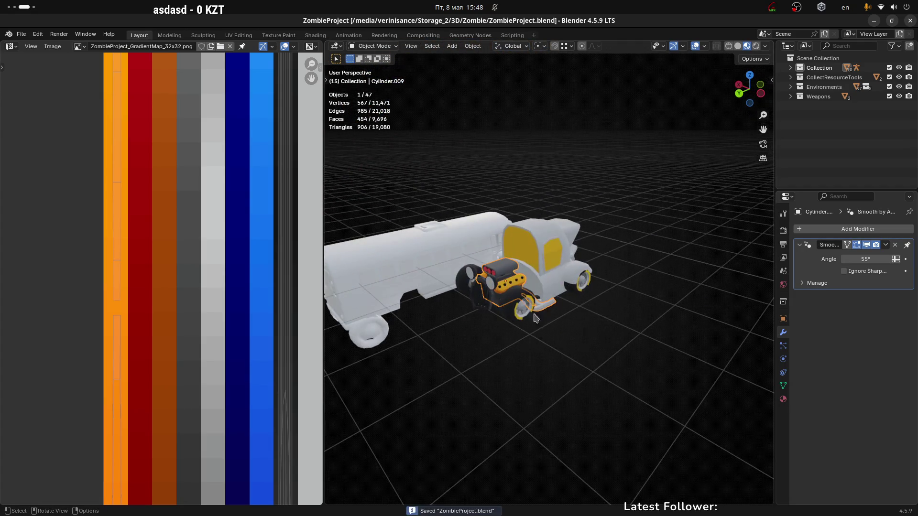
click(492, 271)
mouse_move(492, 271)
middle_down()
mouse_move(493, 217)
mouse_move(558, 333)
middle_up()
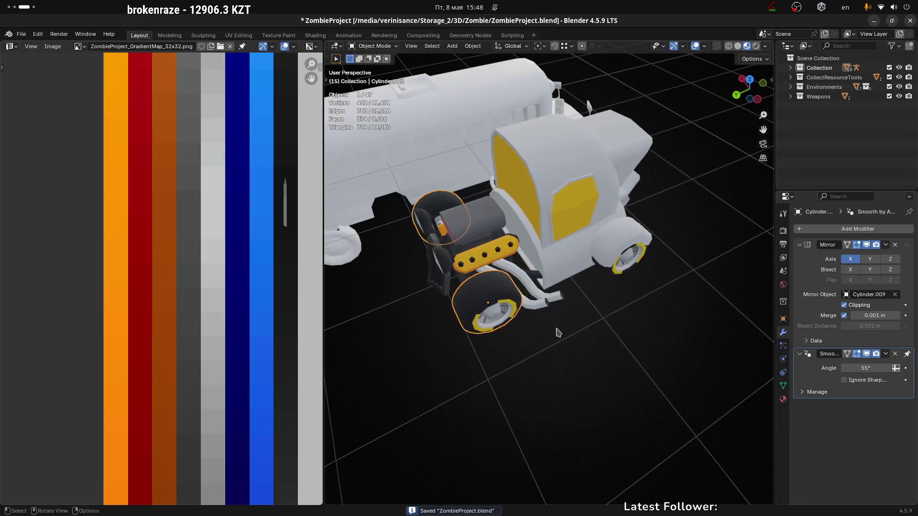
click(581, 266)
mouse_move(631, 303)
middle_down()
mouse_move(646, 305)
mouse_move(590, 322)
mouse_move(645, 284)
middle_up()
key(Tab)
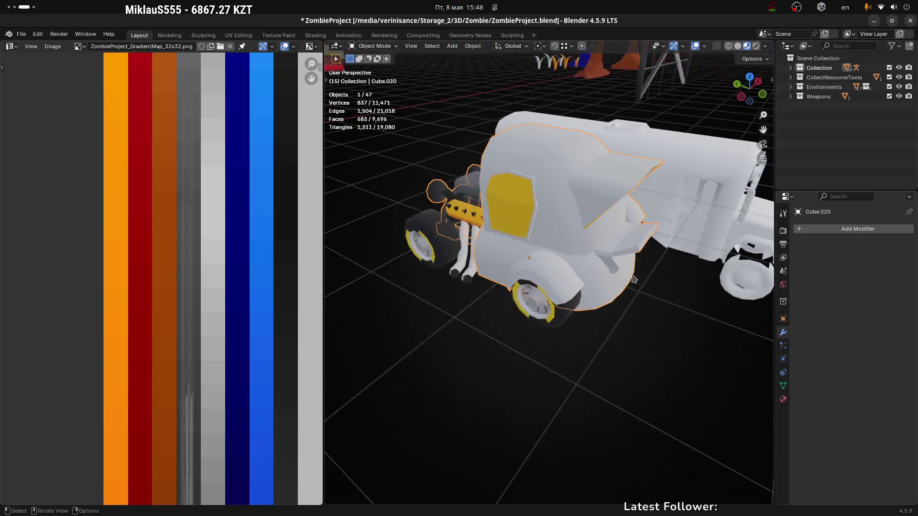
Step: Select the cab's upper body faces as one seam-bounded section
click(619, 235)
middle_drag(542, 178, 534, 185)
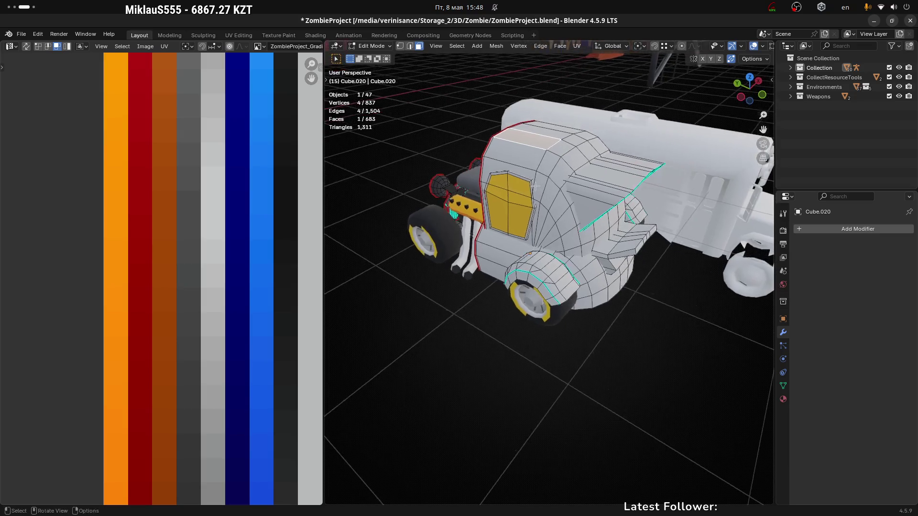
click(534, 186)
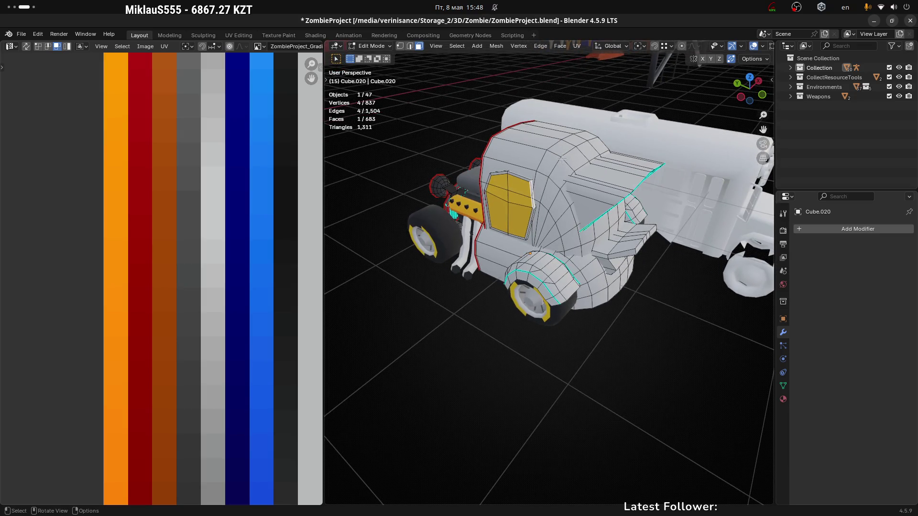
key(ctrl+l)
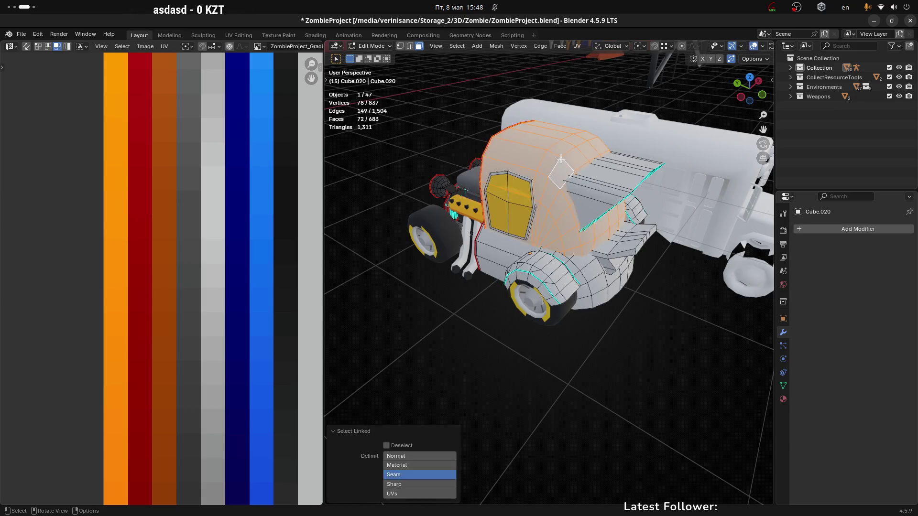
scroll(200, 287, down, 10)
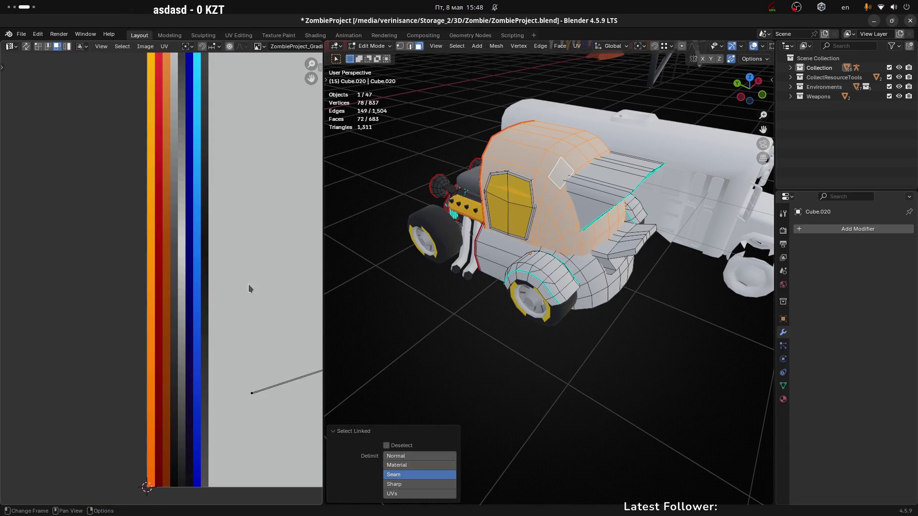
middle_drag(221, 281, 219, 284)
middle_drag(581, 288, 584, 289)
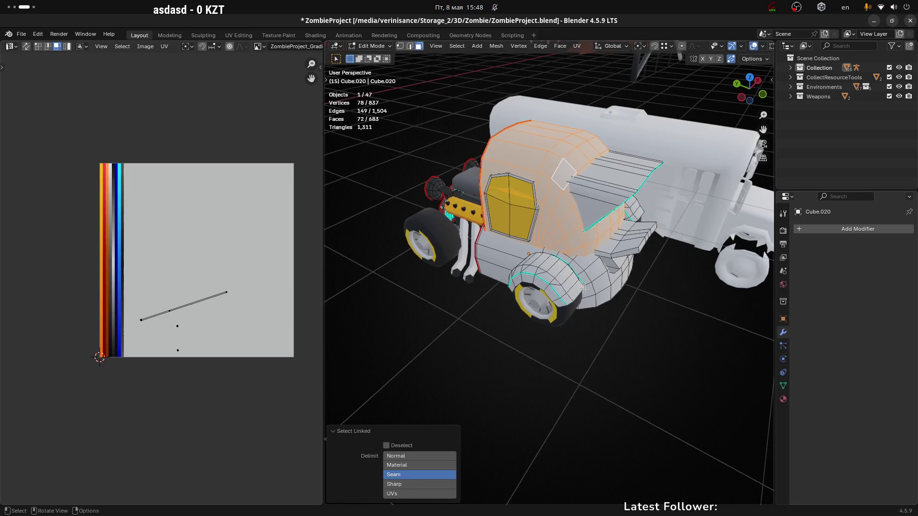
Step: Unwrap the cab faces with Minimum Stretch and rotate the resulting UV island
key(u)
click(582, 287)
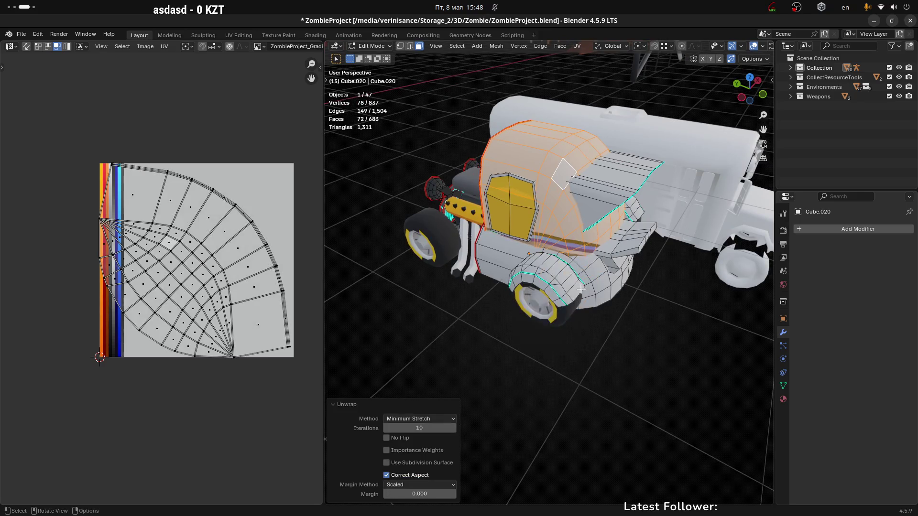
middle_drag(222, 239, 213, 248)
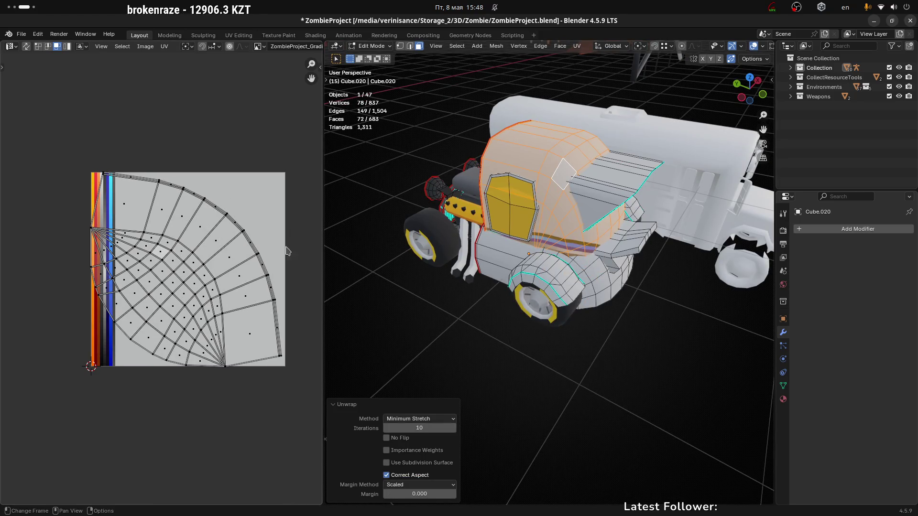
key(a)
key(r)
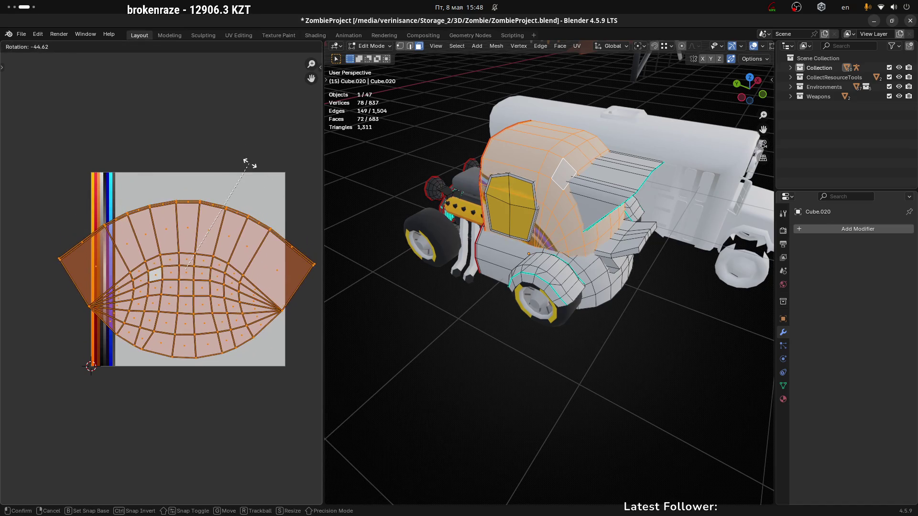
click(247, 165)
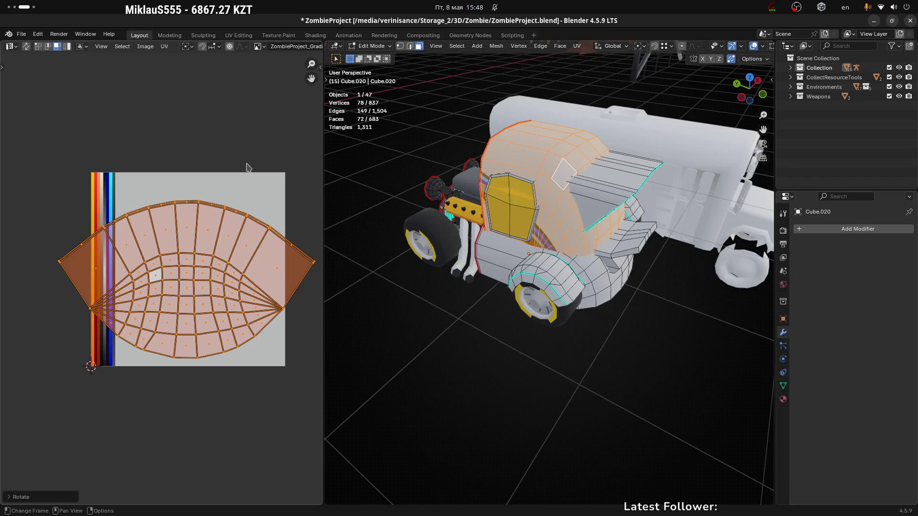
Step: Squeeze the cab island along X into a thin line and move it onto the palette
key(s)
key(x)
click(189, 250)
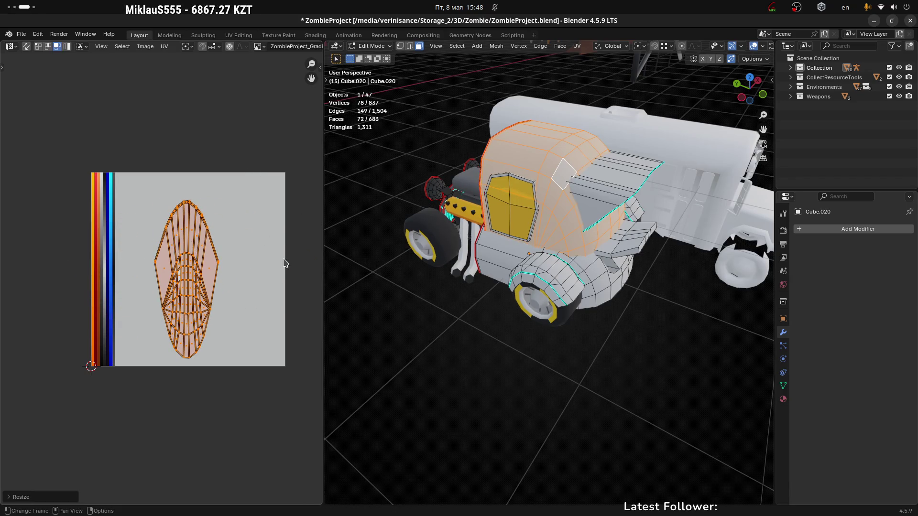
key(s)
key(x)
click(219, 269)
key(s)
key(x)
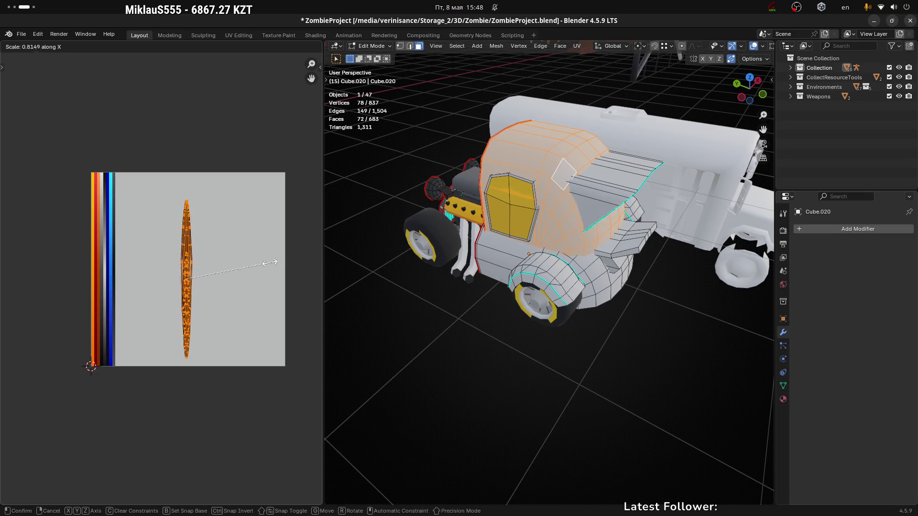
click(208, 267)
key(g)
click(112, 279)
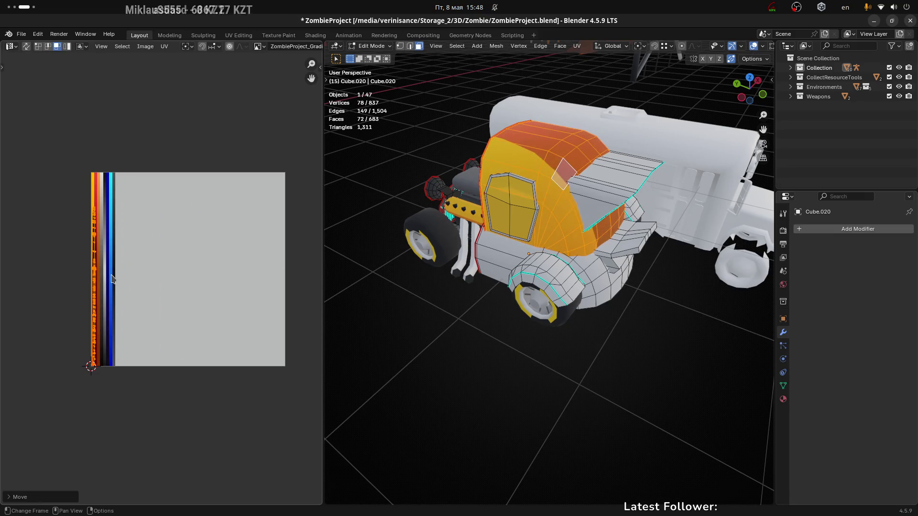
Step: Narrow the island further and place it on the red palette strip
scroll(113, 279, up, 5)
key(s)
key(x)
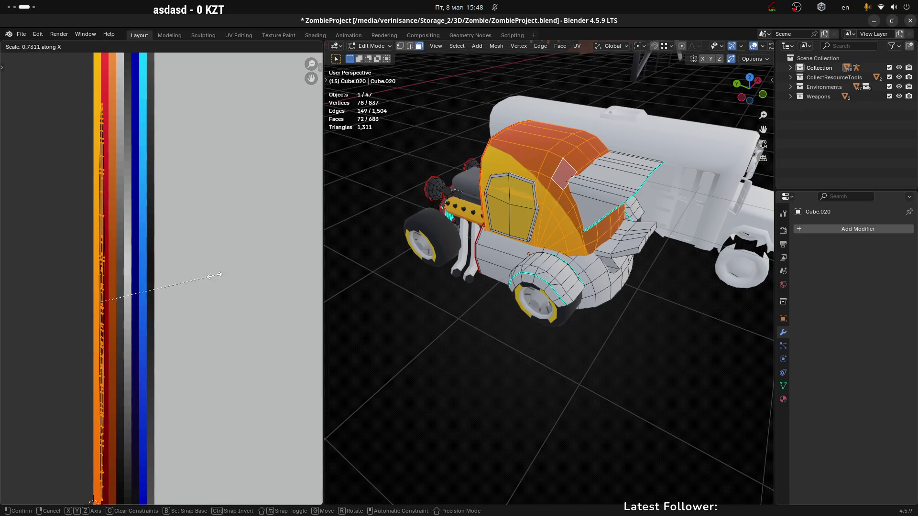
click(182, 273)
key(g)
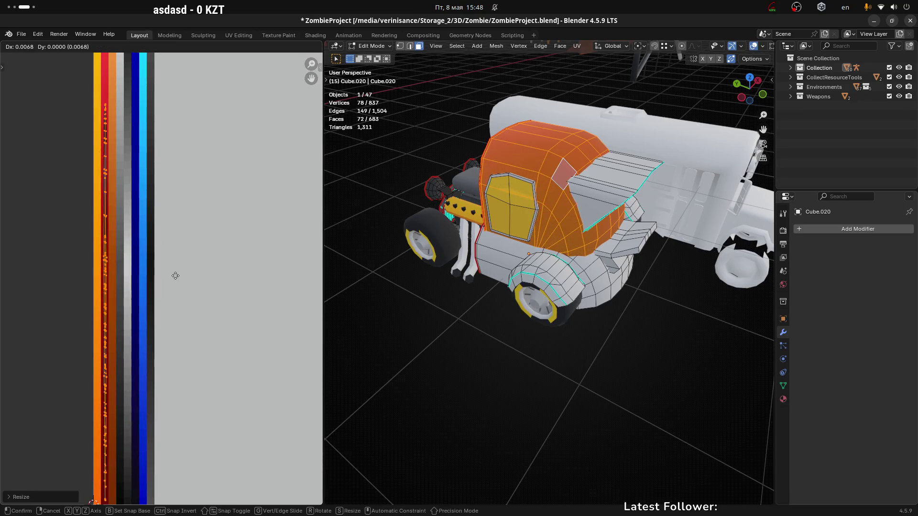
click(174, 274)
scroll(174, 276, down, 2)
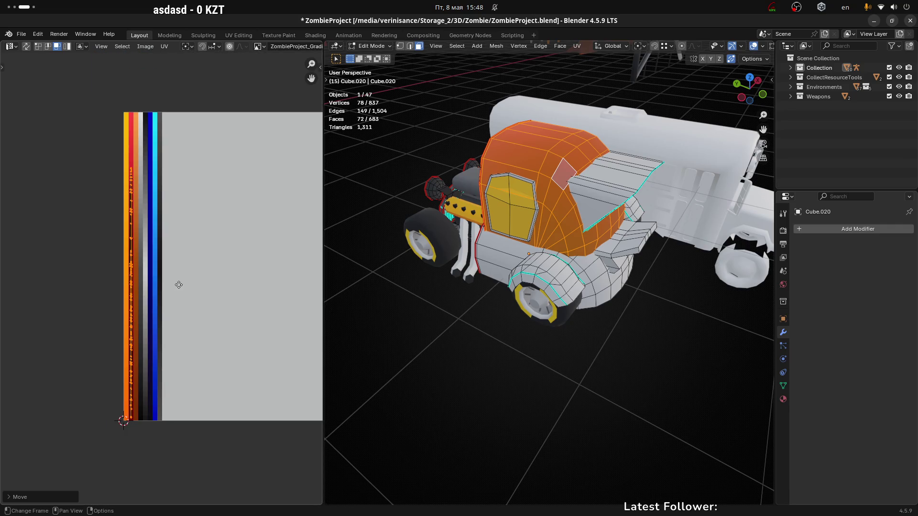
middle_drag(174, 285, 182, 274)
Step: Deselect all and return to Object Mode to view the red cab on the whole car
key(alt+a)
key(ctrl+Tab)
click(604, 353)
mouse_move(604, 352)
middle_down()
mouse_move(539, 353)
mouse_move(749, 349)
mouse_move(346, 336)
middle_up()
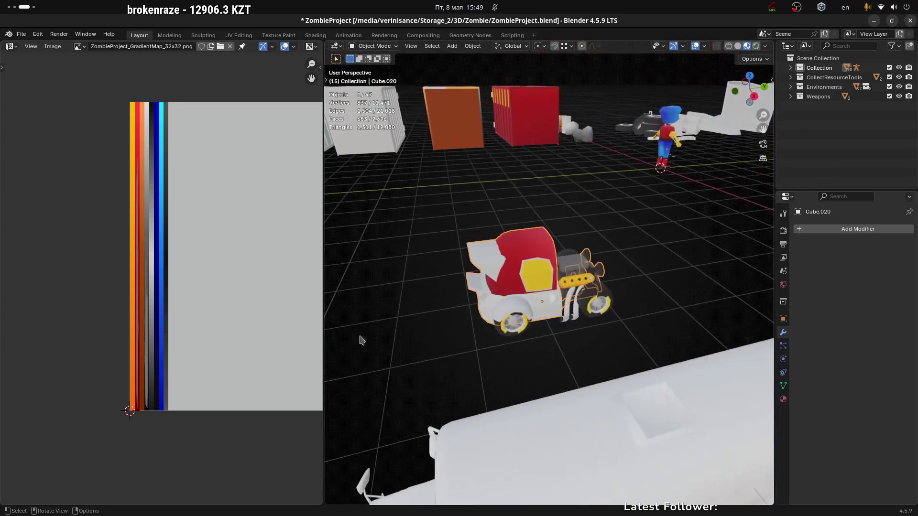
Step: In Edit Mode, select the cab's front and opposite side window faces
scroll(598, 257, up, 4)
mouse_move(598, 257)
middle_down()
mouse_move(543, 266)
mouse_move(642, 252)
mouse_move(488, 271)
mouse_move(408, 256)
middle_up()
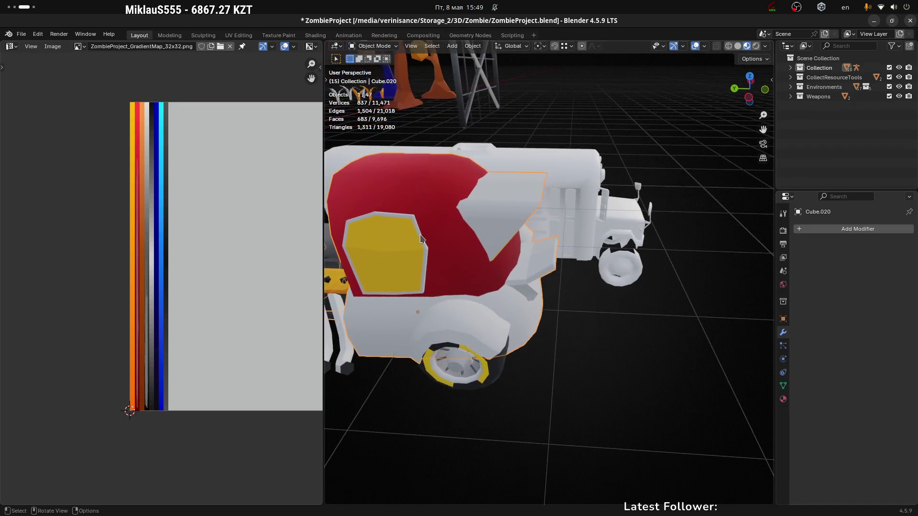
key(Tab)
key(l)
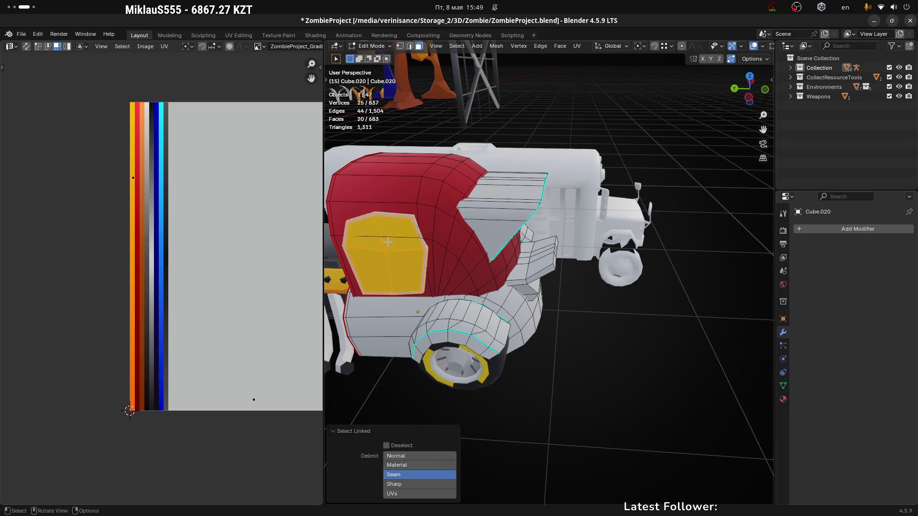
click(394, 261)
shift+click(364, 272)
shift+click(363, 229)
shift+click(406, 230)
mouse_move(407, 229)
middle_down()
mouse_move(424, 272)
mouse_move(460, 266)
mouse_move(474, 282)
mouse_move(455, 335)
middle_up()
shift+click(432, 295)
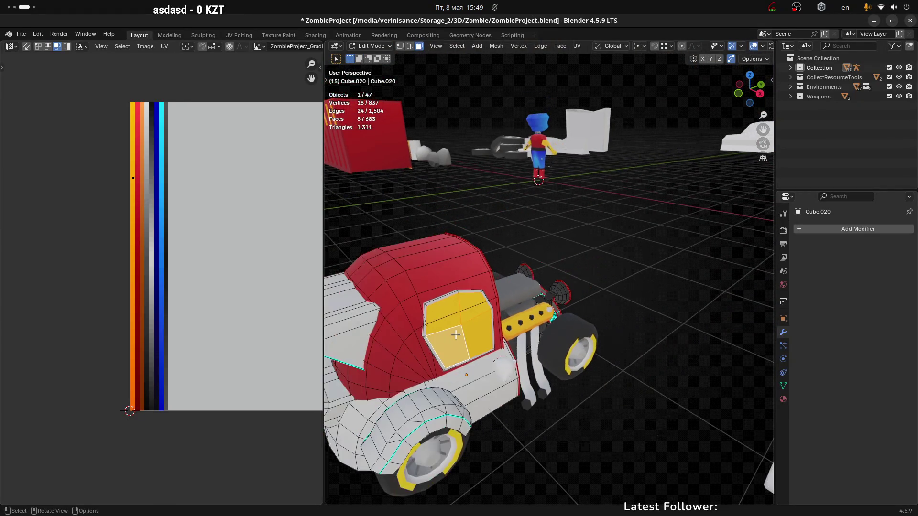
Step: Unwrap the selected window faces with Minimum Stretch
key(g)
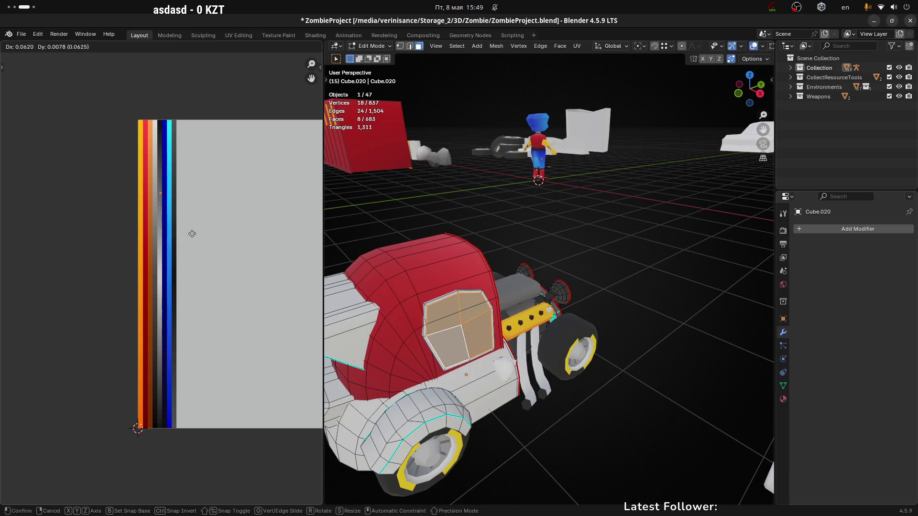
click(202, 241)
middle_drag(421, 311, 474, 327)
key(u)
click(468, 323)
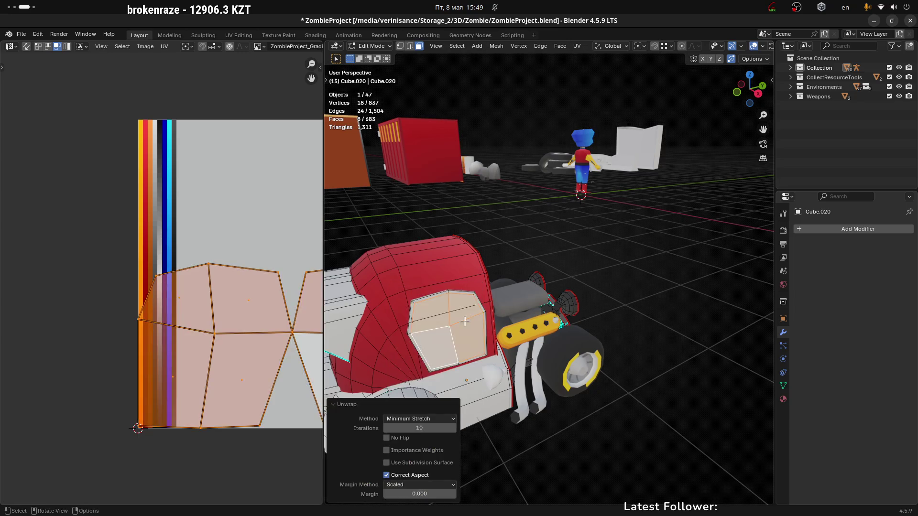
Step: Squeeze the window UV islands horizontally into a thin strip and place it on the blue colour
middle_drag(316, 274, 228, 252)
key(s)
key(x)
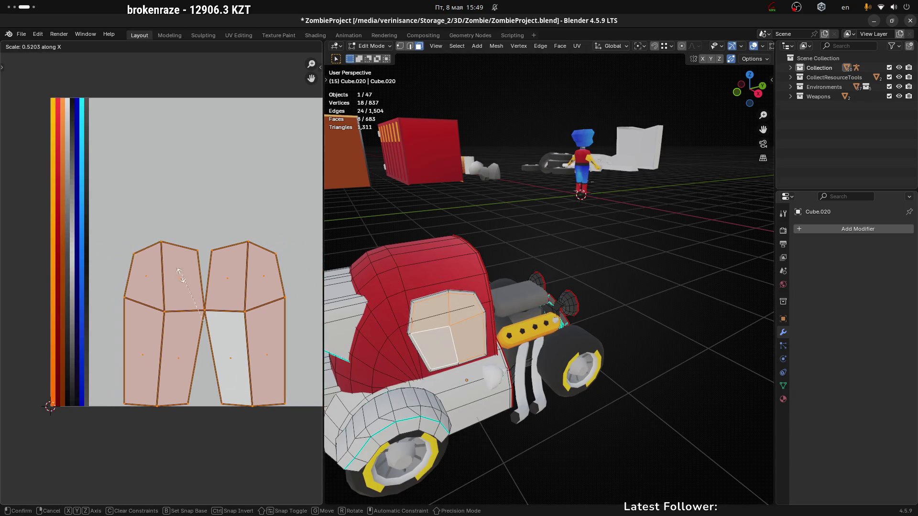
click(263, 317)
key(s)
key(x)
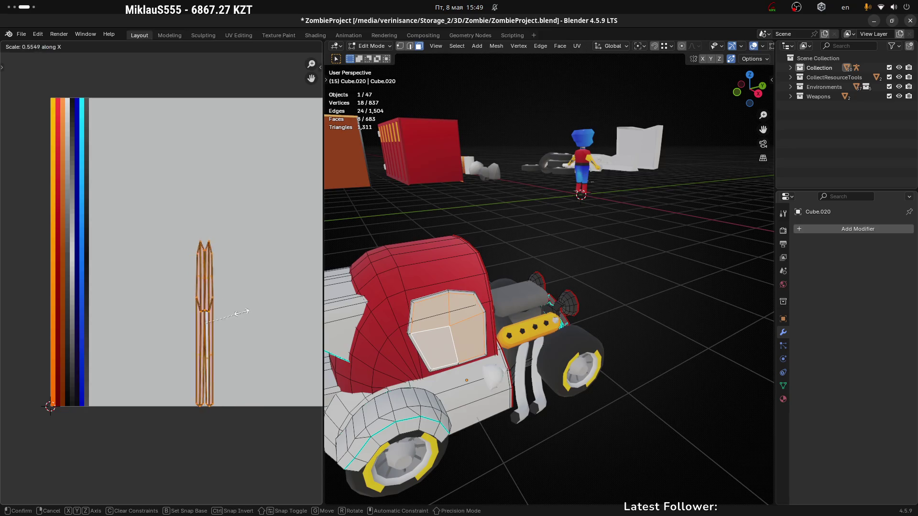
click(245, 301)
key(g)
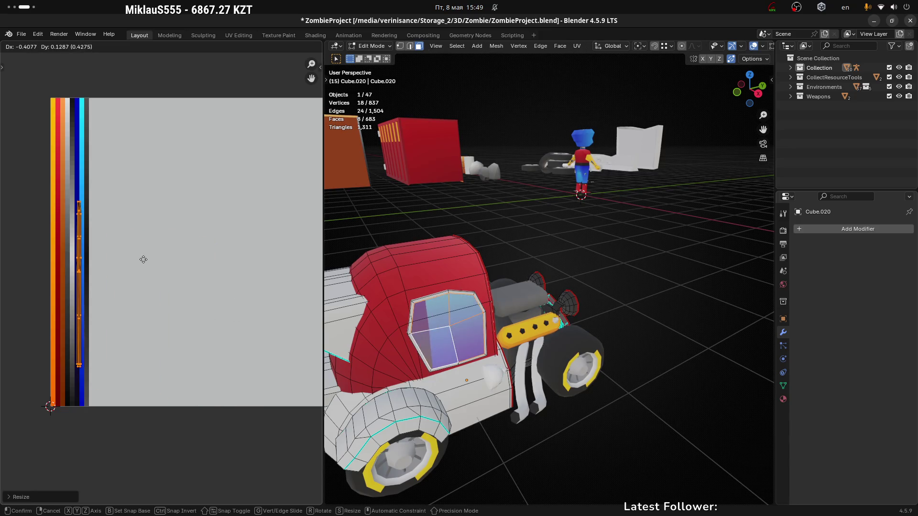
click(147, 263)
Step: Narrow the window strip further and shift it vertically upward on the palette
scroll(94, 270, up, 1)
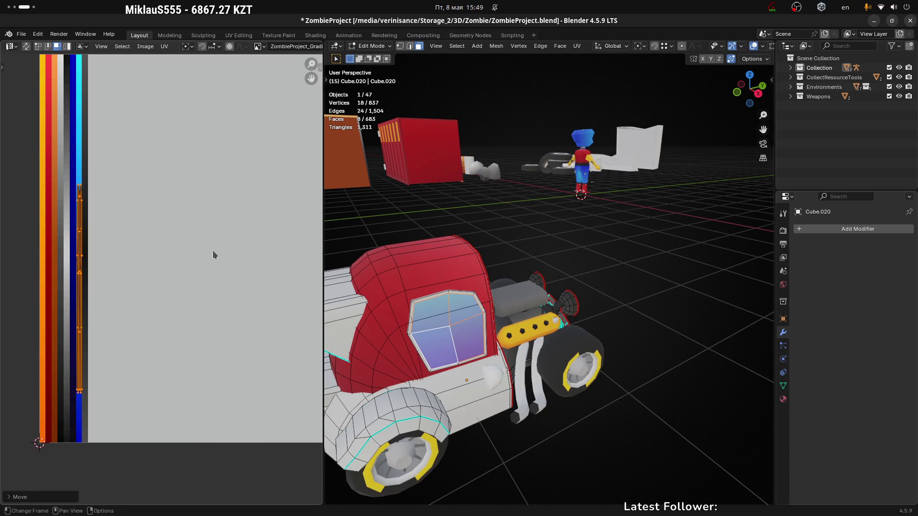
key(s)
key(x)
click(144, 266)
key(g)
key(y)
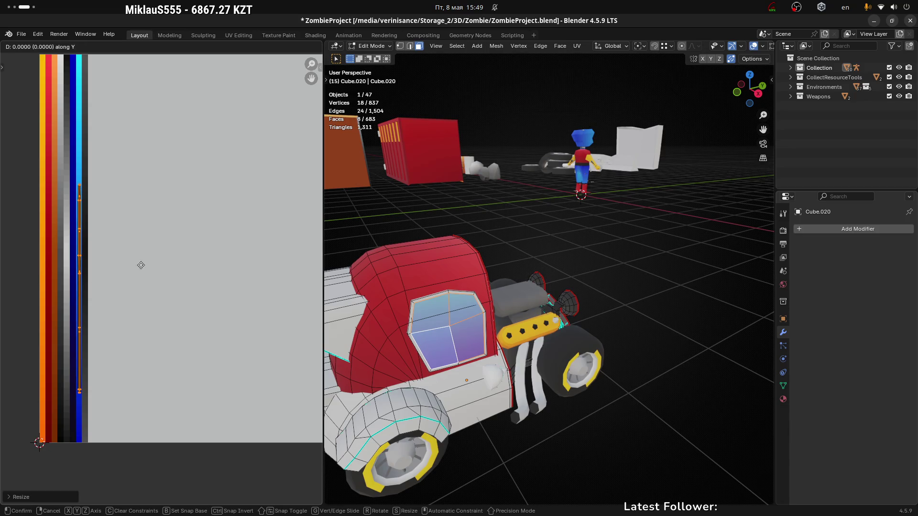
click(134, 135)
Step: Stretch the strip vertically to span the blue gradient, then deselect the mesh
middle_drag(143, 150, 259, 303)
key(s)
key(y)
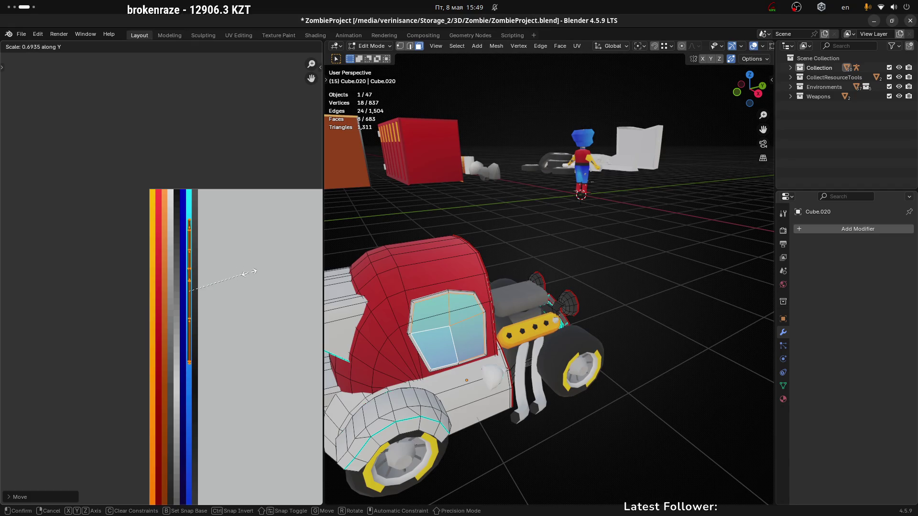
click(258, 272)
key(alt+a)
middle_drag(459, 316, 614, 285)
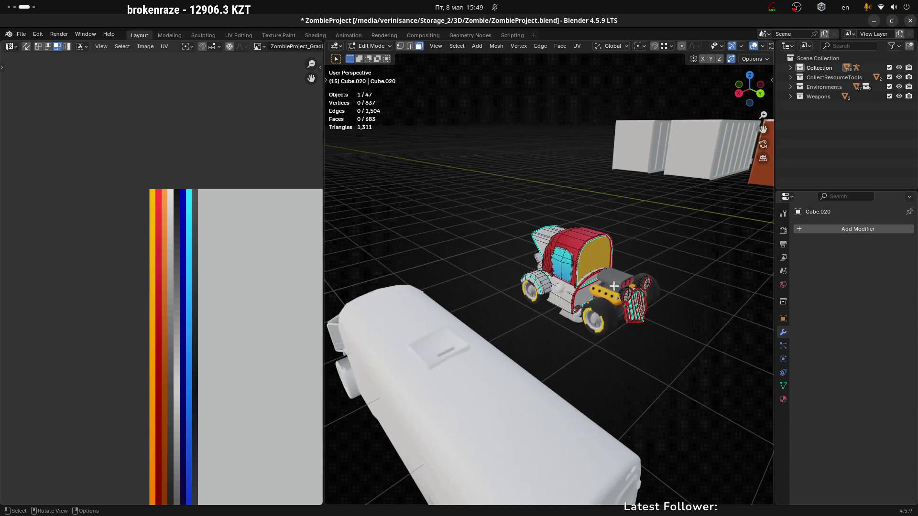
Step: Select a flat face of the cab and unwrap it with Minimum Stretch
click(596, 249)
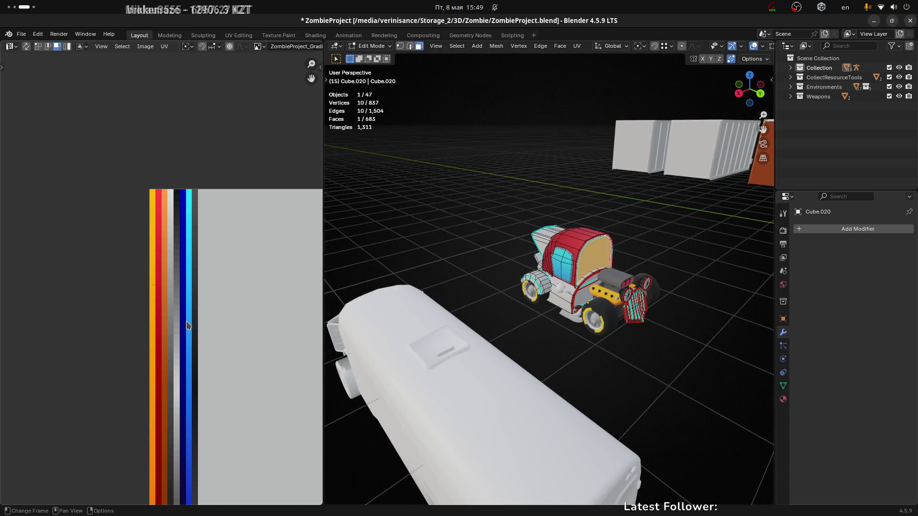
key(g)
click(220, 283)
middle_drag(361, 289, 549, 265)
key(u)
click(574, 268)
Step: Rotate the face's UV island 90 degrees and squeeze it horizontally into a thin strip
scroll(142, 243, down, 6)
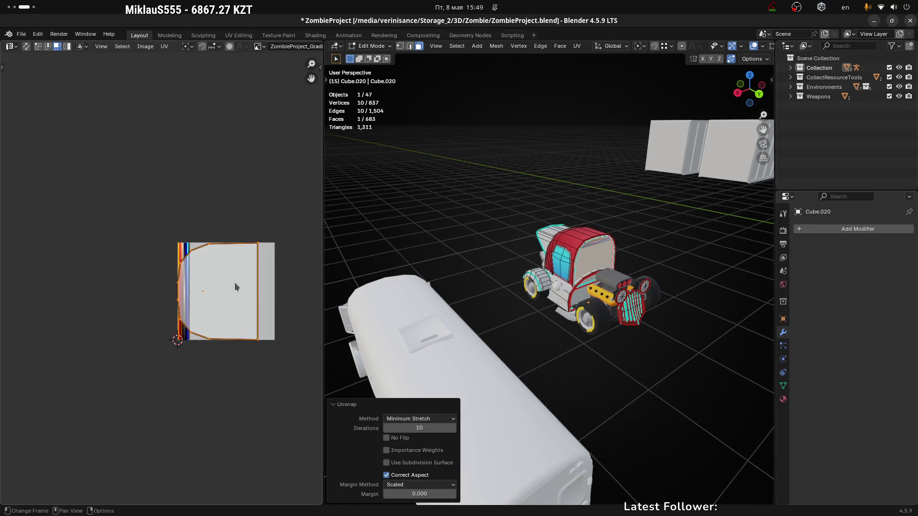
text(r90)
key(Return)
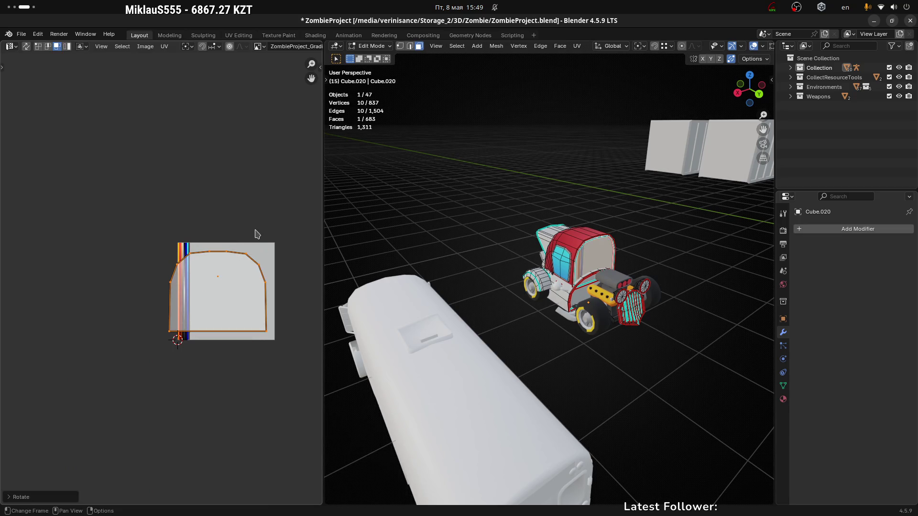
key(s)
key(x)
click(297, 297)
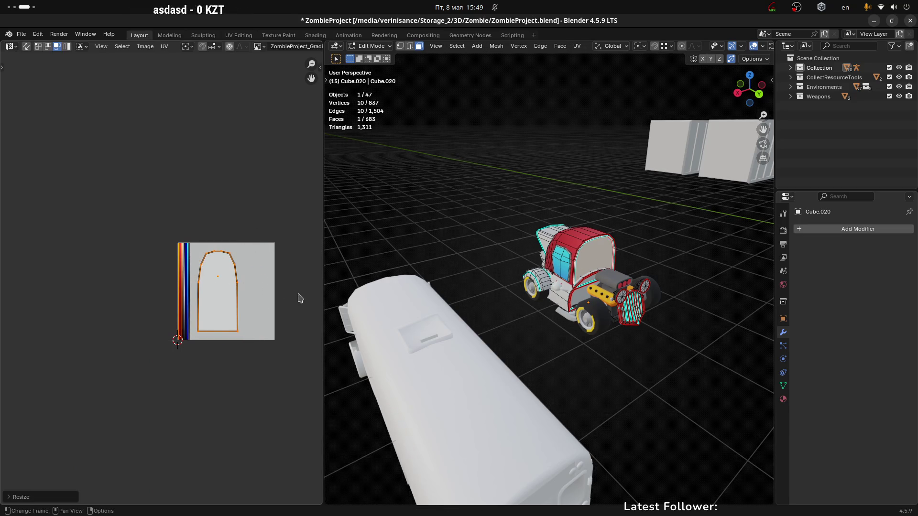
key(s)
key(x)
click(227, 287)
Step: Move the thin island onto the cyan strip of the palette
key(g)
click(183, 272)
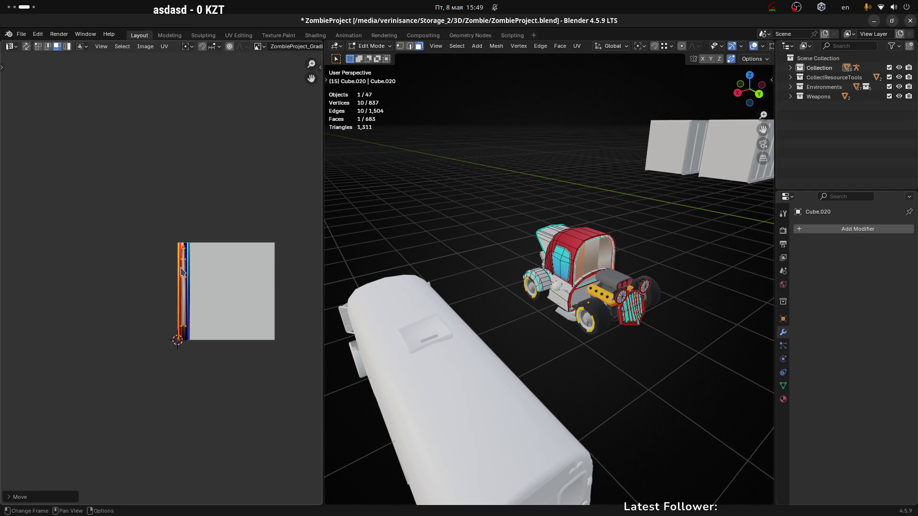
scroll(187, 273, up, 5)
key(g)
click(194, 286)
key(g)
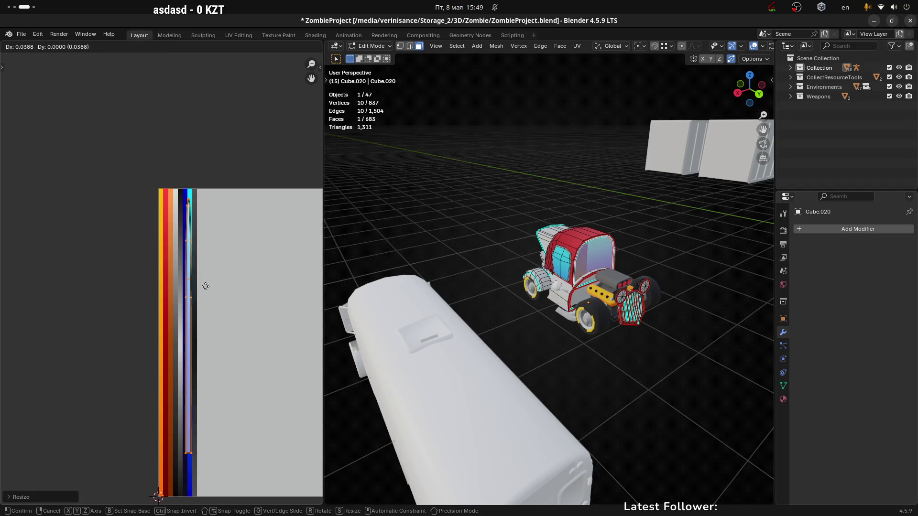
click(203, 286)
Step: Narrow the island further and nudge it horizontally along the strip
scroll(203, 286, up, 4)
key(s)
key(x)
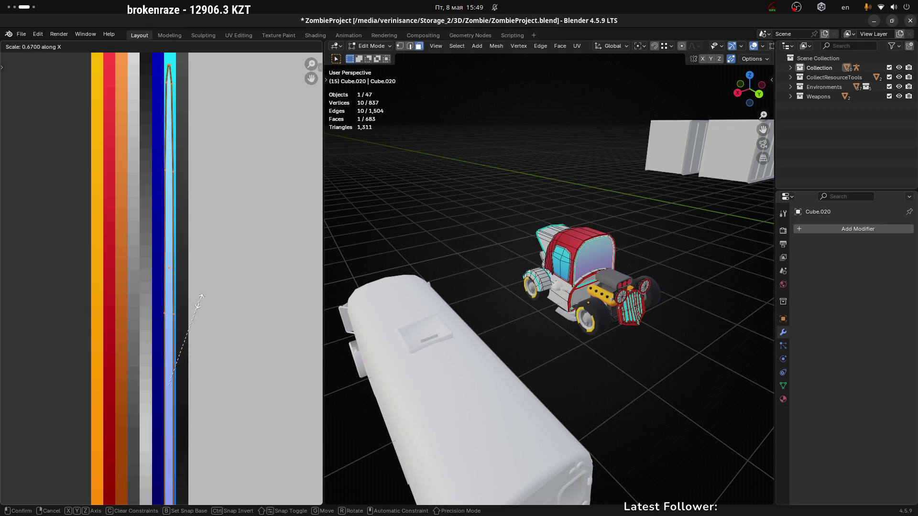
click(180, 311)
key(g)
key(x)
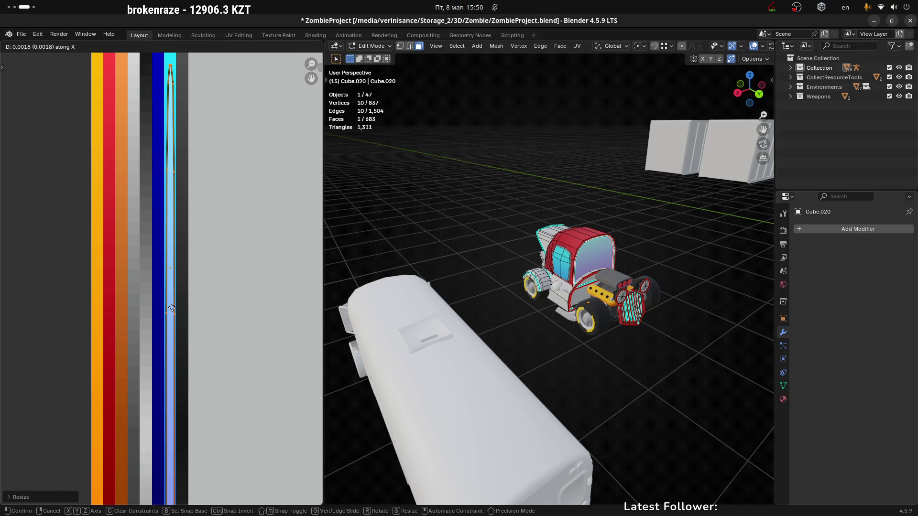
click(176, 310)
Step: Shorten the island vertically, drop it onto the blue column, then deselect and exit Edit Mode
scroll(269, 371, down, 3)
key(s)
key(y)
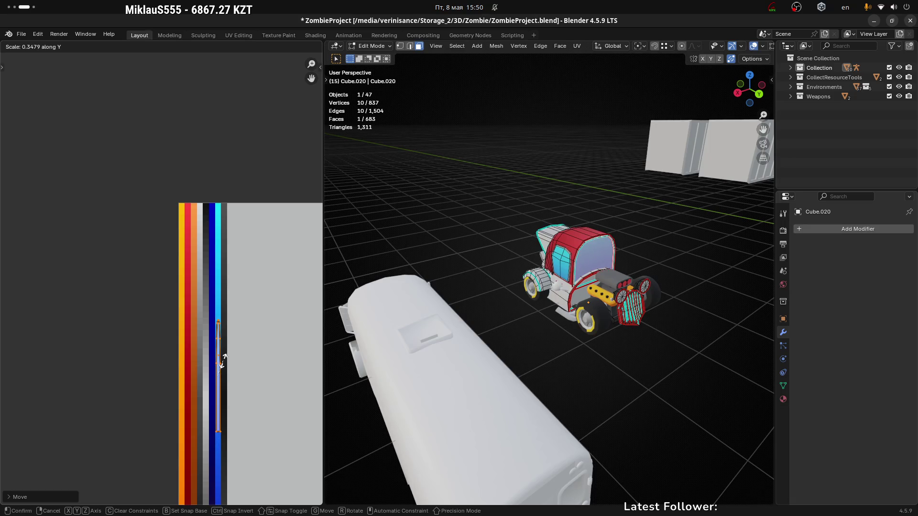
click(247, 361)
key(g)
key(y)
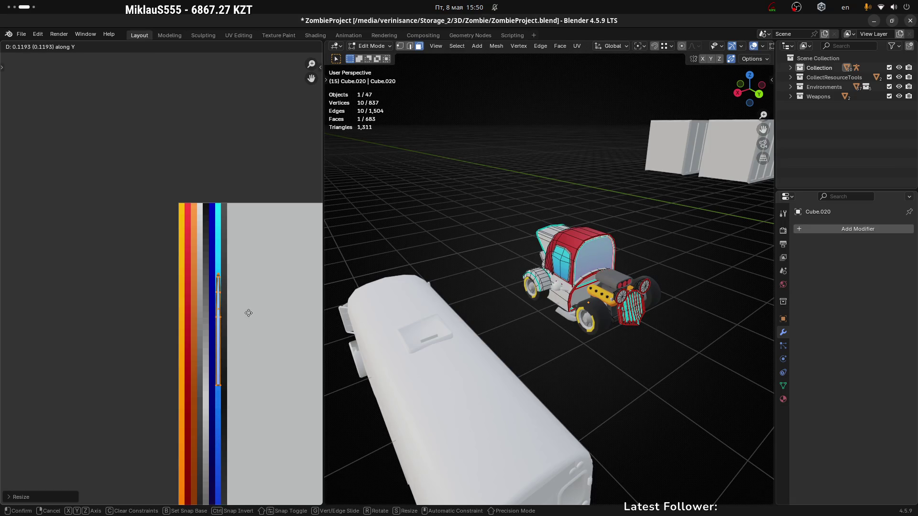
click(239, 247)
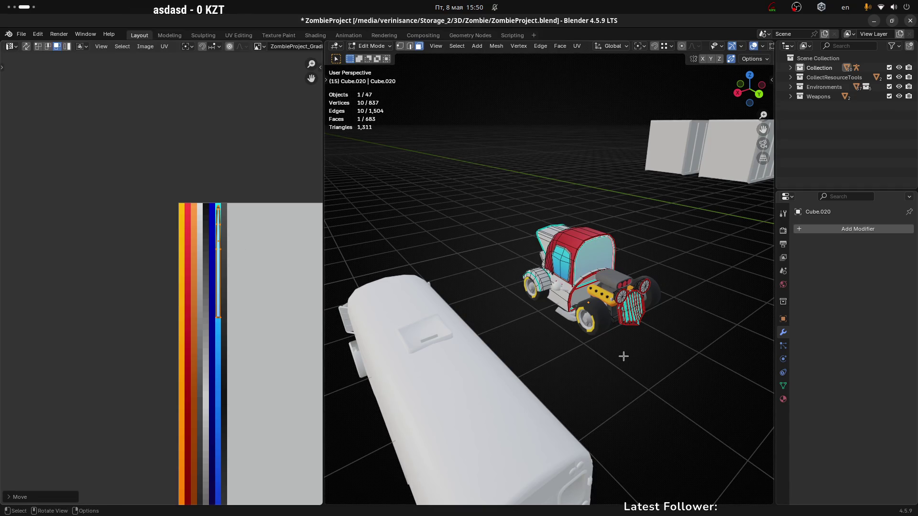
click(663, 240)
mouse_move(695, 250)
middle_down()
mouse_move(650, 248)
mouse_move(711, 248)
mouse_move(568, 281)
mouse_move(502, 280)
mouse_move(550, 206)
mouse_move(513, 198)
middle_up()
key(Tab)
Step: In Edit Mode, select face loops on the cab's roof and side pillars
scroll(502, 281, up, 3)
key(Tab)
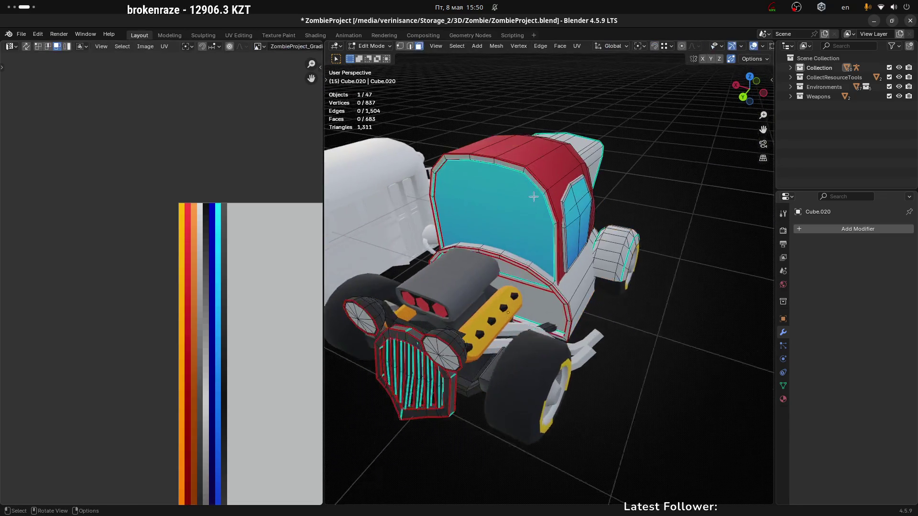
scroll(539, 181, up, 2)
alt+click(531, 175)
scroll(545, 207, up, 2)
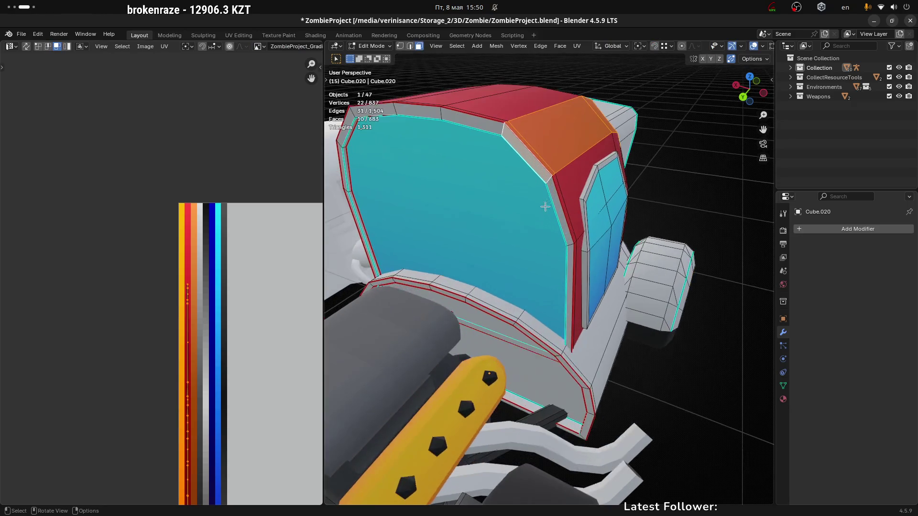
alt+click(549, 183)
alt+click(549, 183)
mouse_move(550, 182)
middle_down()
mouse_move(595, 199)
mouse_move(548, 213)
middle_up()
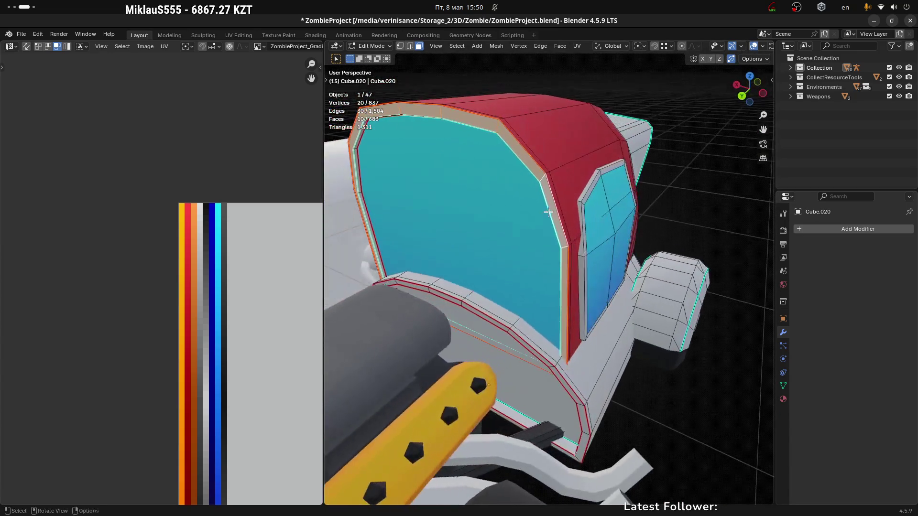
scroll(515, 389, up, 3)
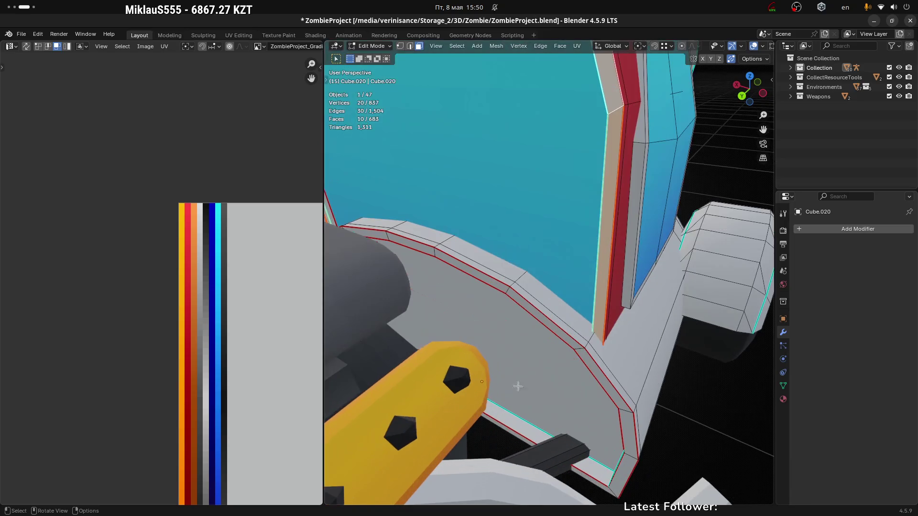
scroll(540, 342, down, 2)
Step: Turn on X-ray with Alt+Z and select hidden interior faces inside the cab
key(alt+z)
mouse_move(537, 352)
middle_down()
mouse_move(476, 329)
mouse_move(451, 304)
middle_up()
click(452, 304)
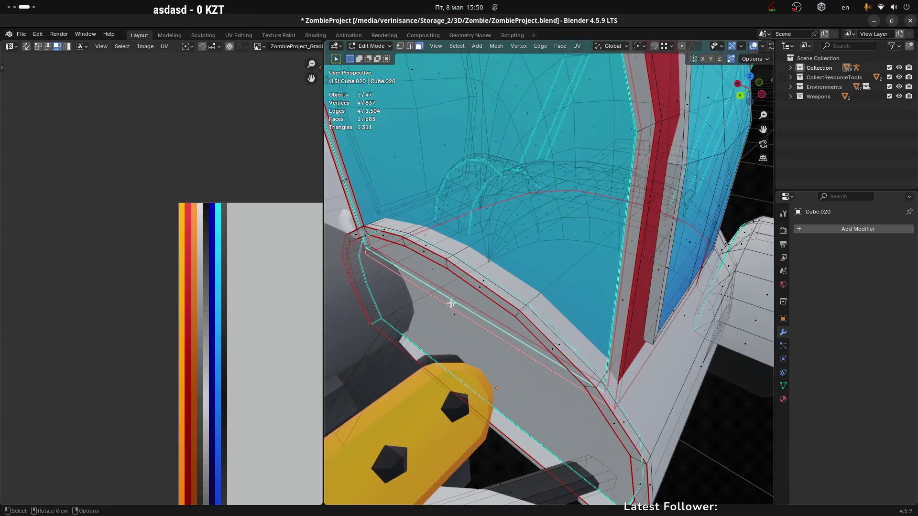
mouse_move(563, 325)
middle_down()
mouse_move(541, 325)
mouse_move(667, 309)
mouse_move(538, 340)
middle_up()
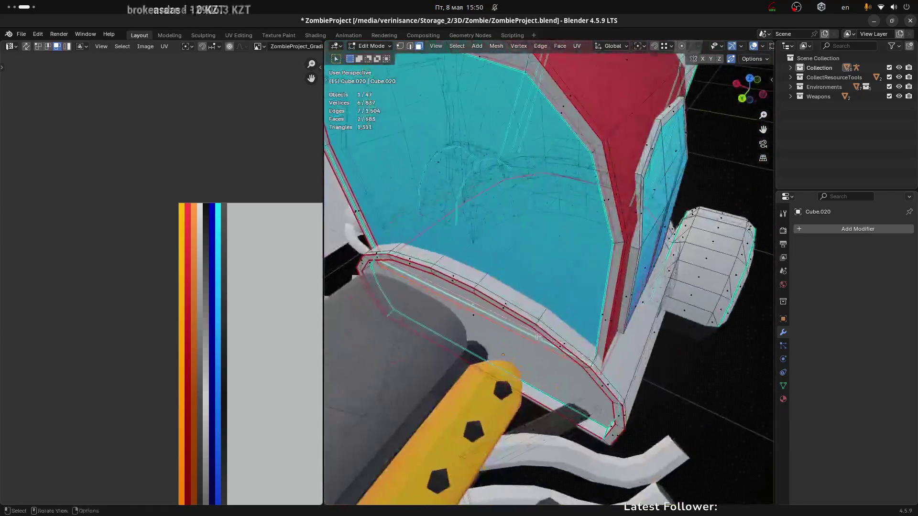
mouse_move(518, 310)
middle_down()
mouse_move(550, 306)
mouse_move(549, 291)
mouse_move(553, 317)
mouse_move(613, 319)
mouse_move(652, 305)
mouse_move(544, 313)
mouse_move(576, 319)
middle_up()
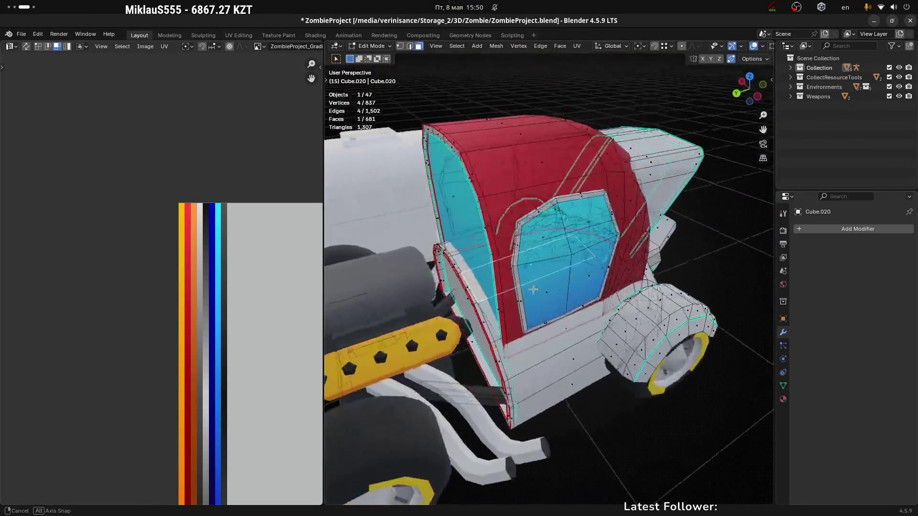
middle_drag(487, 292, 450, 281)
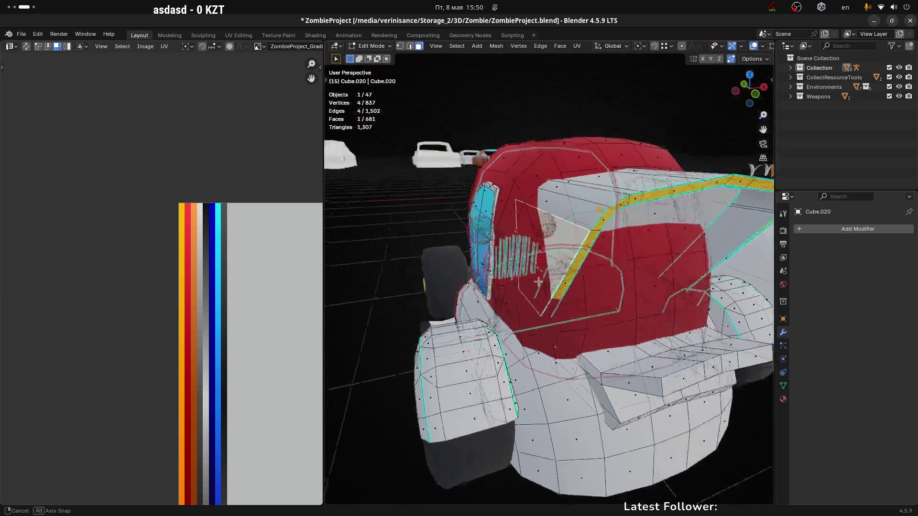
middle_drag(497, 228, 460, 187)
mouse_move(585, 260)
middle_down()
mouse_move(709, 371)
mouse_move(703, 333)
mouse_move(644, 238)
mouse_move(634, 275)
middle_up()
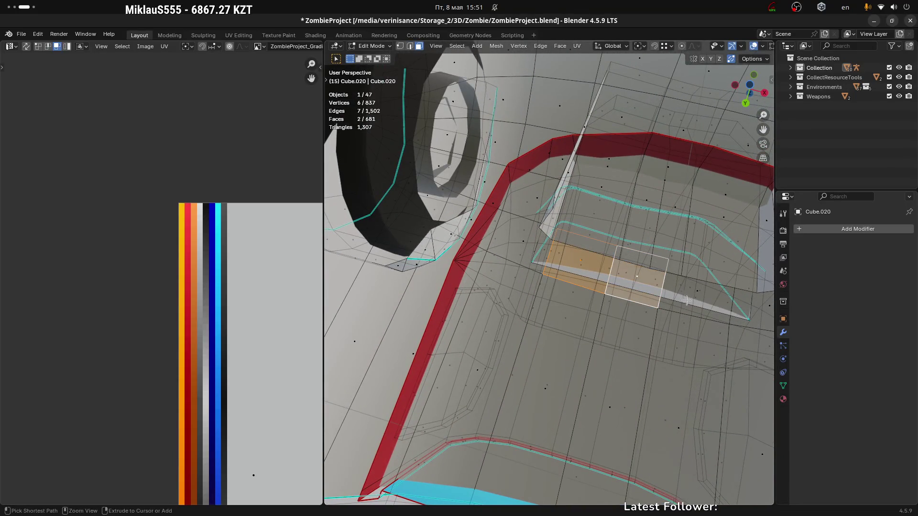
mouse_move(698, 294)
middle_down()
mouse_move(562, 198)
mouse_move(632, 337)
mouse_move(539, 379)
mouse_move(665, 357)
middle_up()
Step: Delete the selected hidden interior faces of the cab
click(626, 322)
middle_drag(626, 321, 611, 316)
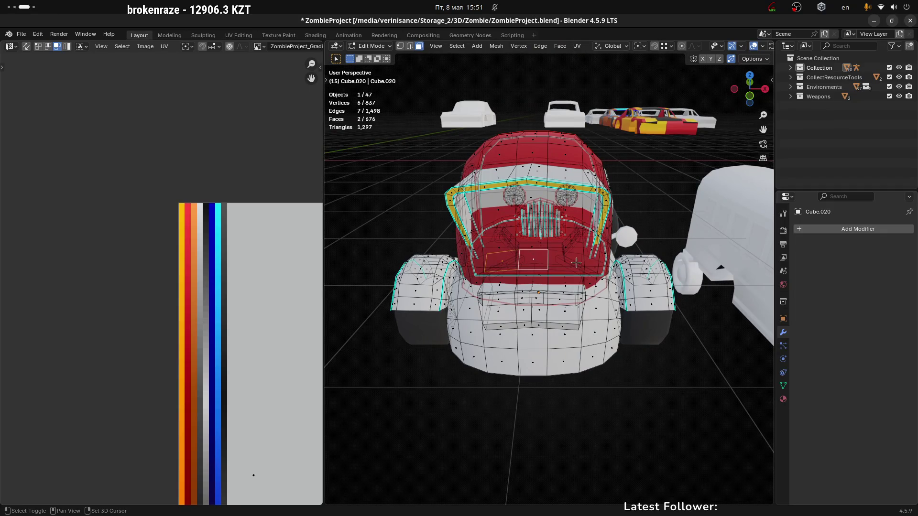
mouse_move(618, 280)
middle_down()
mouse_move(552, 297)
mouse_move(553, 283)
mouse_move(546, 292)
mouse_move(597, 302)
mouse_move(599, 311)
mouse_move(581, 291)
mouse_move(606, 302)
mouse_move(503, 304)
middle_up()
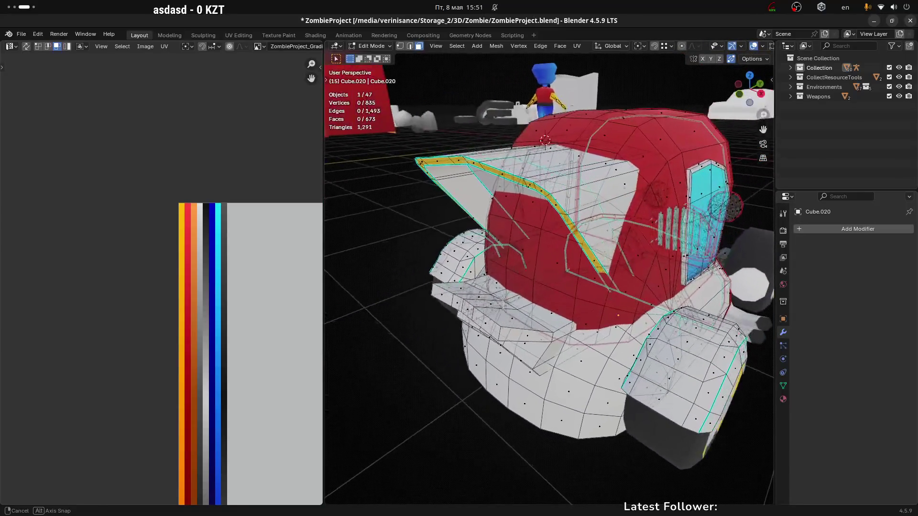
scroll(588, 303, up, 6)
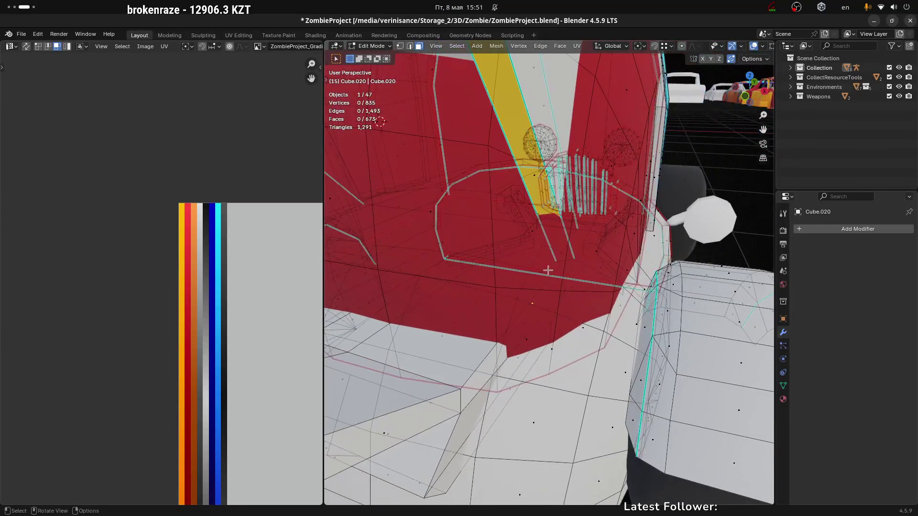
mouse_move(568, 269)
middle_down()
mouse_move(530, 254)
mouse_move(518, 273)
mouse_move(545, 279)
mouse_move(521, 280)
mouse_move(539, 313)
mouse_move(397, 285)
mouse_move(529, 239)
mouse_move(529, 229)
mouse_move(540, 314)
mouse_move(589, 294)
mouse_move(586, 276)
mouse_move(618, 289)
middle_up()
Step: Slide two stray hood vertices to merge them, then switch to face select mode
click(567, 267)
key(g)
key(g)
click(528, 211)
scroll(540, 314, down, 3)
key(3)
middle_drag(551, 297, 627, 300)
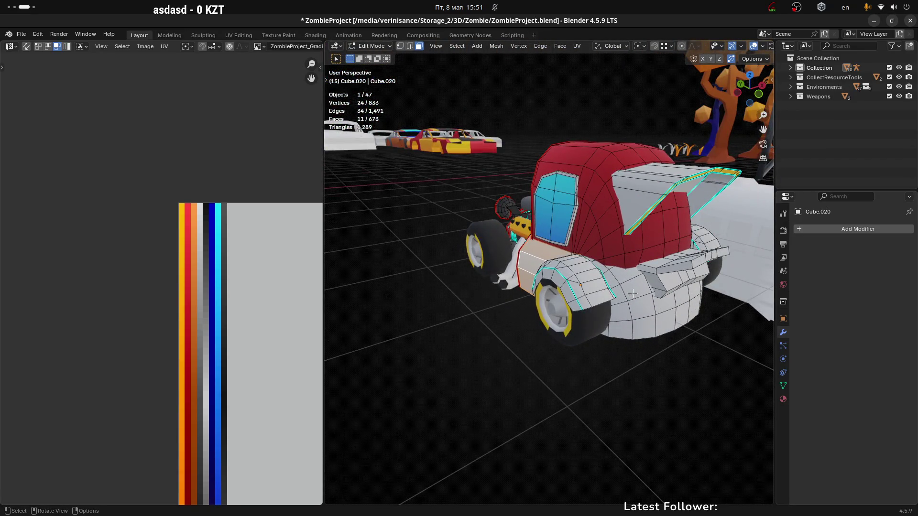
Step: Select the linked rear body faces and unwrap them with Minimum Stretch
key(l)
middle_drag(289, 302, 249, 292)
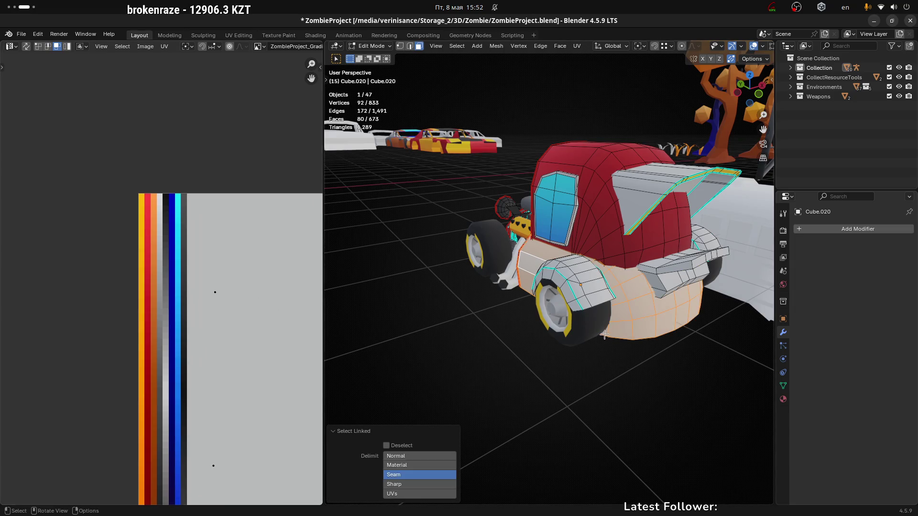
middle_drag(593, 337, 613, 337)
key(u)
click(588, 321)
Step: Rotate the rear body's UV island -90 degrees and squeeze it horizontally
scroll(290, 338, down, 4)
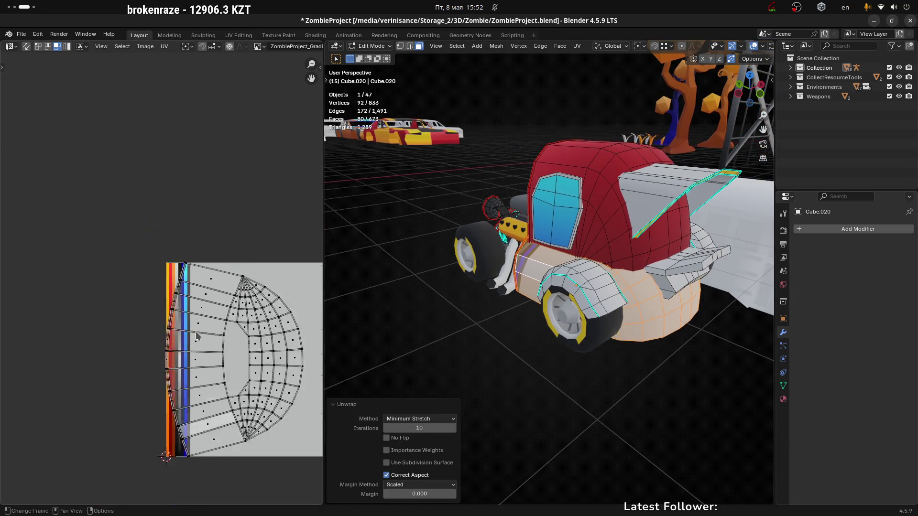
middle_drag(290, 338, 290, 334)
key(a)
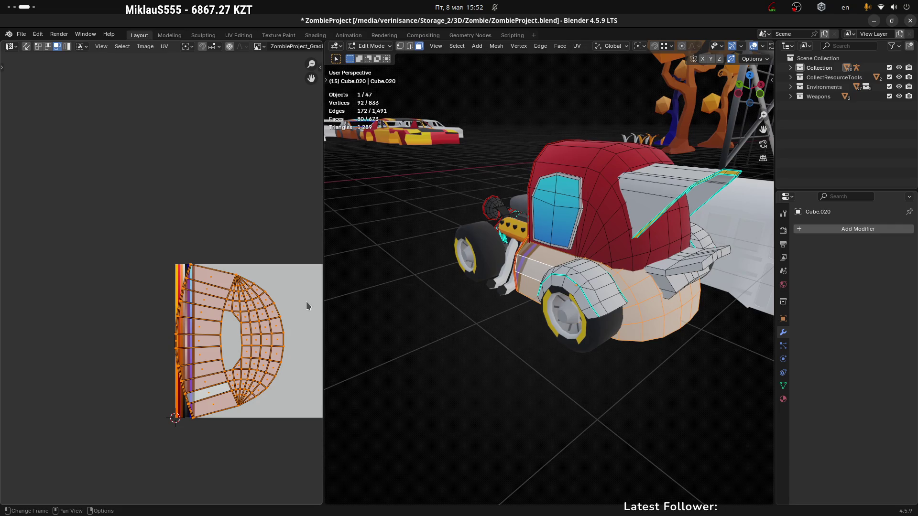
text(r90)
key(minus)
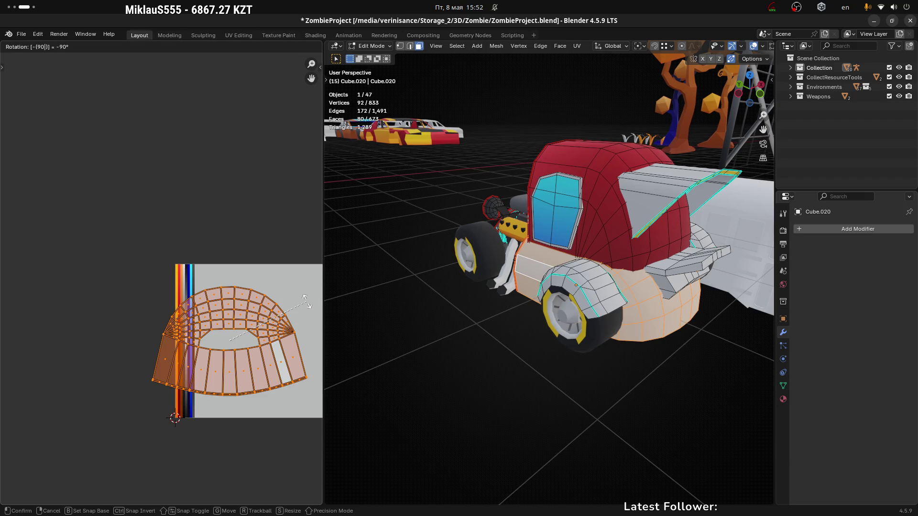
key(Return)
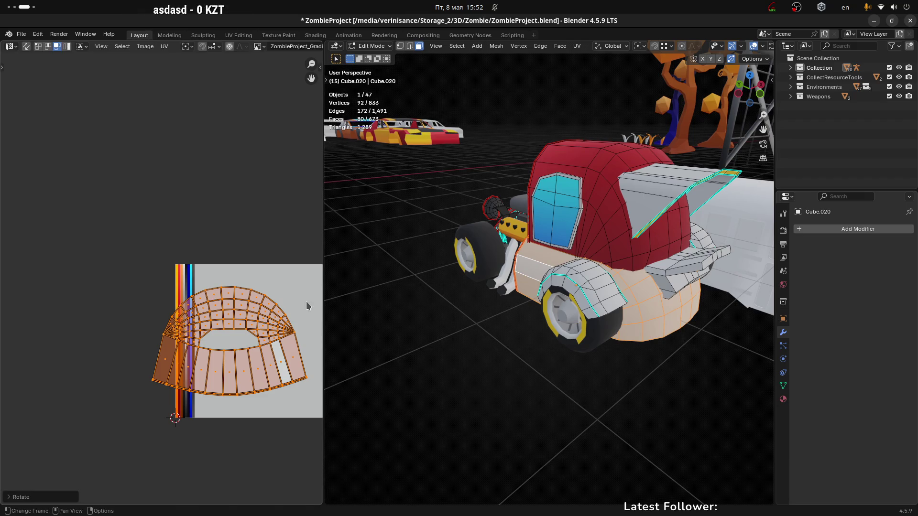
key(s)
key(x)
click(236, 313)
Step: Move the island toward the palette and squeeze it horizontally into a thin strip
scroll(284, 310, up, 2)
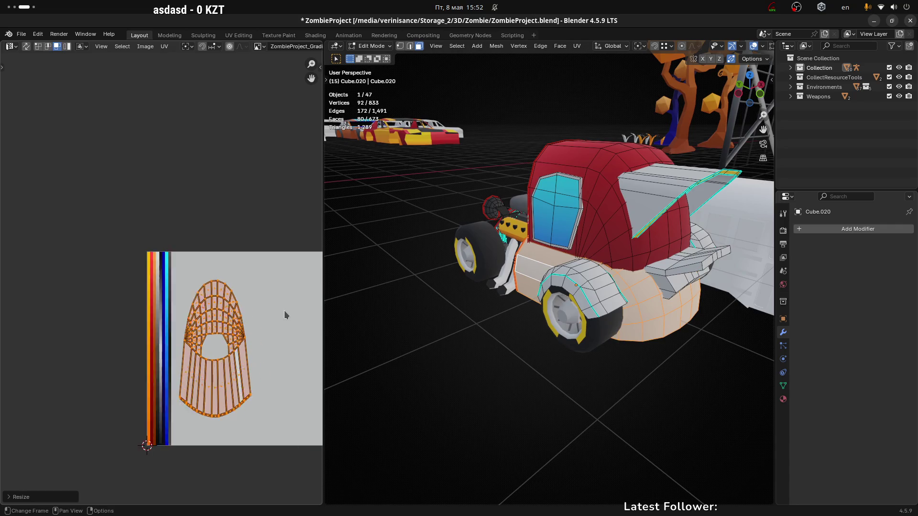
mouse_move(263, 324)
middle_down()
mouse_move(303, 281)
mouse_move(35, 240)
middle_up()
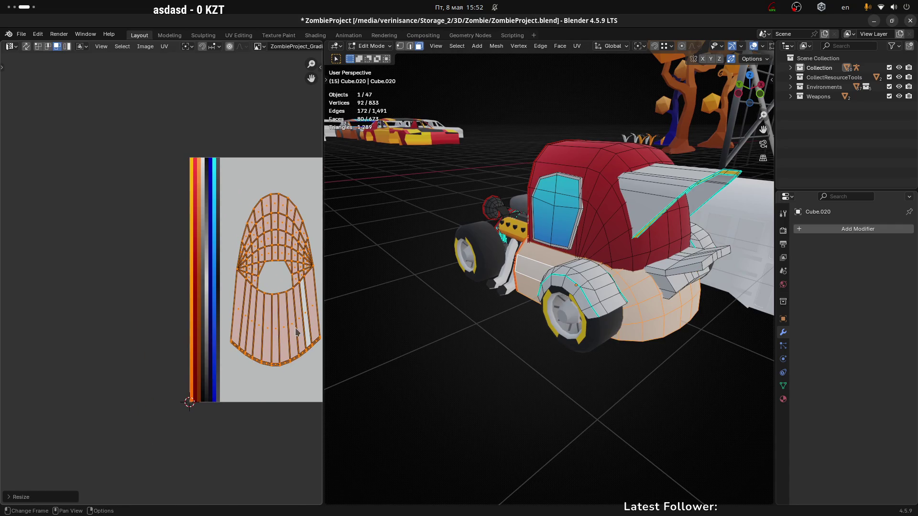
key(g)
click(272, 323)
key(s)
key(x)
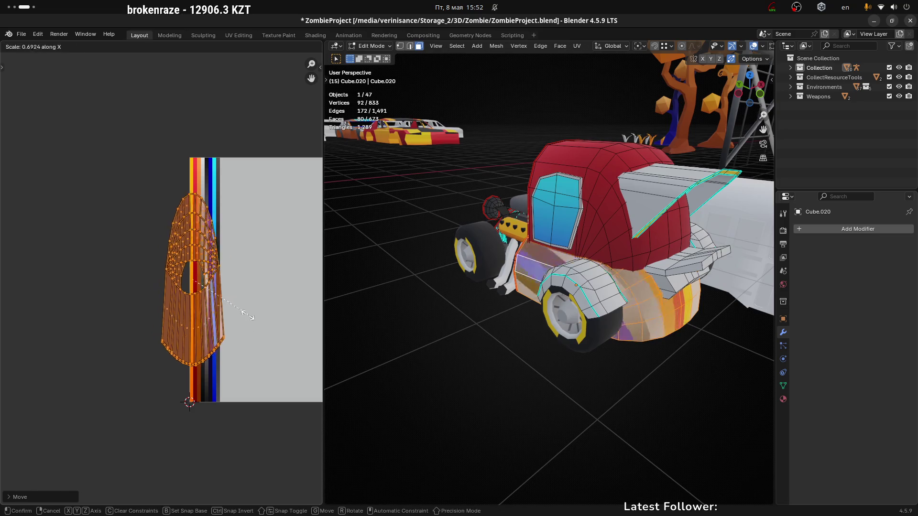
click(211, 368)
scroll(204, 286, up, 2)
key(s)
key(x)
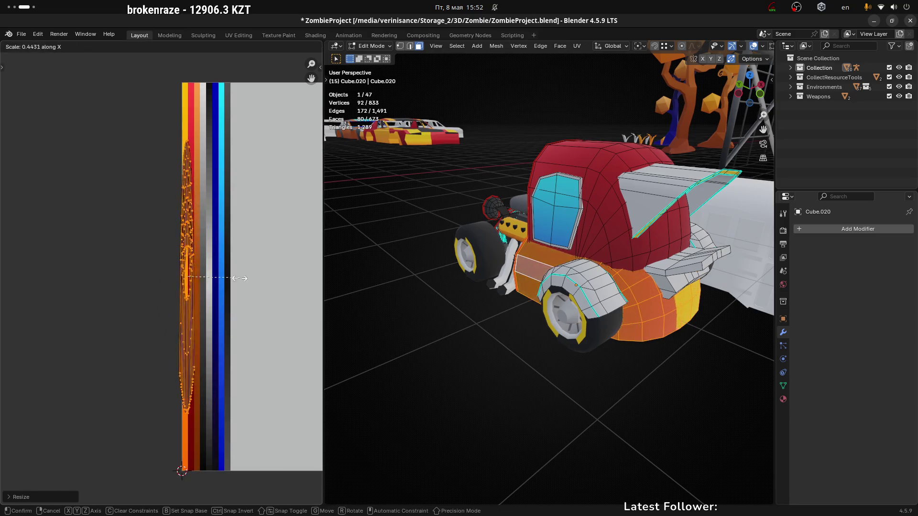
click(194, 277)
Step: Place the strip on the orange column, leave Edit Mode, and frame the car
key(g)
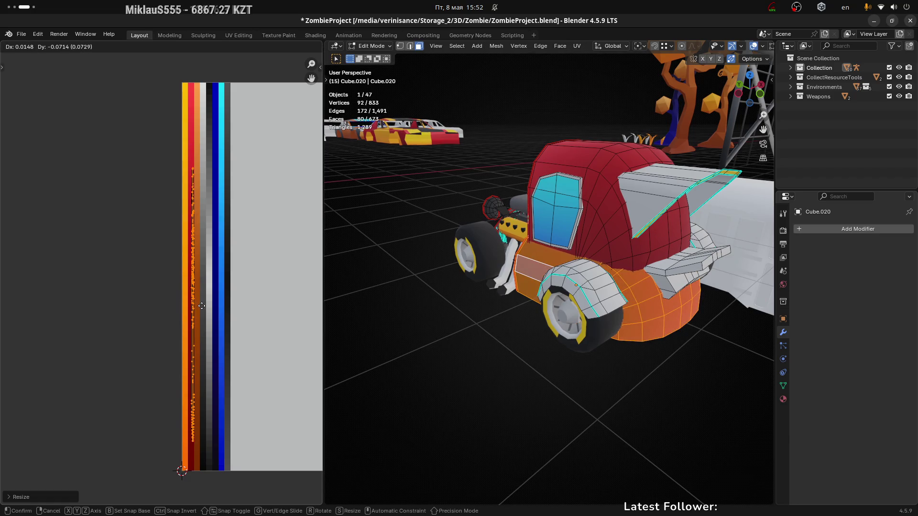
click(200, 306)
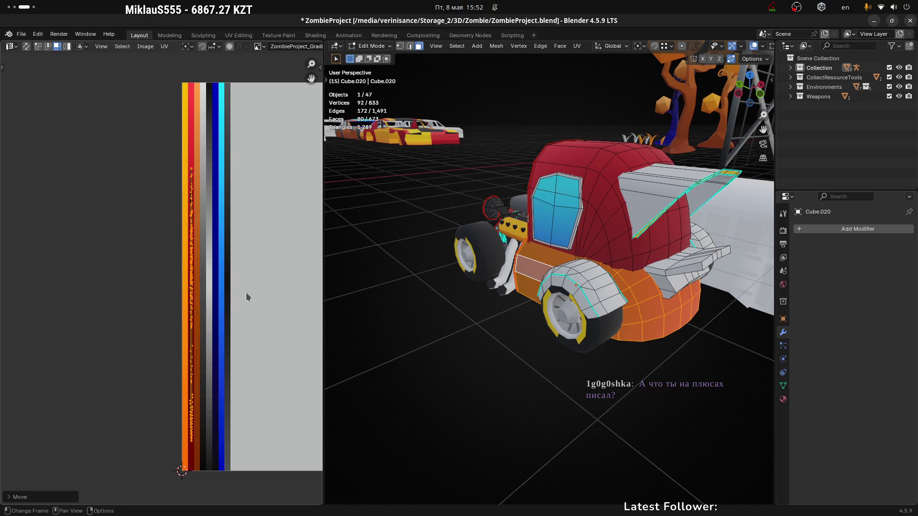
key(Tab)
key(KP_Decimal)
mouse_move(535, 388)
middle_down()
mouse_move(569, 379)
mouse_move(533, 375)
mouse_move(510, 356)
middle_up()
Step: Rotate the orange rear body's UV strip 180 degrees so its gradient reverses
key(Tab)
key(l)
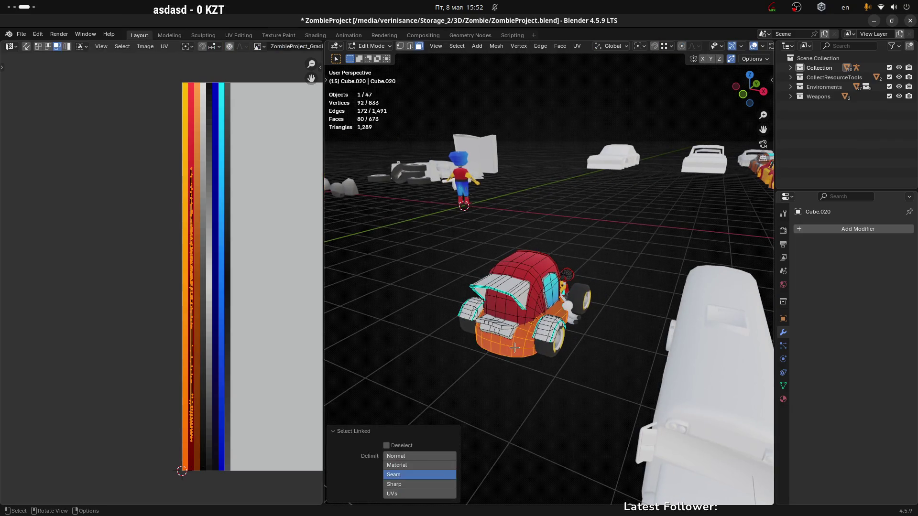
drag(107, 125, 239, 480)
text(r180)
key(Return)
Step: Deselect the rear body faces and return to Object Mode, viewing the car from several sides
key(alt+a)
mouse_move(558, 399)
middle_down()
mouse_move(505, 421)
mouse_move(578, 405)
middle_up()
key(Tab)
mouse_move(666, 377)
middle_down()
mouse_move(525, 381)
mouse_move(702, 362)
middle_up()
mouse_move(593, 365)
middle_down()
mouse_move(586, 381)
mouse_move(641, 383)
middle_up()
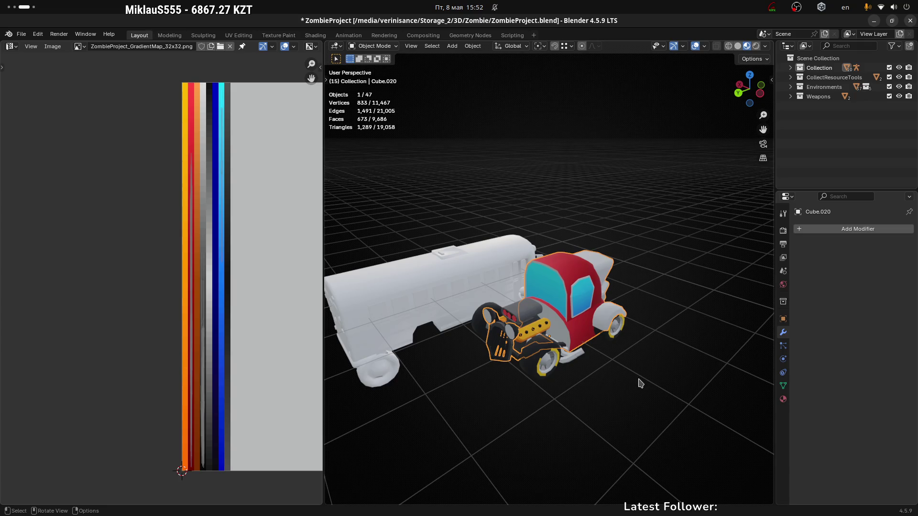
Step: Switch over to the Unity workspace and come back to Blender
mouse_move(604, 312)
middle_down()
mouse_move(504, 300)
mouse_move(660, 334)
middle_up()
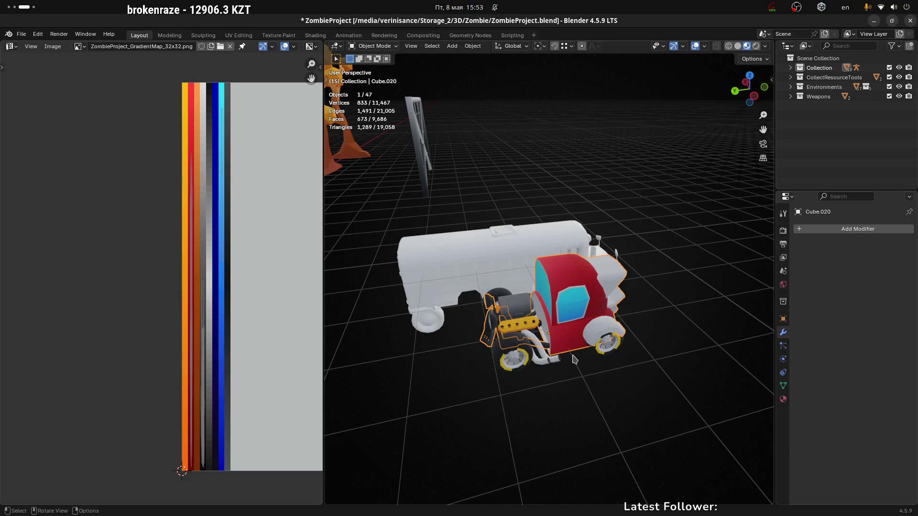
key(super+Page_Up)
key(super+Page_Down)
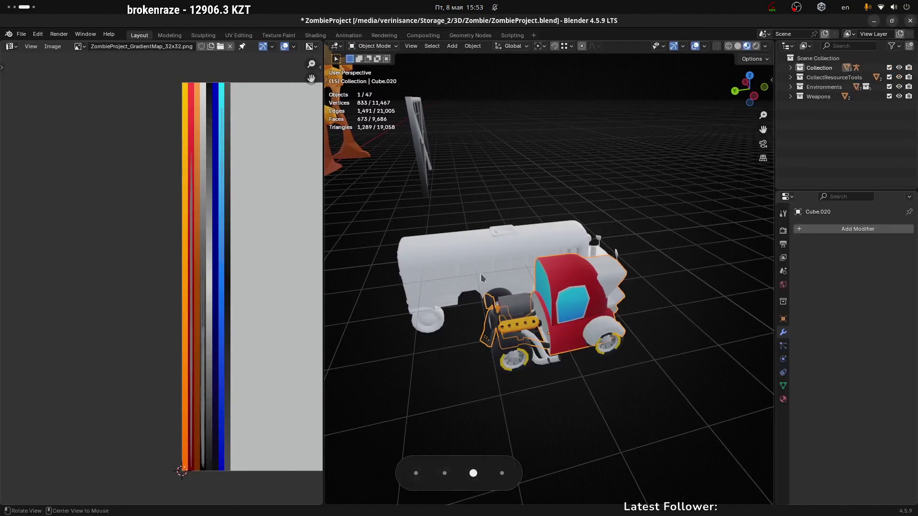
key(super+Page_Up)
key(super+Page_Down)
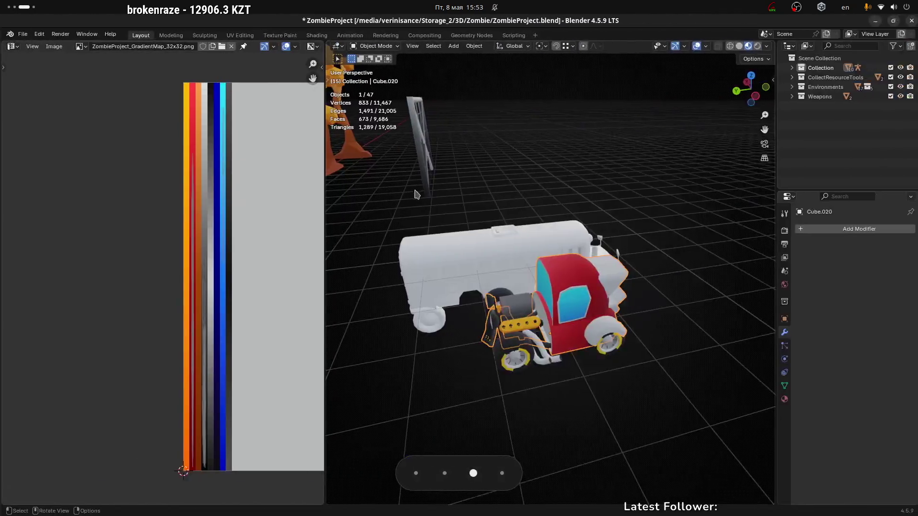
Step: Orbit down to the red truck cab and enter Edit Mode on its mesh
middle_drag(555, 319, 602, 400)
scroll(636, 313, up, 3)
mouse_move(636, 269)
middle_down()
mouse_move(580, 291)
mouse_move(586, 240)
mouse_move(565, 234)
middle_up()
key(Tab)
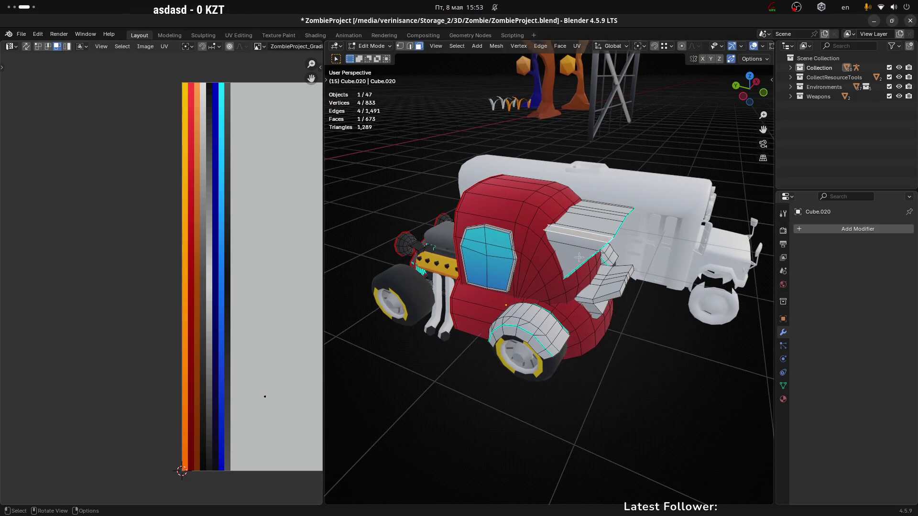
Step: Select the linked top panel of the cab and unwrap it with Minimum Stretch
click(576, 258)
key(l)
mouse_move(576, 258)
middle_down()
mouse_move(504, 252)
mouse_move(413, 275)
middle_up()
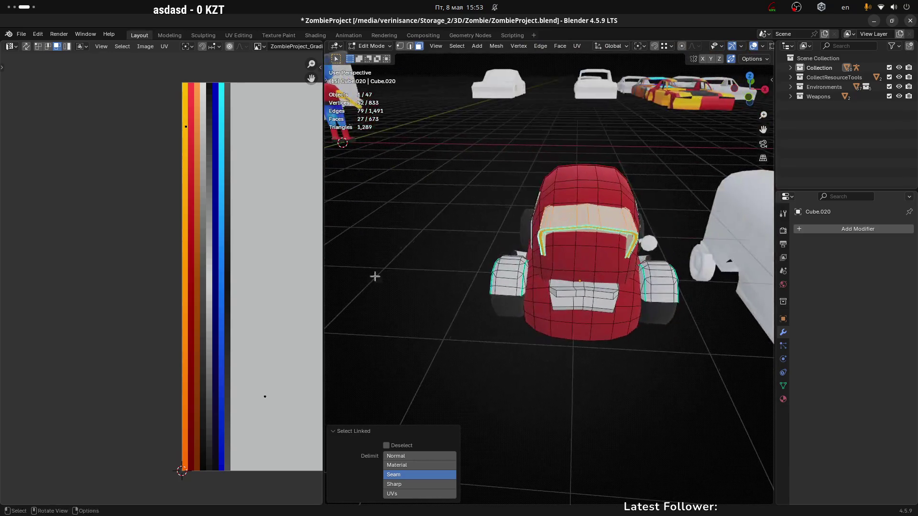
middle_drag(574, 280, 626, 286)
key(u)
click(626, 286)
scroll(306, 334, down, 3)
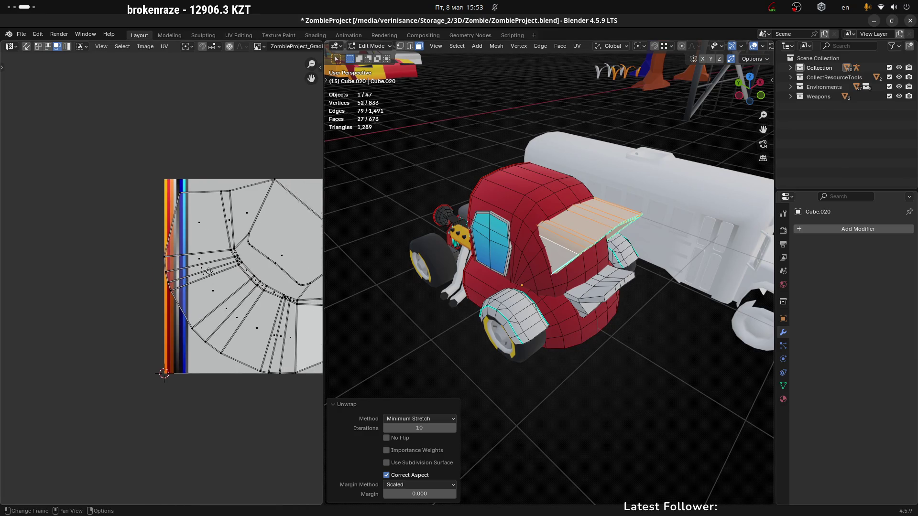
Step: Rotate the panel's UV islands and squeeze them narrower along X
key(a)
key(r)
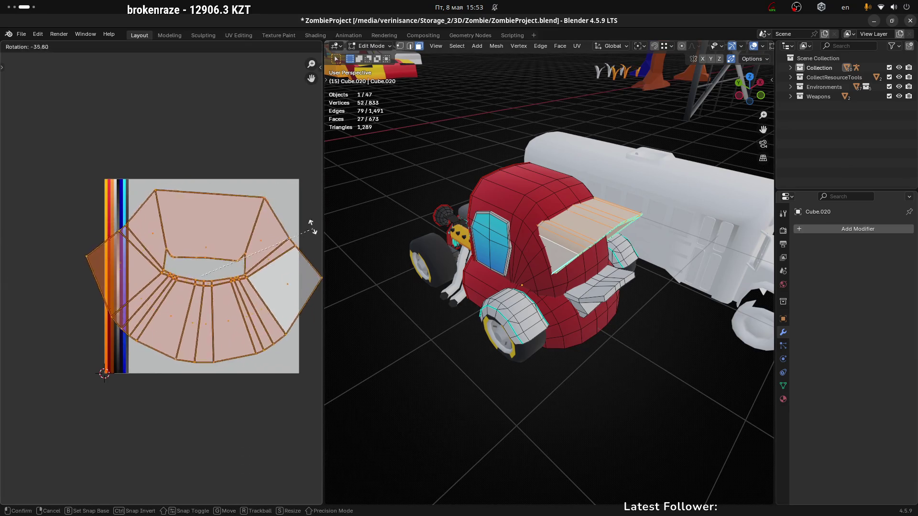
click(307, 220)
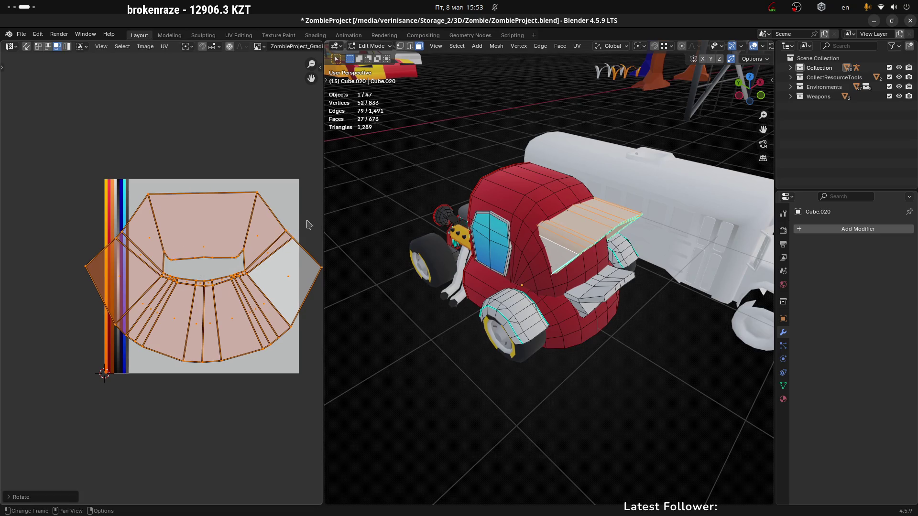
key(s)
key(x)
click(293, 252)
key(s)
key(x)
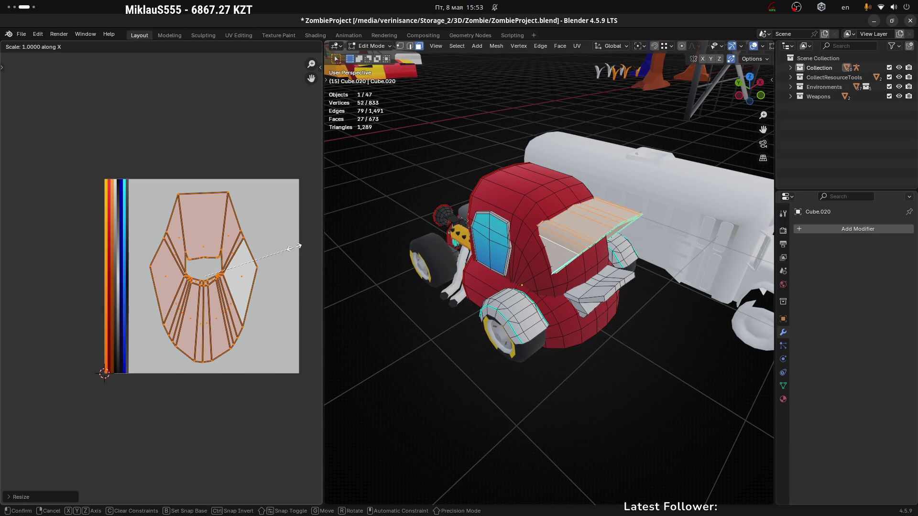
click(219, 255)
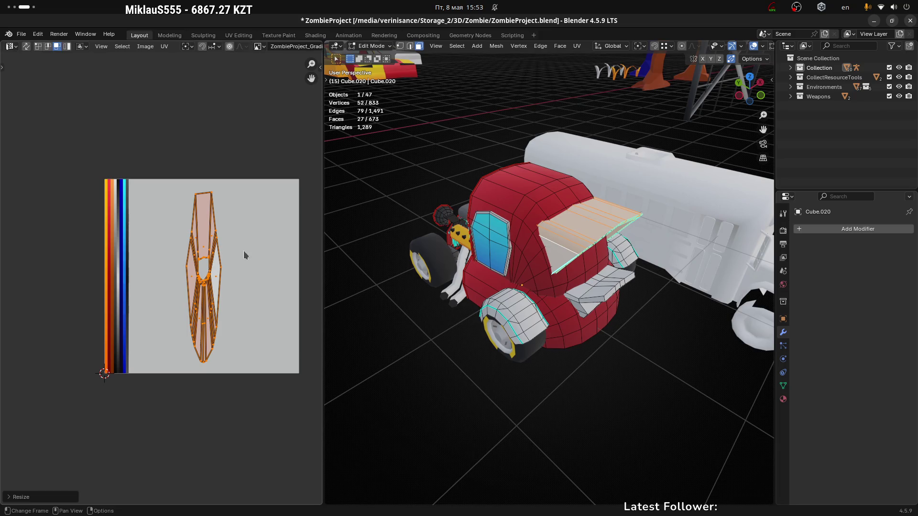
Step: Move the islands onto the palette's colour strips and narrow them further along X
key(g)
click(148, 259)
scroll(148, 260, up, 4)
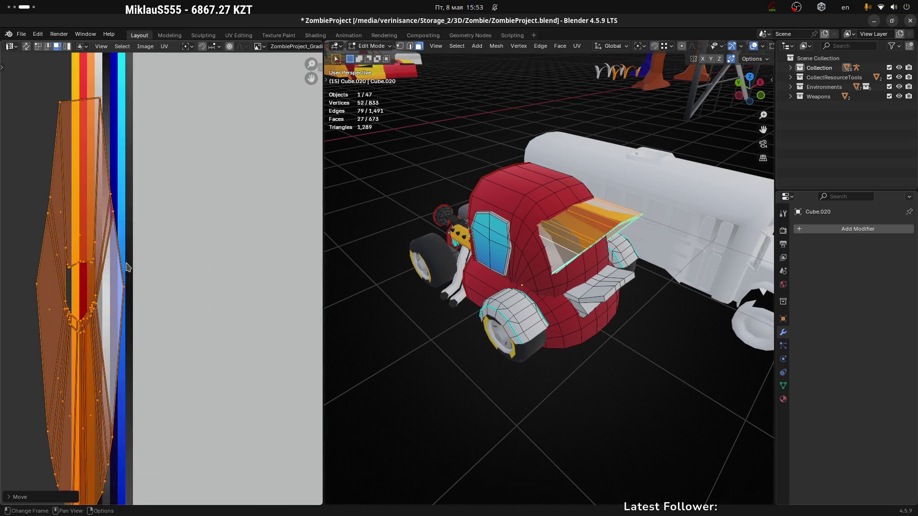
key(s)
key(x)
click(216, 291)
key(s)
key(x)
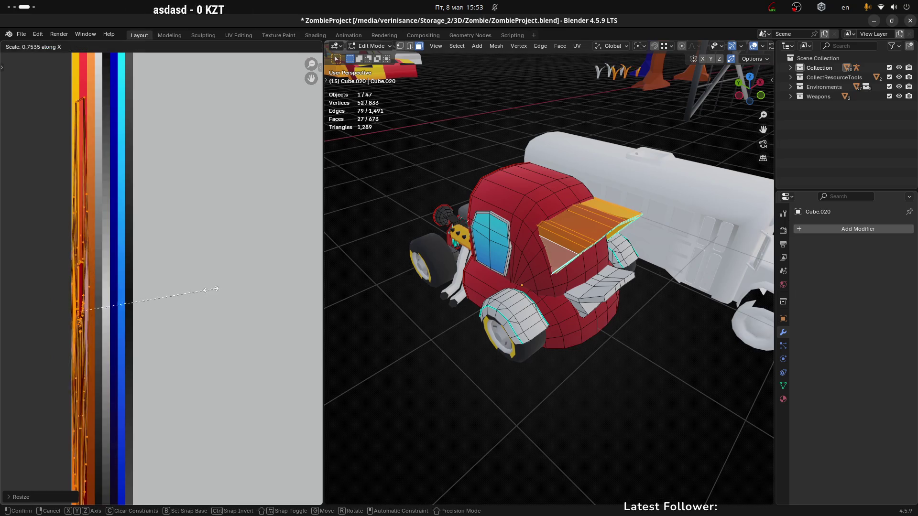
click(115, 293)
Step: Fine-tune the islands' width and slide them along X onto the orange strip
key(s)
key(x)
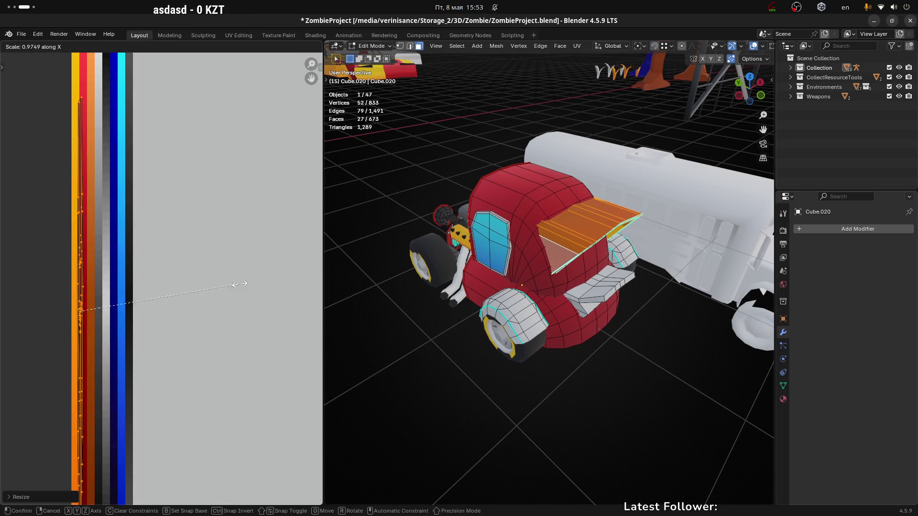
click(167, 286)
key(g)
key(x)
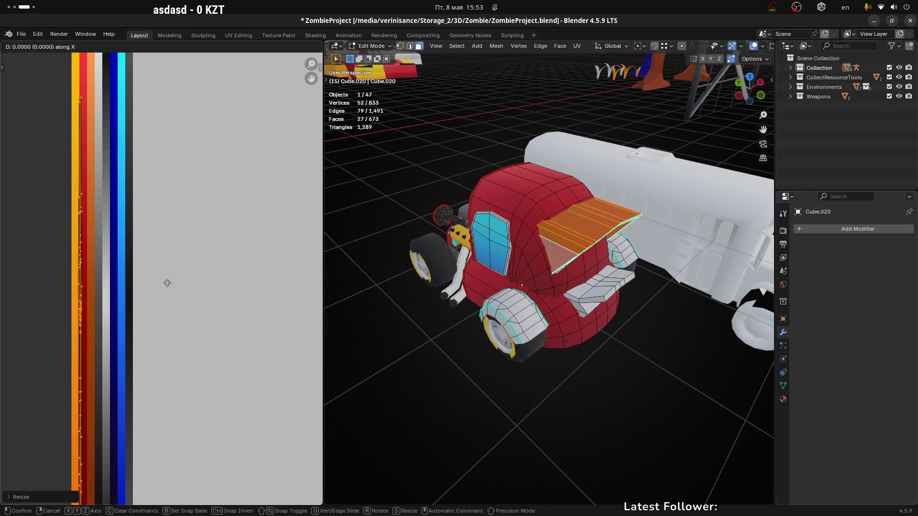
click(169, 282)
Step: Clear the selection and return to Object Mode to check the cab's new colour
scroll(162, 282, down, 2)
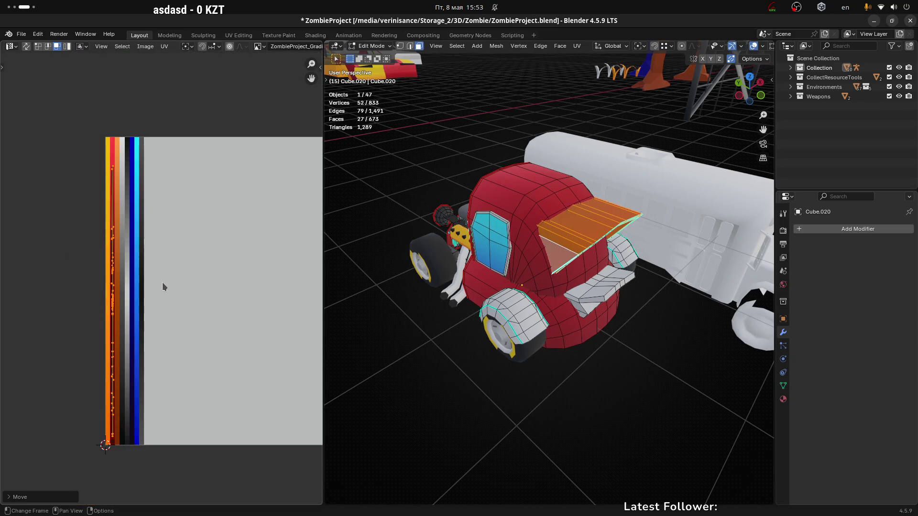
click(584, 385)
mouse_move(584, 385)
middle_down()
mouse_move(647, 402)
mouse_move(635, 372)
mouse_move(593, 364)
mouse_move(707, 363)
mouse_move(468, 363)
middle_up()
key(Tab)
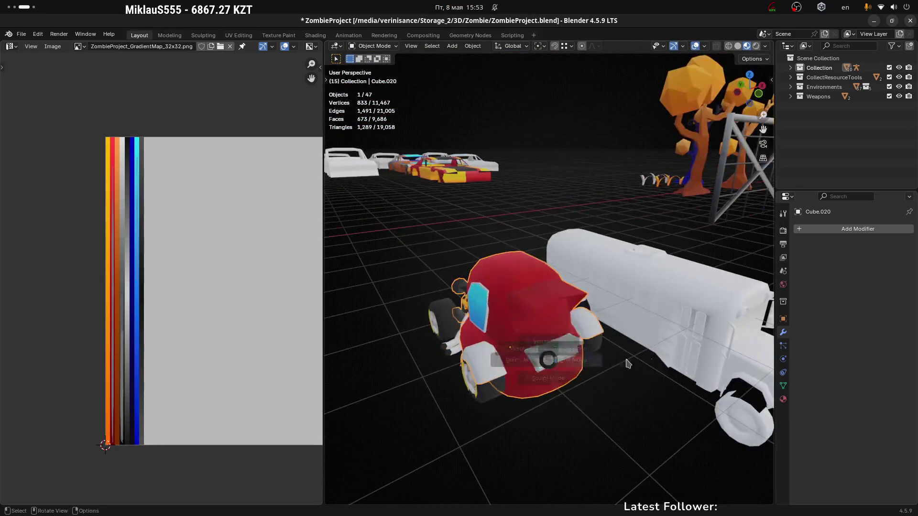
Step: In Edit Mode, select the hood panel faces along a path
key(Tab)
middle_drag(507, 335, 521, 314)
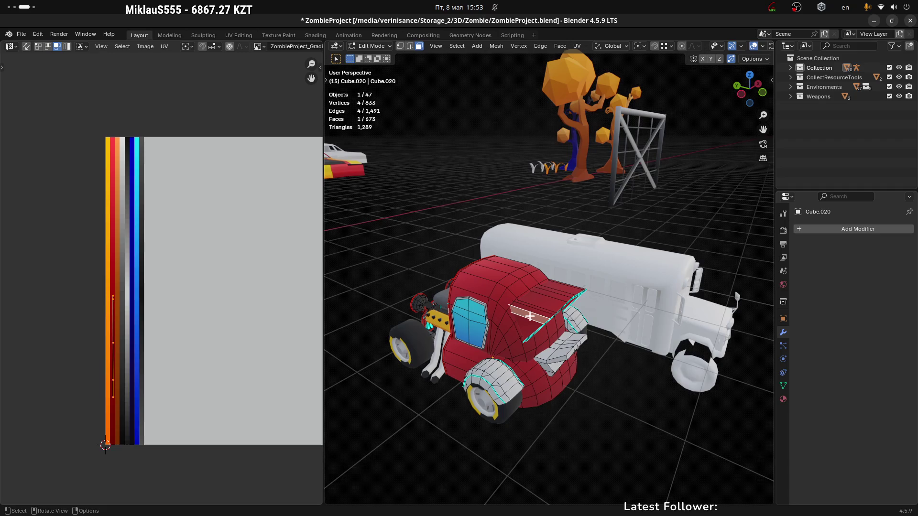
key(ctrl+l)
mouse_move(530, 316)
middle_down()
mouse_move(527, 268)
mouse_move(537, 320)
mouse_move(483, 278)
middle_up()
click(536, 320)
ctrl+click(538, 351)
middle_drag(539, 351, 516, 315)
Step: Rotate the hood's UVs 180 degrees and return to Object Mode
drag(57, 189, 155, 461)
text(r)
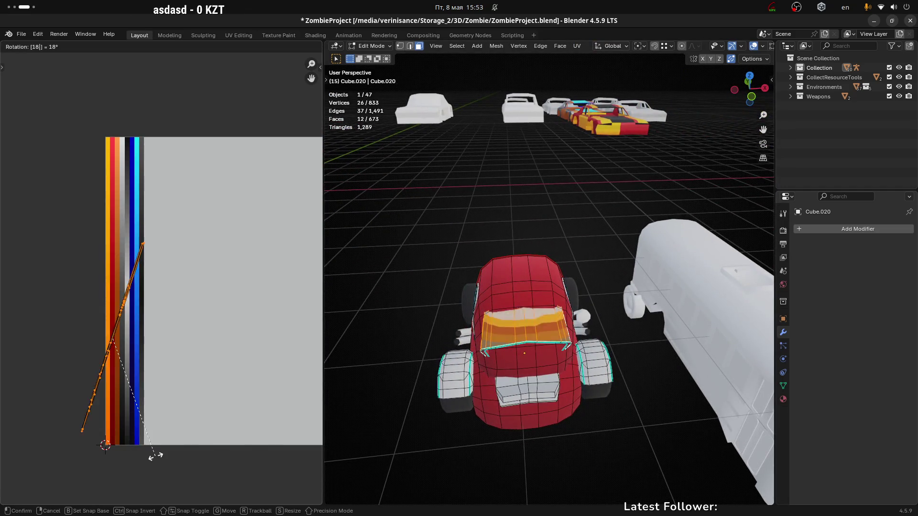
text(180)
key(Return)
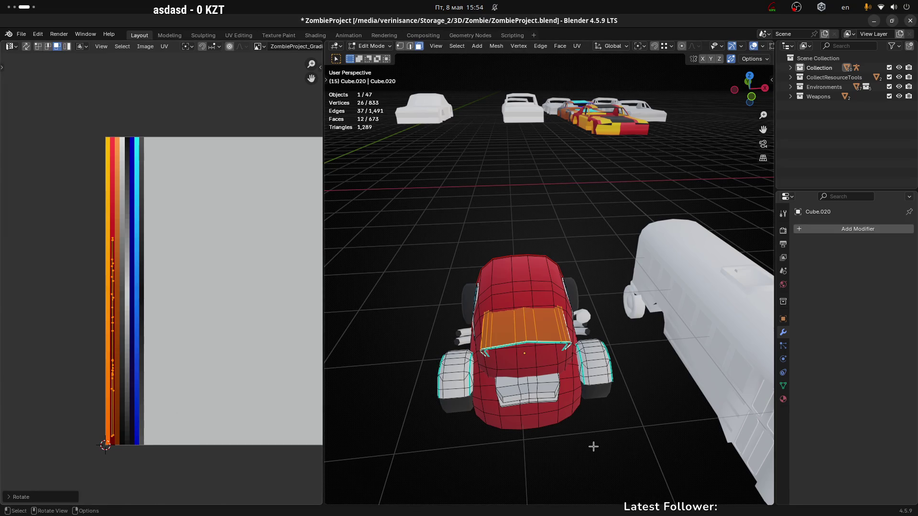
key(Tab)
mouse_move(615, 437)
middle_down()
mouse_move(594, 426)
mouse_move(593, 466)
mouse_move(547, 333)
mouse_move(547, 378)
middle_up()
Step: Save the project as ZombieProject.blend
scroll(547, 333, up, 4)
middle_drag(574, 432, 519, 326)
key(ctrl+s)
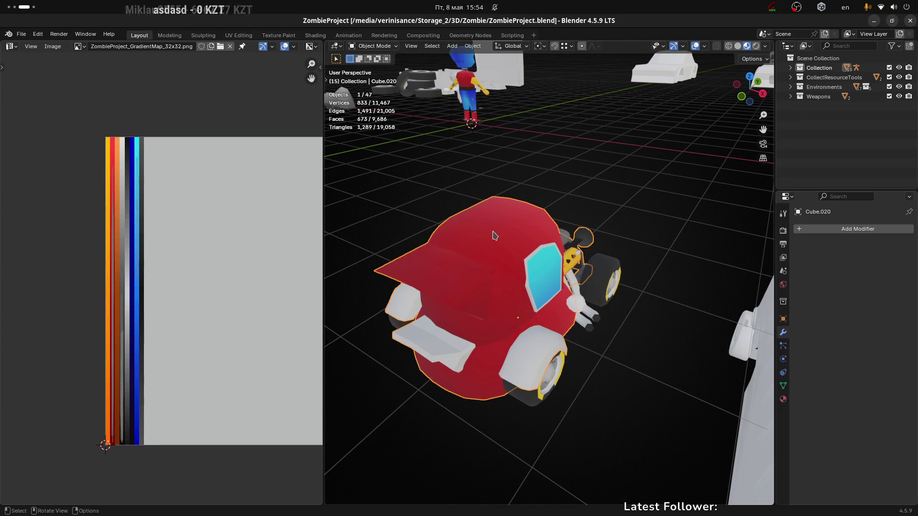
Step: Enter Edit Mode and try front face selections, undoing the wrong hood picks
scroll(512, 273, up, 2)
key(Tab)
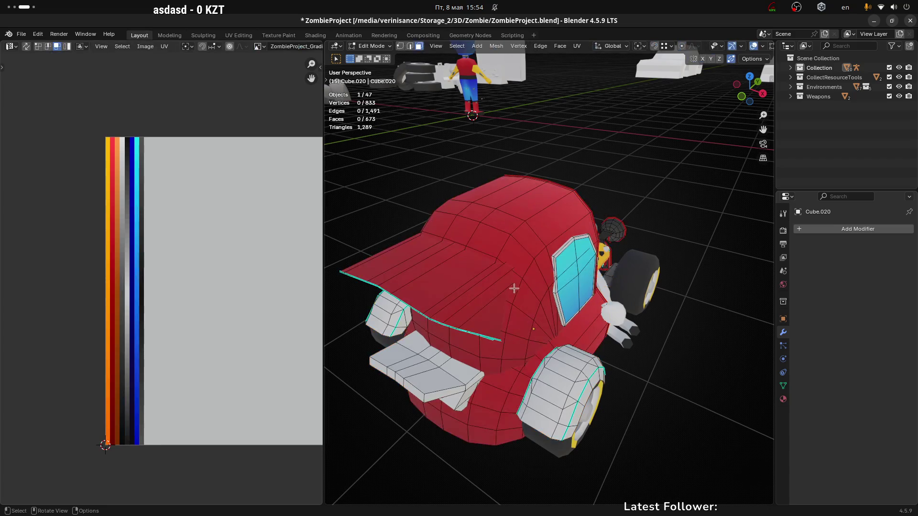
mouse_move(449, 316)
middle_down()
mouse_move(492, 287)
mouse_move(537, 206)
mouse_move(505, 237)
mouse_move(486, 211)
mouse_move(506, 297)
mouse_move(544, 206)
mouse_move(423, 172)
mouse_move(482, 206)
mouse_move(434, 211)
mouse_move(420, 178)
mouse_move(423, 239)
mouse_move(447, 207)
middle_up()
click(433, 207)
key(ctrl+z)
click(421, 241)
key(l)
key(ctrl+z)
mouse_move(630, 145)
middle_down()
mouse_move(552, 240)
mouse_move(432, 349)
middle_up()
Step: Select the linked front bumper block and unwrap it with Minimum Stretch
click(466, 329)
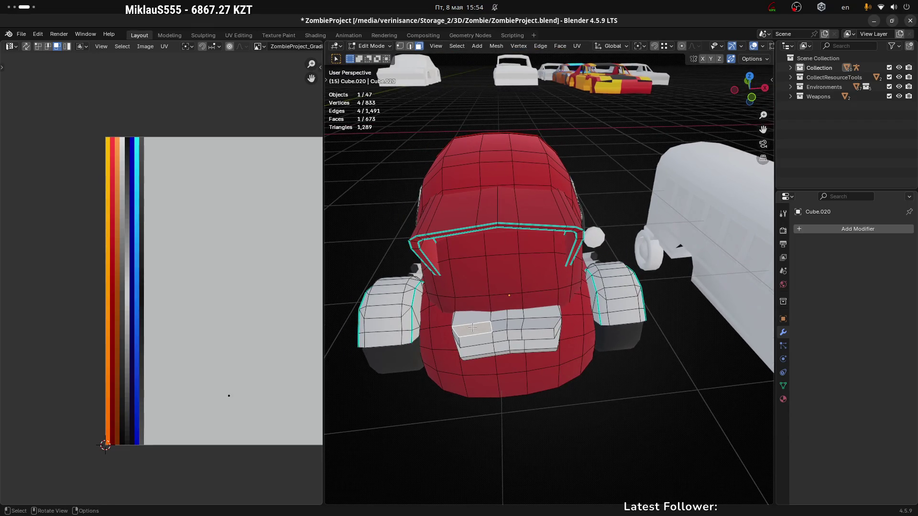
key(l)
mouse_move(464, 328)
middle_down()
mouse_move(498, 273)
mouse_move(474, 322)
mouse_move(505, 320)
middle_up()
key(u)
click(528, 333)
scroll(268, 291, down, 3)
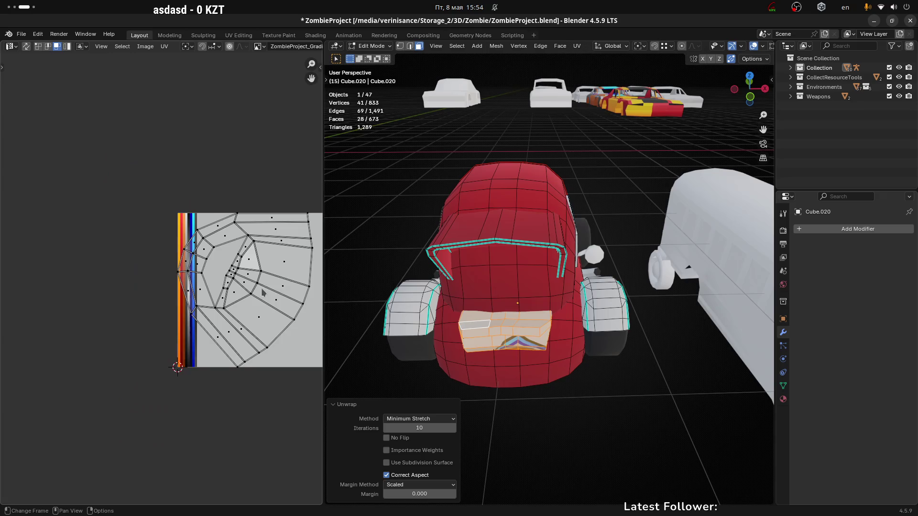
Step: Rotate the bumper's UV islands, narrow them along X and move them onto the colour strips
key(a)
key(r)
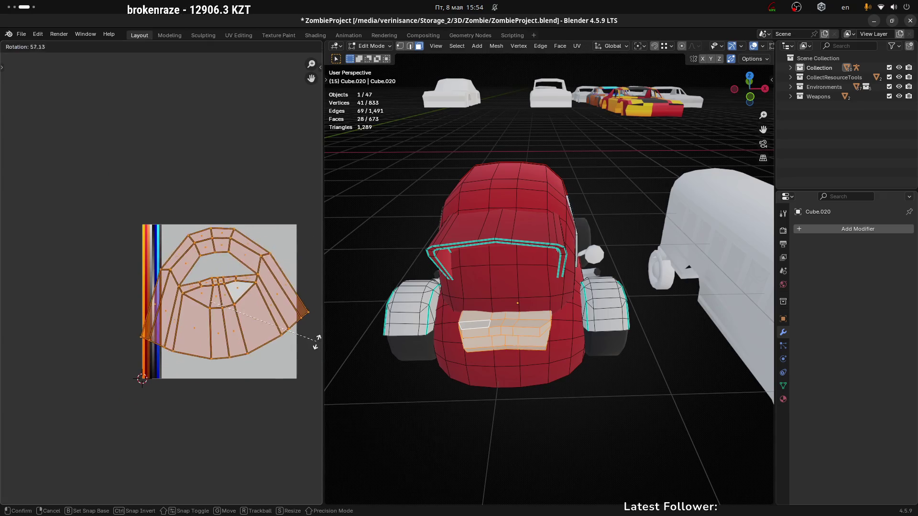
click(6, 361)
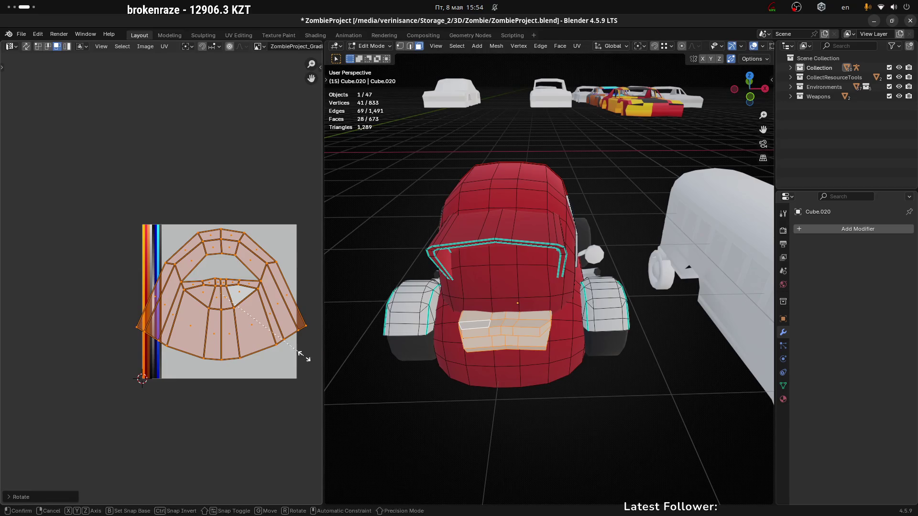
key(s)
key(x)
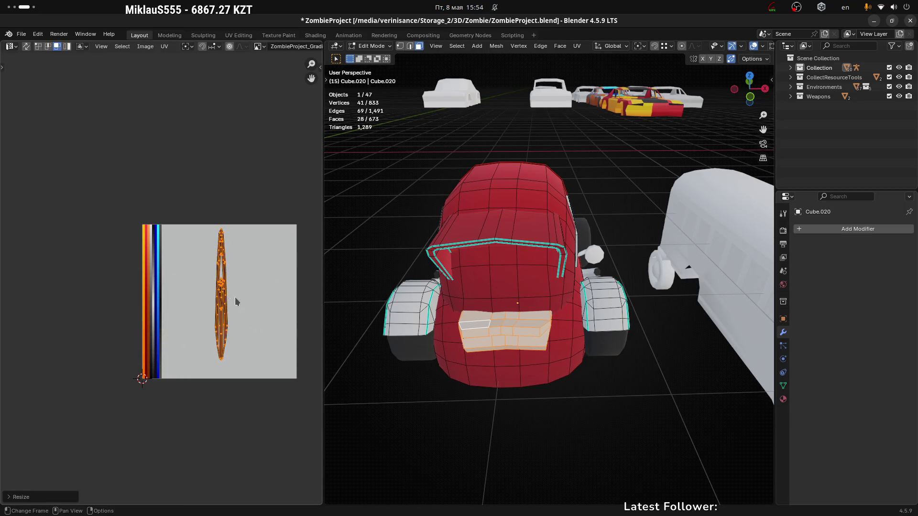
click(235, 304)
key(g)
click(174, 302)
Step: Squeeze the bumper UVs twice more along X and settle them on the orange strip
scroll(173, 302, up, 4)
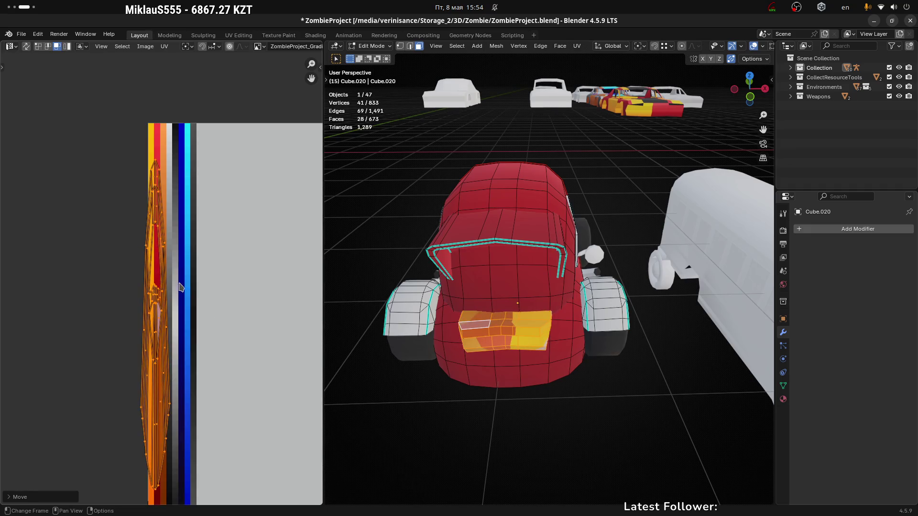
key(s)
key(x)
click(169, 302)
key(s)
key(x)
click(183, 299)
key(g)
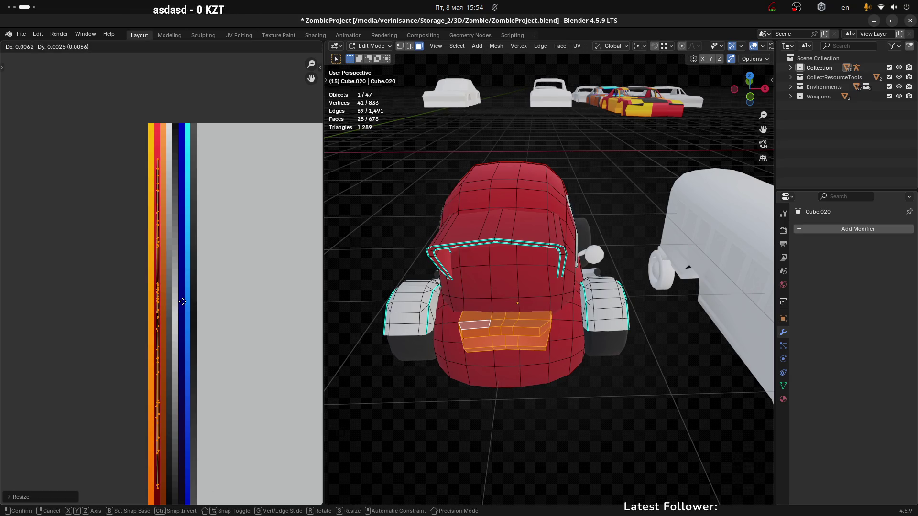
click(181, 301)
Step: Return to Object Mode and deselect everything in the scene
scroll(187, 312, down, 2)
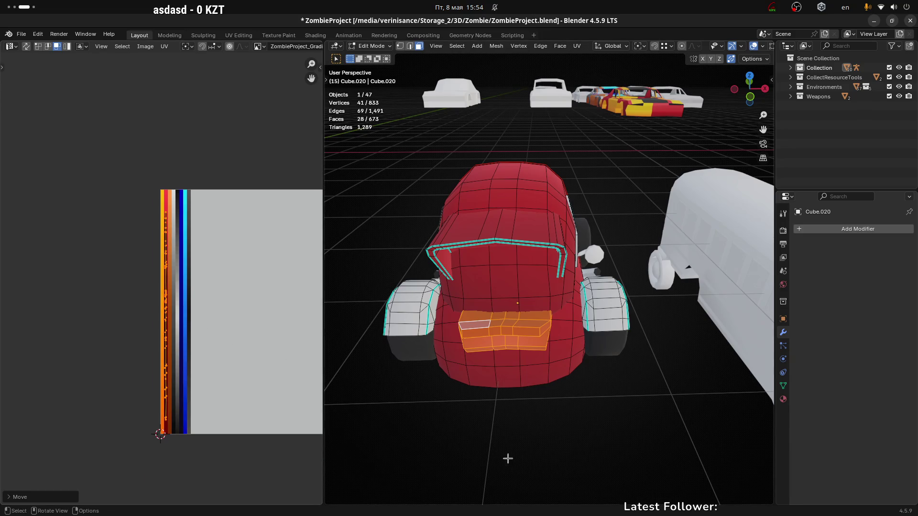
key(Tab)
mouse_move(531, 392)
middle_down()
mouse_move(629, 386)
mouse_move(549, 422)
mouse_move(562, 428)
mouse_move(514, 397)
mouse_move(519, 349)
middle_up()
click(575, 390)
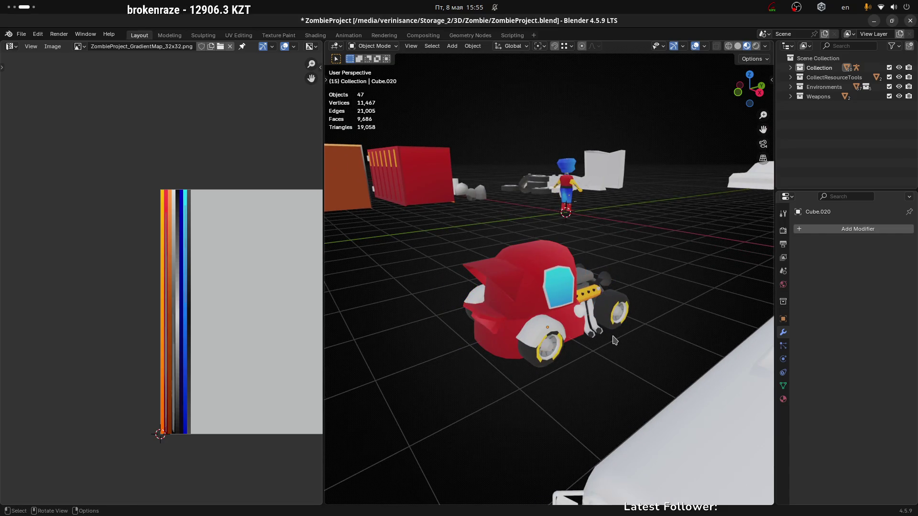
Step: Select the red car Cube.020 and switch it into Edit Mode
mouse_move(451, 307)
middle_down()
mouse_move(535, 268)
mouse_move(535, 310)
mouse_move(555, 358)
middle_up()
click(519, 252)
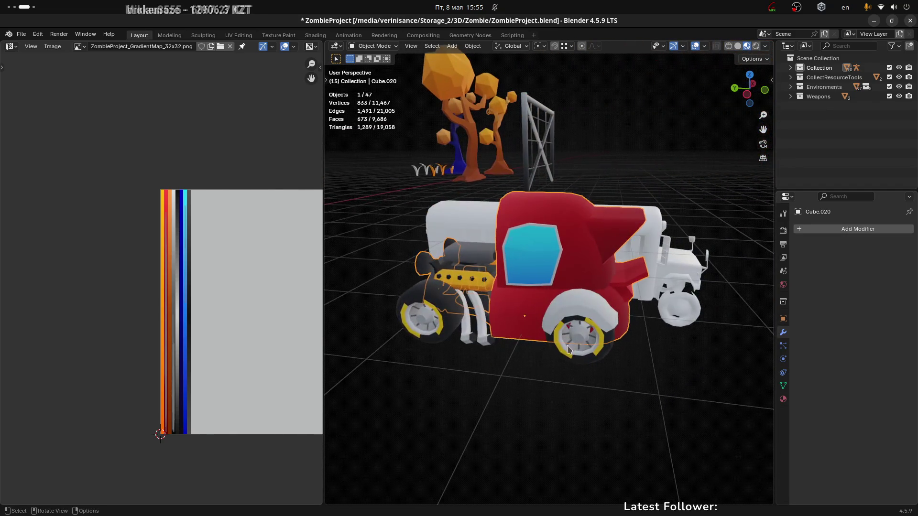
scroll(556, 361, up, 2)
middle_drag(588, 206, 576, 222)
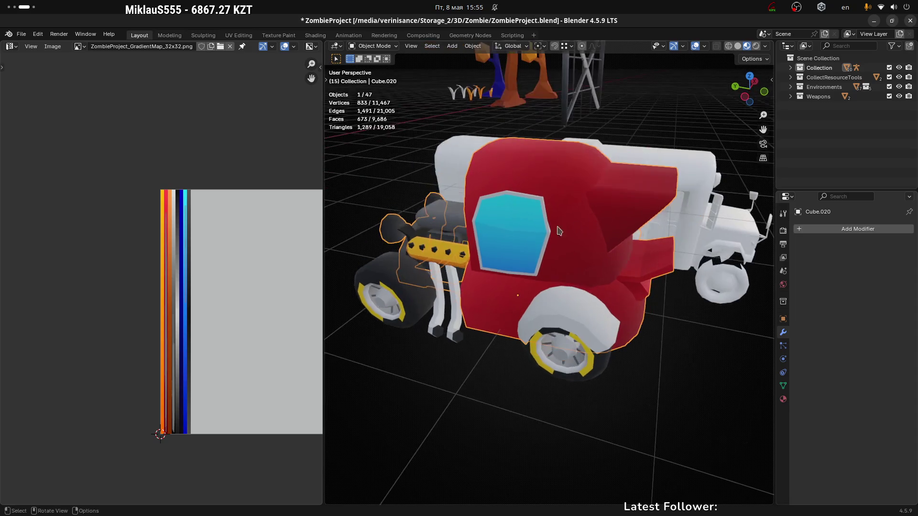
key(Tab)
scroll(546, 196, up, 3)
Step: Select the full rim face loop around the cab's side window
alt+click(540, 187)
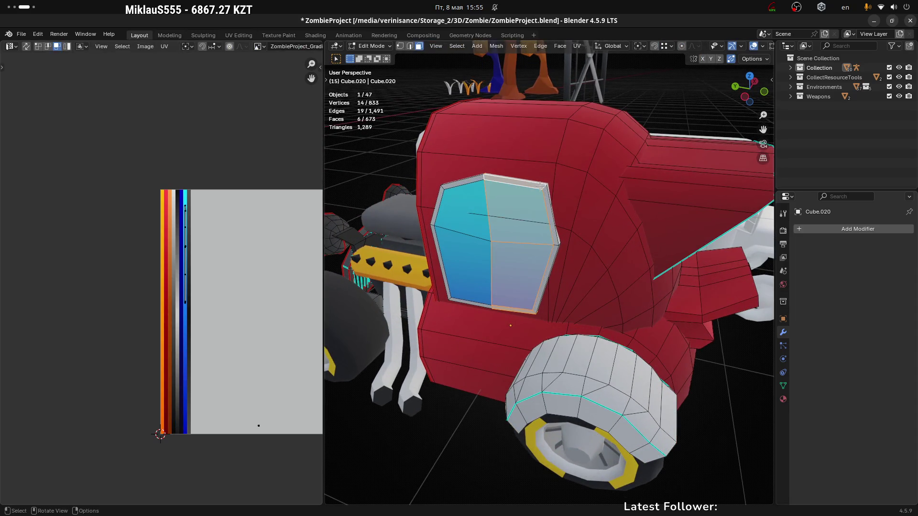
alt+click(544, 186)
middle_drag(544, 187, 532, 203)
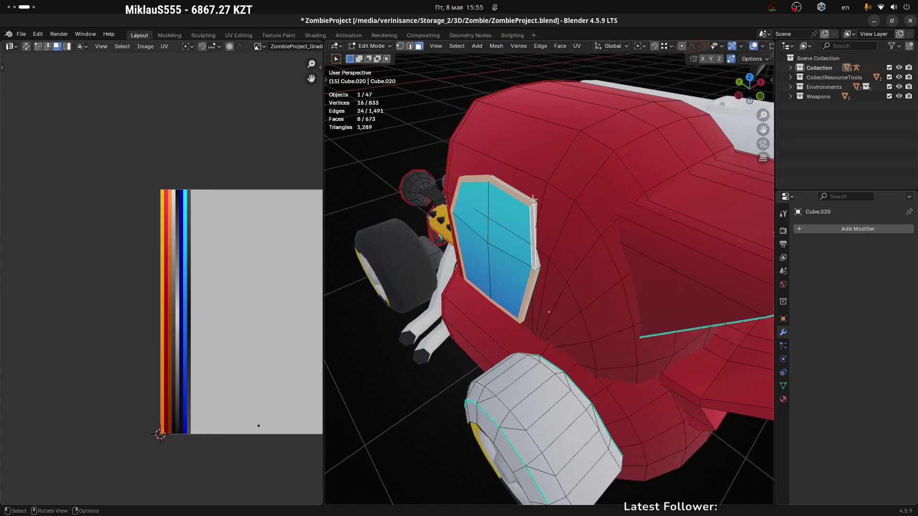
middle_drag(539, 229, 521, 211)
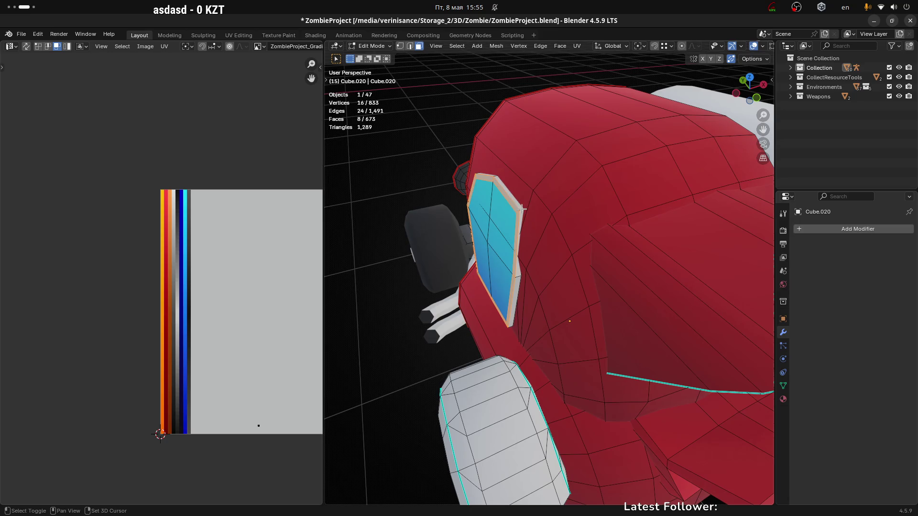
mouse_move(533, 247)
middle_down()
mouse_move(607, 211)
mouse_move(486, 244)
mouse_move(553, 247)
mouse_move(483, 260)
middle_up()
scroll(483, 260, up, 5)
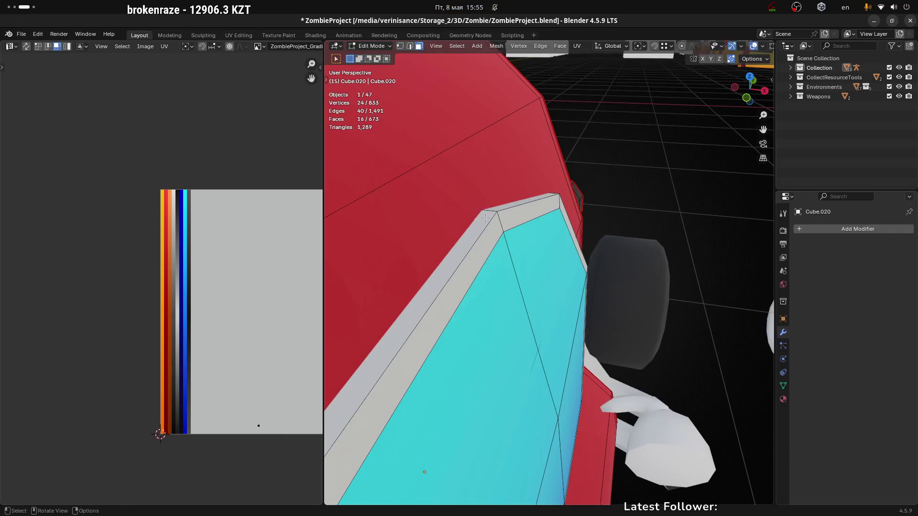
Step: Add the window's bevel and frame strips to the selection
alt+shift+click(490, 212)
alt+shift+click(496, 219)
scroll(496, 219, down, 5)
mouse_move(496, 219)
middle_down()
mouse_move(673, 303)
mouse_move(594, 287)
mouse_move(523, 310)
mouse_move(574, 256)
mouse_move(545, 216)
mouse_move(578, 263)
middle_up()
scroll(523, 310, down, 2)
mouse_move(493, 271)
middle_down()
mouse_move(462, 262)
mouse_move(735, 260)
mouse_move(569, 248)
mouse_move(528, 305)
middle_up()
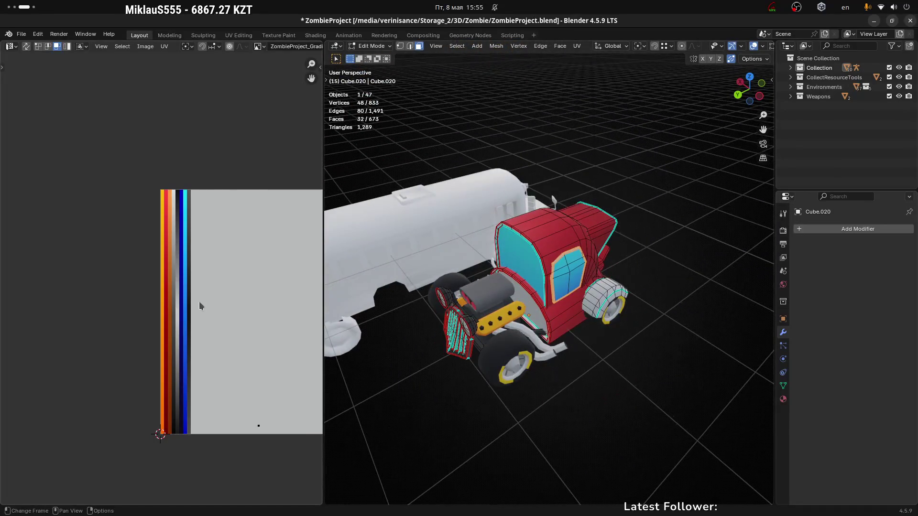
Step: Move the side-window frame UVs onto the palette's black strip
scroll(227, 299, down, 3)
scroll(227, 299, right, 2)
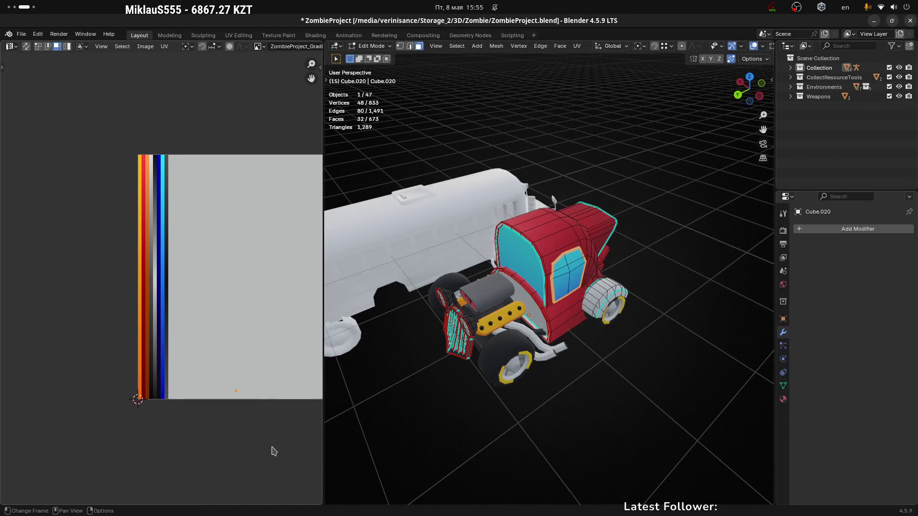
key(g)
click(138, 397)
scroll(138, 399, up, 5)
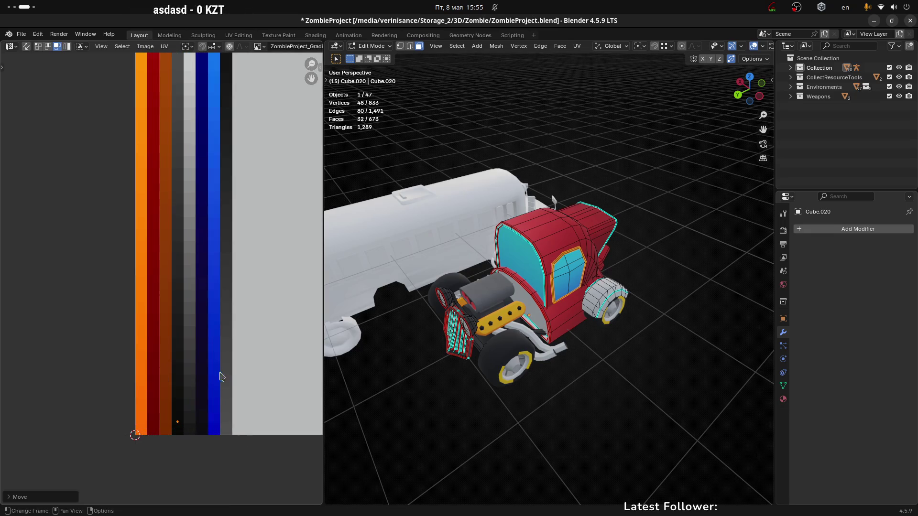
key(g)
click(200, 382)
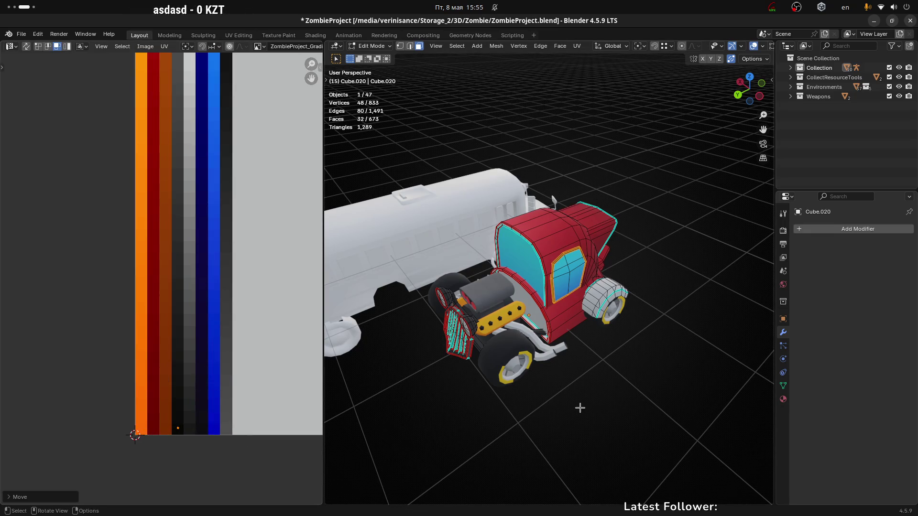
Step: Select a path of faces along the windshield frame
click(576, 408)
mouse_move(576, 408)
middle_down()
mouse_move(503, 278)
mouse_move(629, 262)
mouse_move(514, 246)
middle_up()
scroll(514, 245, up, 4)
middle_drag(569, 253, 487, 265)
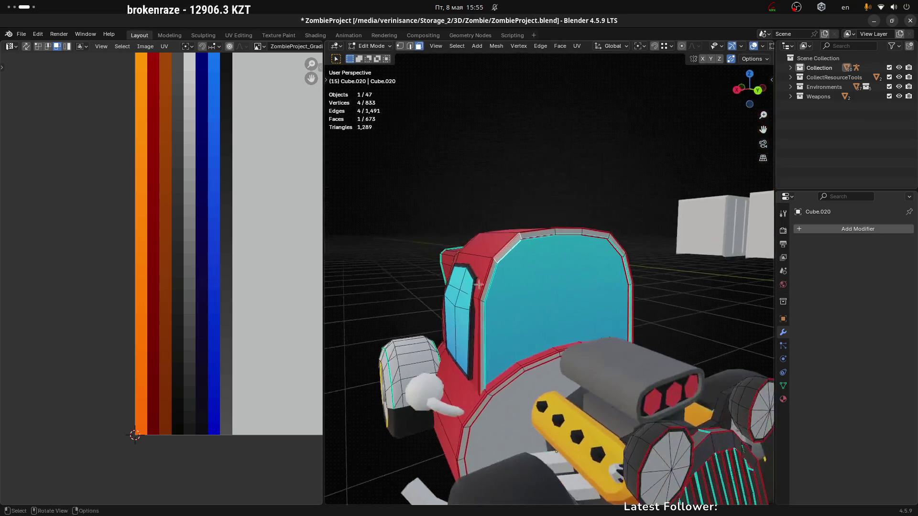
ctrl+click(530, 233)
middle_drag(647, 256, 633, 258)
ctrl+click(681, 275)
mouse_move(681, 275)
middle_down()
mouse_move(615, 299)
mouse_move(741, 314)
mouse_move(550, 216)
middle_up()
ctrl+click(616, 301)
Step: Refine the windshield frame selection, adding the edge loops and removing stray faces
scroll(550, 216, up, 5)
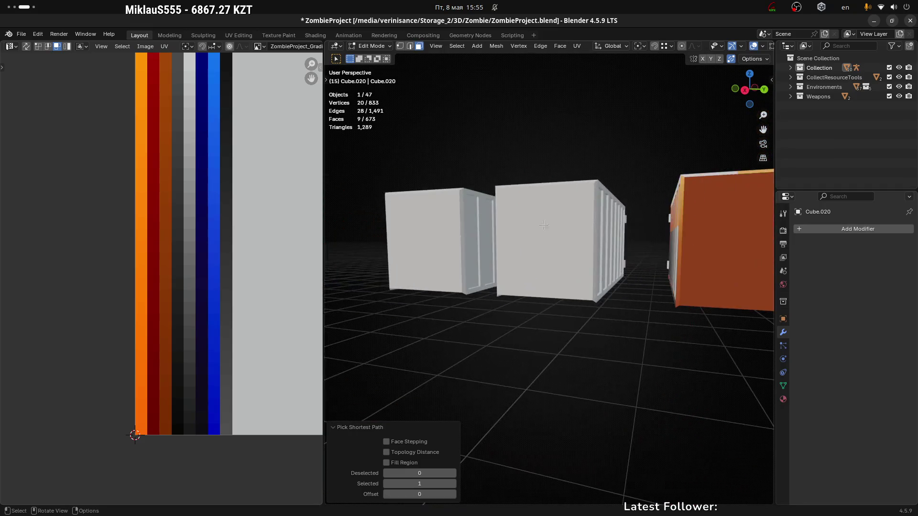
scroll(551, 218, down, 5)
mouse_move(477, 310)
middle_down()
mouse_move(552, 286)
mouse_move(547, 297)
mouse_move(551, 286)
mouse_move(506, 273)
middle_up()
scroll(545, 305, up, 10)
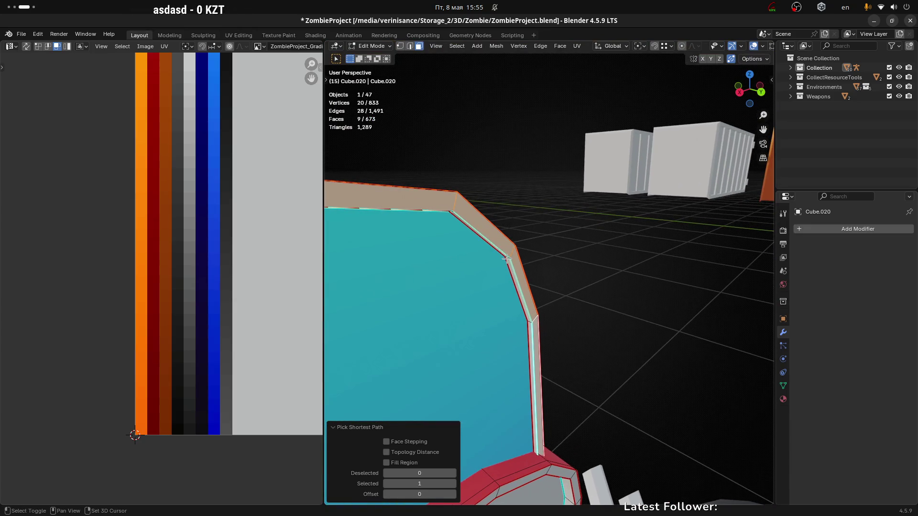
alt+shift+click(507, 259)
alt+shift+click(506, 258)
mouse_move(507, 258)
middle_down()
mouse_move(543, 271)
mouse_move(485, 298)
mouse_move(483, 316)
mouse_move(528, 299)
mouse_move(447, 352)
middle_up()
alt+shift+click(480, 318)
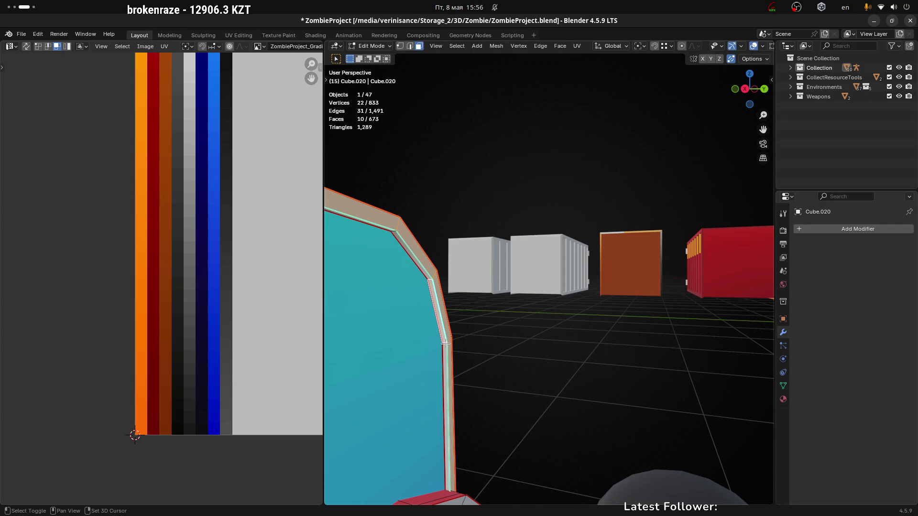
alt+shift+click(445, 343)
mouse_move(511, 324)
middle_down()
mouse_move(550, 330)
mouse_move(416, 332)
mouse_move(492, 324)
middle_up()
alt+shift+click(459, 353)
middle_drag(459, 353, 462, 353)
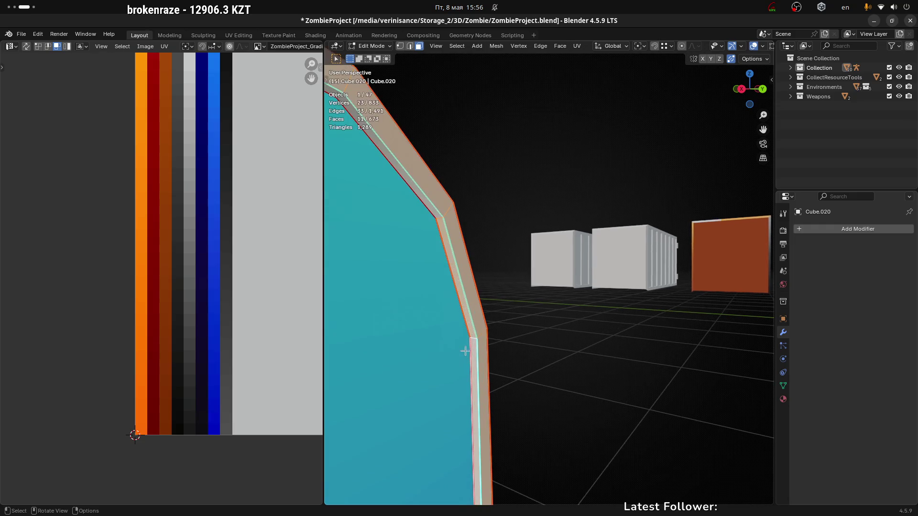
alt+shift+click(472, 340)
mouse_move(572, 331)
middle_down()
mouse_move(512, 340)
mouse_move(559, 371)
mouse_move(532, 387)
middle_up()
scroll(534, 350, down, 4)
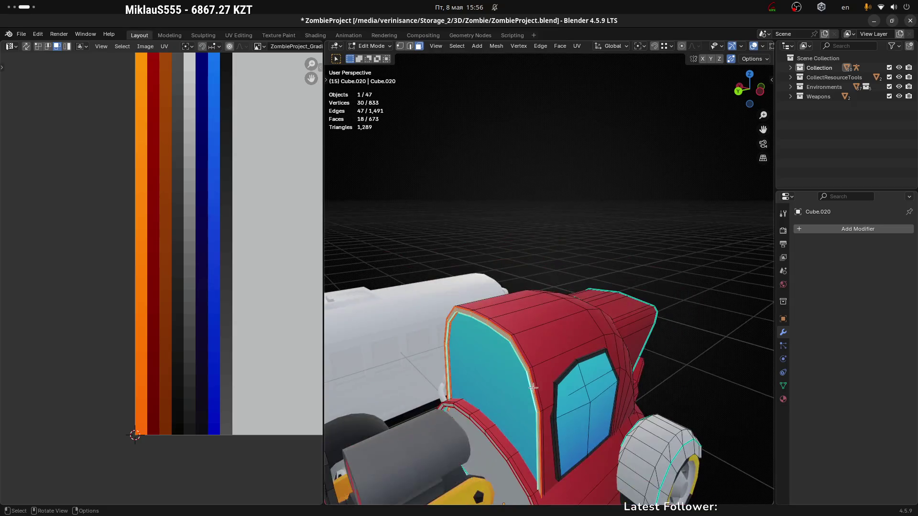
scroll(557, 369, down, 3)
middle_drag(578, 322, 564, 220)
scroll(186, 206, up, 3)
Step: Shrink the windshield frame UVs onto the black strip and return to object mode
key(s)
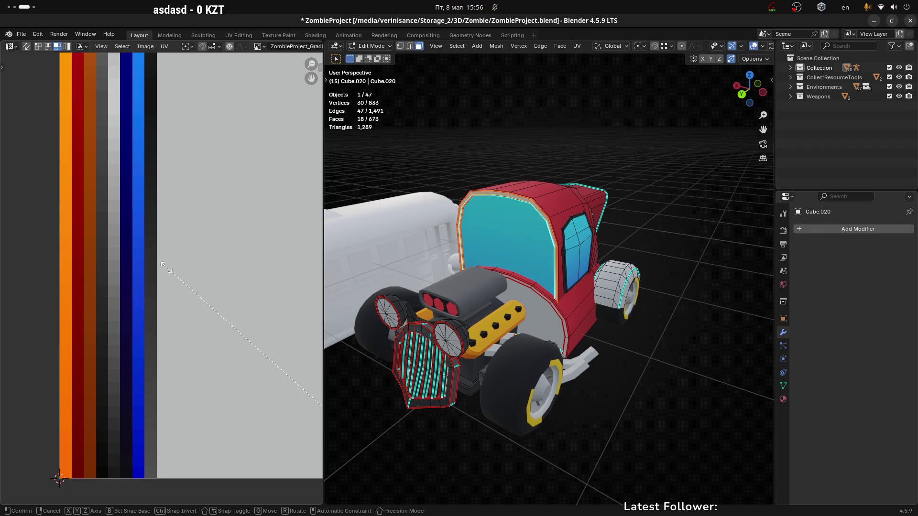
click(165, 264)
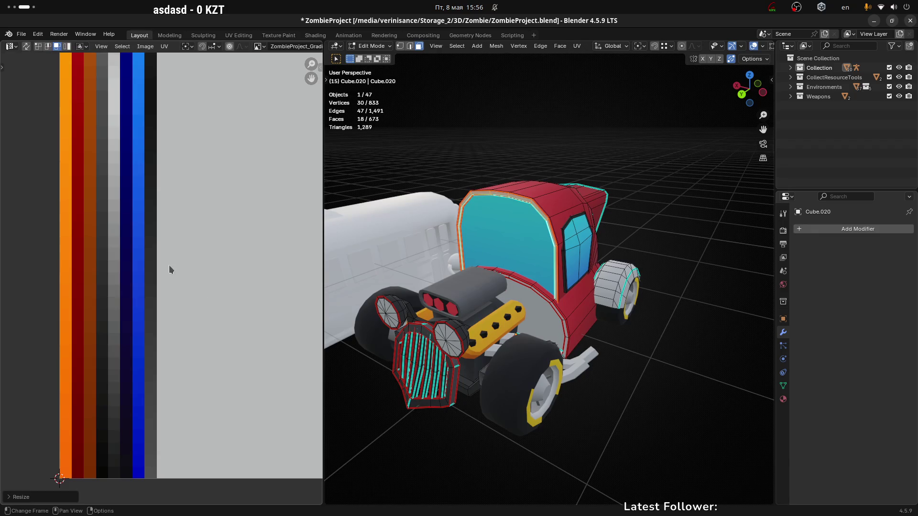
key(g)
click(301, 252)
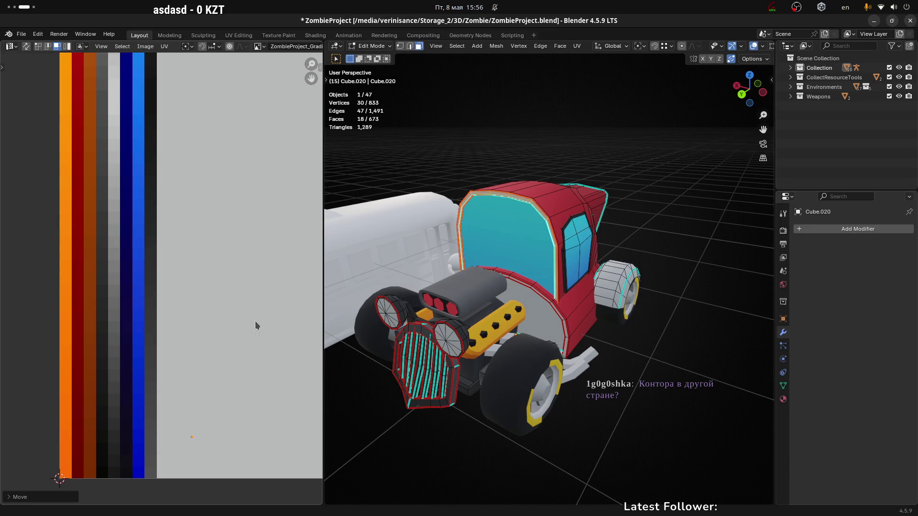
key(g)
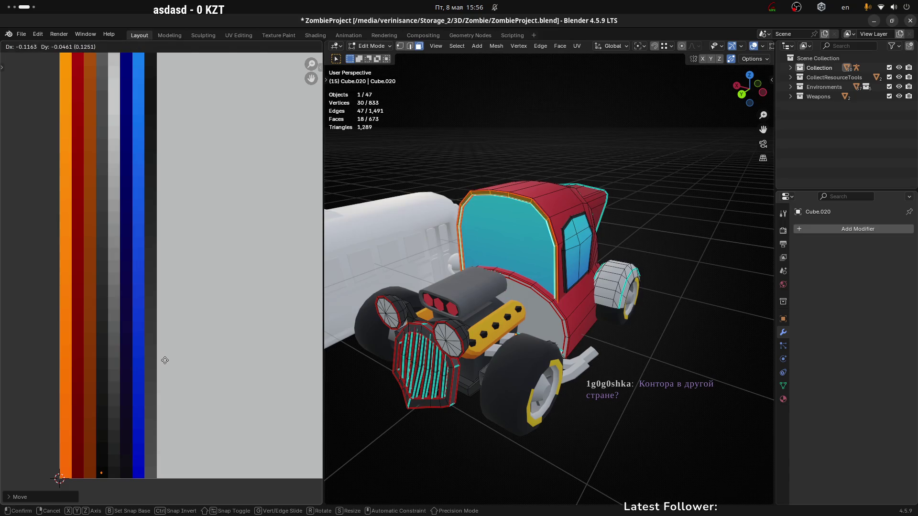
click(165, 359)
key(Tab)
Step: Save the Blender project
middle_drag(677, 357, 532, 233)
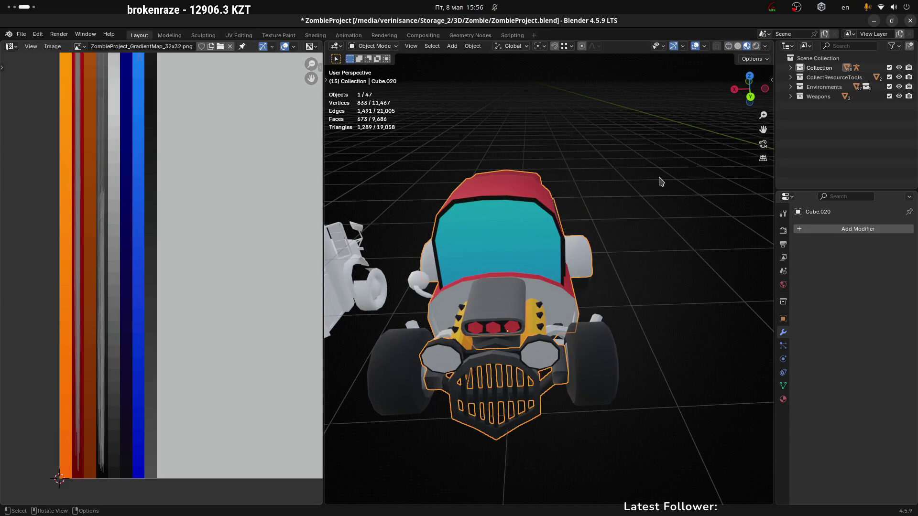
mouse_move(654, 196)
middle_down()
mouse_move(561, 218)
mouse_move(649, 258)
mouse_move(504, 237)
mouse_move(532, 307)
mouse_move(478, 301)
mouse_move(455, 270)
mouse_move(457, 308)
mouse_move(439, 341)
mouse_move(604, 358)
mouse_move(487, 295)
mouse_move(534, 302)
middle_up()
scroll(477, 280, up, 3)
key(ctrl+s)
Step: Give the side-mirror piece a Mirror modifier and apply it
click(439, 341)
key(F3)
text(mirror)
click(510, 302)
scroll(510, 299, up, 4)
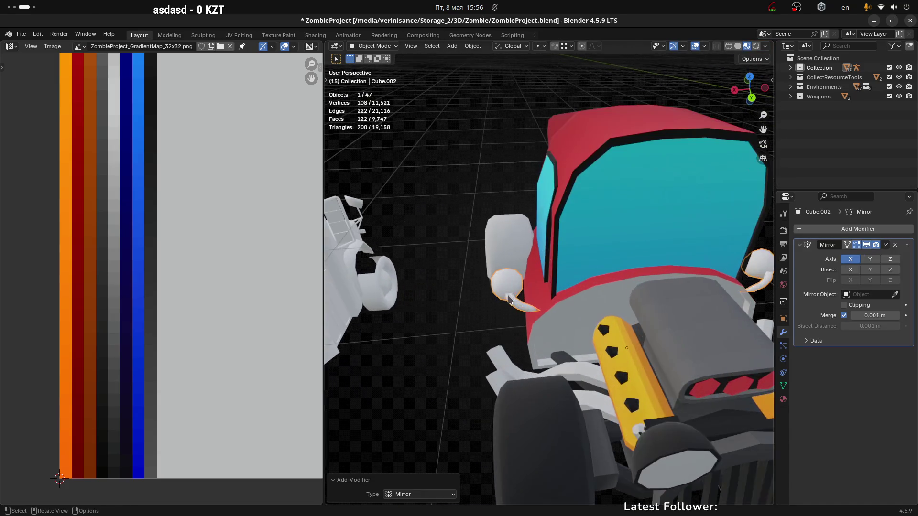
key(ctrl+a)
Step: Reselect the car body Cube.020 and enter edit mode on it
shift+click(584, 317)
scroll(585, 318, up, 3)
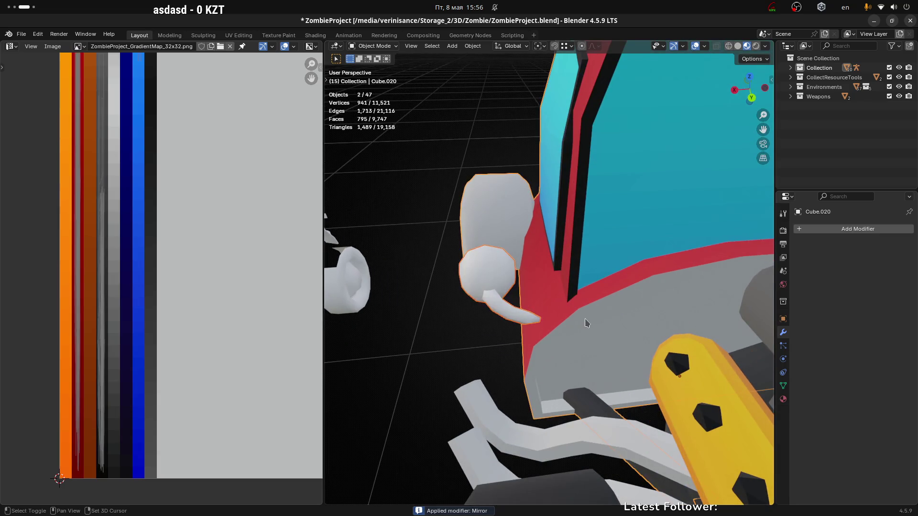
scroll(569, 325, down, 1)
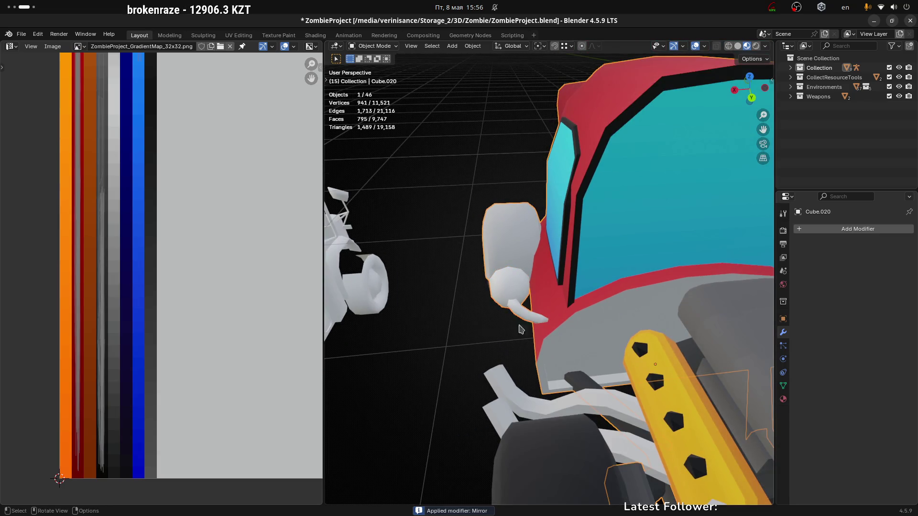
scroll(534, 330, down, 2)
mouse_move(511, 350)
middle_down()
mouse_move(438, 308)
mouse_move(469, 316)
middle_up()
key(alt+a)
click(428, 269)
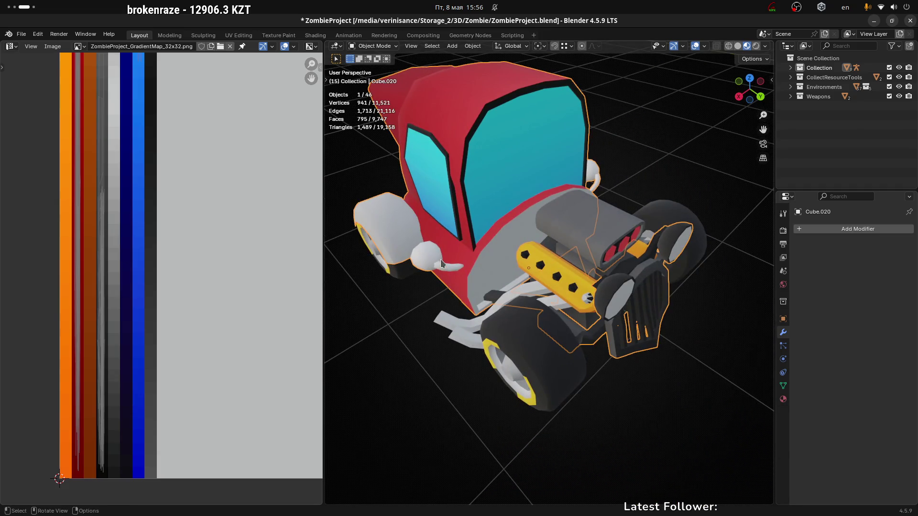
mouse_move(554, 235)
middle_down()
mouse_move(656, 185)
mouse_move(521, 204)
mouse_move(663, 247)
mouse_move(689, 240)
mouse_move(674, 271)
mouse_move(584, 221)
mouse_move(550, 240)
mouse_move(530, 230)
mouse_move(517, 247)
middle_up()
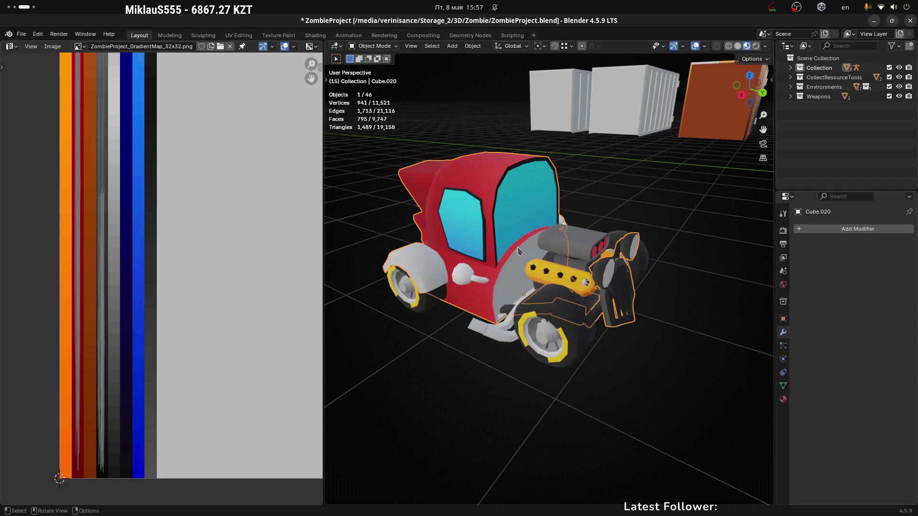
key(Tab)
middle_drag(517, 246, 488, 258)
Step: Select the window rim loop and resize and move its UVs onto a palette colour
scroll(485, 261, up, 2)
click(493, 258)
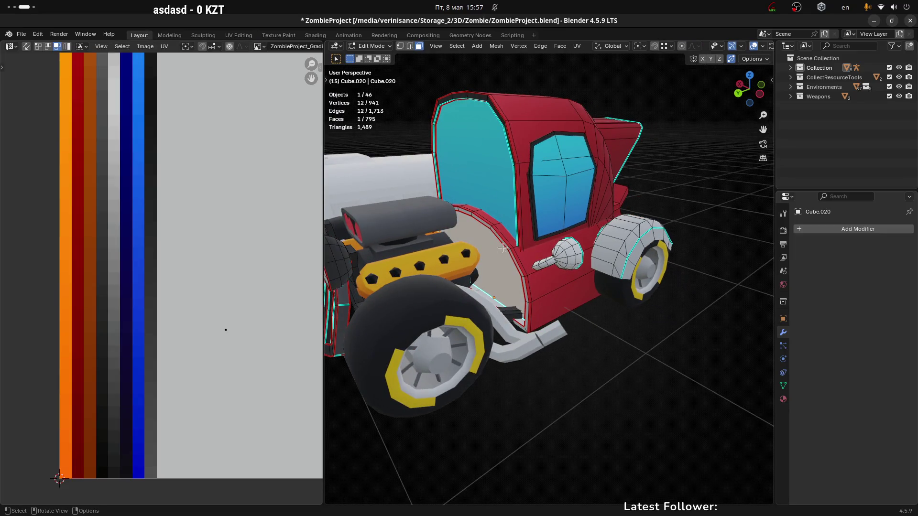
scroll(493, 258, up, 3)
alt+click(478, 204)
mouse_move(508, 228)
middle_down()
mouse_move(489, 220)
mouse_move(500, 232)
mouse_move(485, 201)
mouse_move(501, 234)
mouse_move(566, 240)
middle_up()
scroll(500, 232, down, 3)
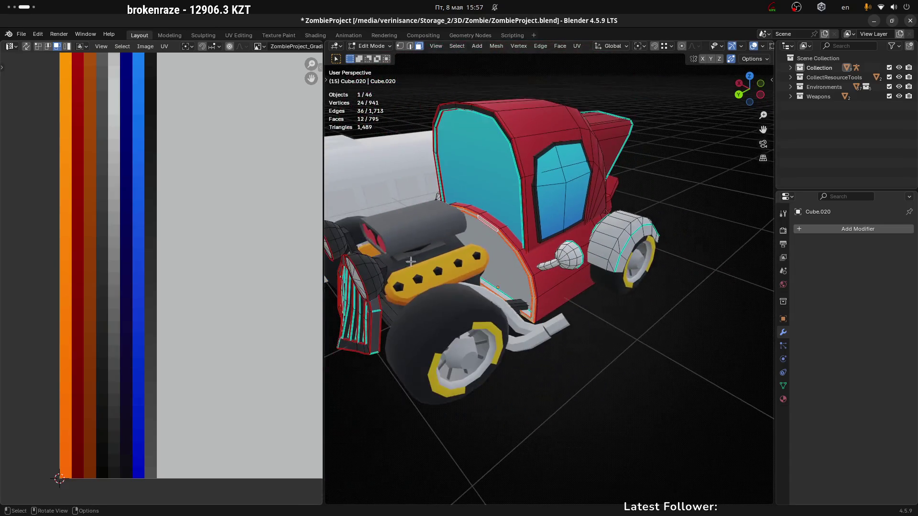
scroll(191, 285, down, 3)
key(a)
key(s)
click(252, 299)
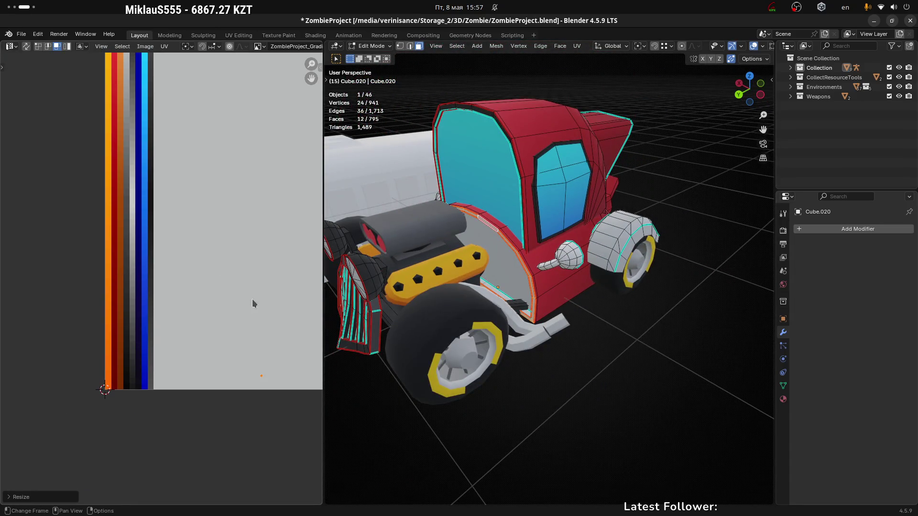
key(g)
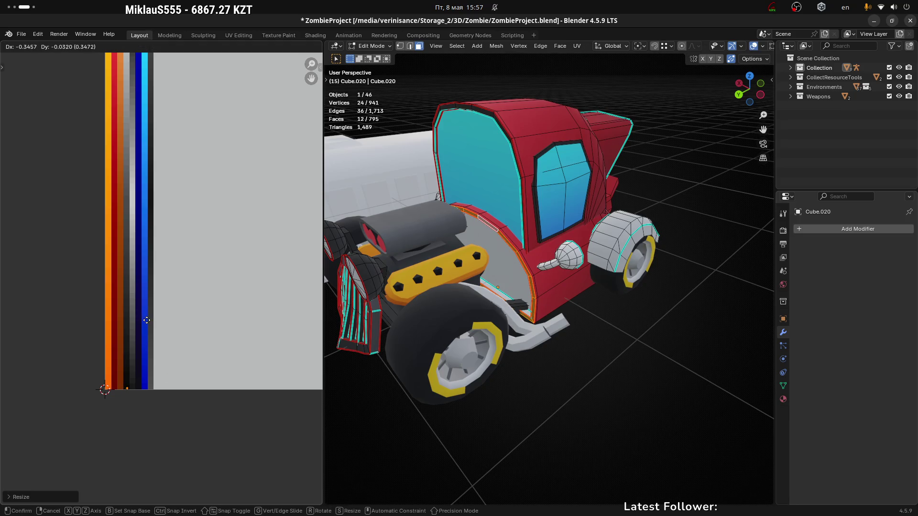
click(146, 319)
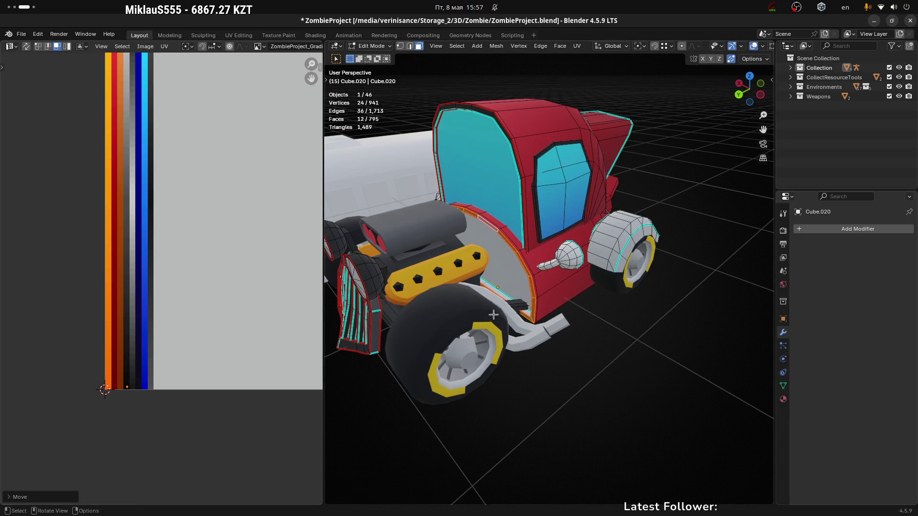
scroll(471, 242, up, 8)
Step: Select the wheel-arch edge vertices and nudge them about 0.015 m along global Y
mouse_move(472, 243)
middle_down()
mouse_move(462, 206)
mouse_move(543, 229)
mouse_move(482, 203)
middle_up()
key(1)
click(466, 211)
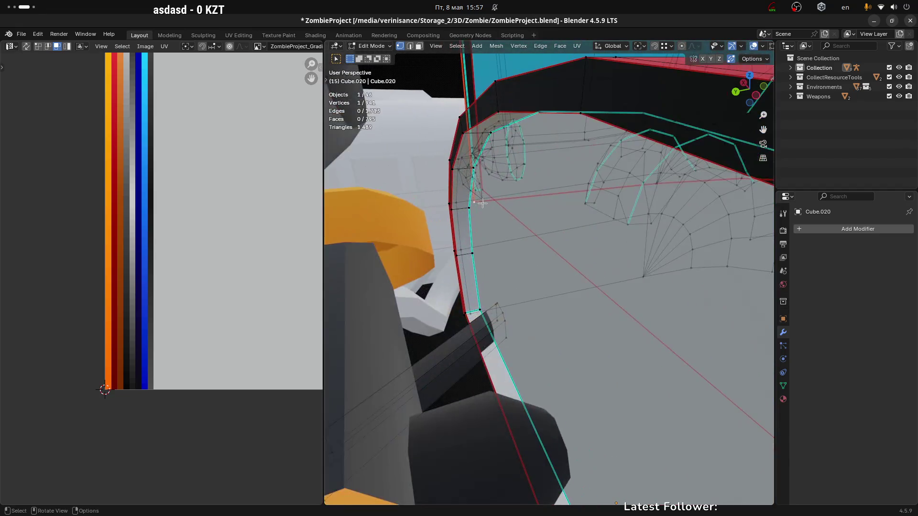
shift+click(481, 201)
mouse_move(531, 246)
middle_down()
mouse_move(620, 297)
mouse_move(508, 279)
mouse_move(438, 312)
mouse_move(469, 304)
mouse_move(497, 267)
mouse_move(534, 201)
mouse_move(513, 204)
middle_up()
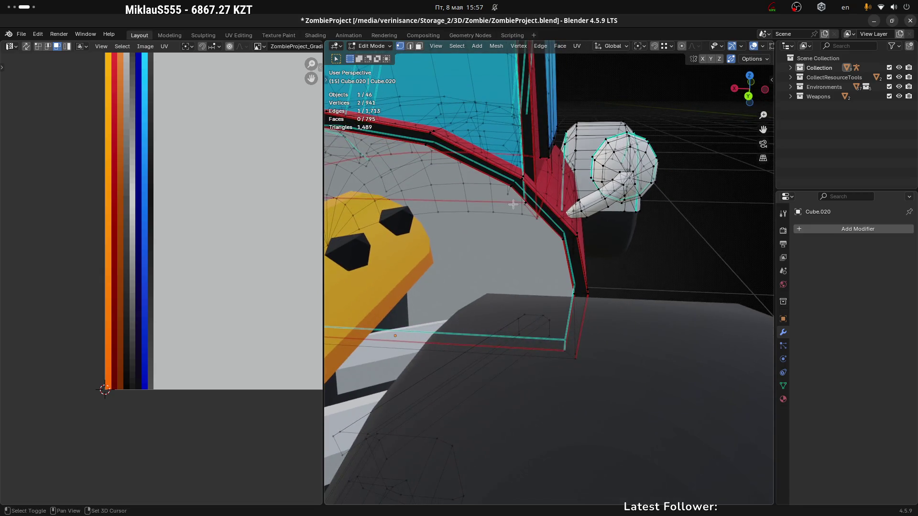
shift+click(526, 203)
shift+click(532, 214)
mouse_move(532, 215)
middle_down()
mouse_move(540, 256)
mouse_move(657, 254)
mouse_move(641, 244)
middle_up()
scroll(623, 233, up, 4)
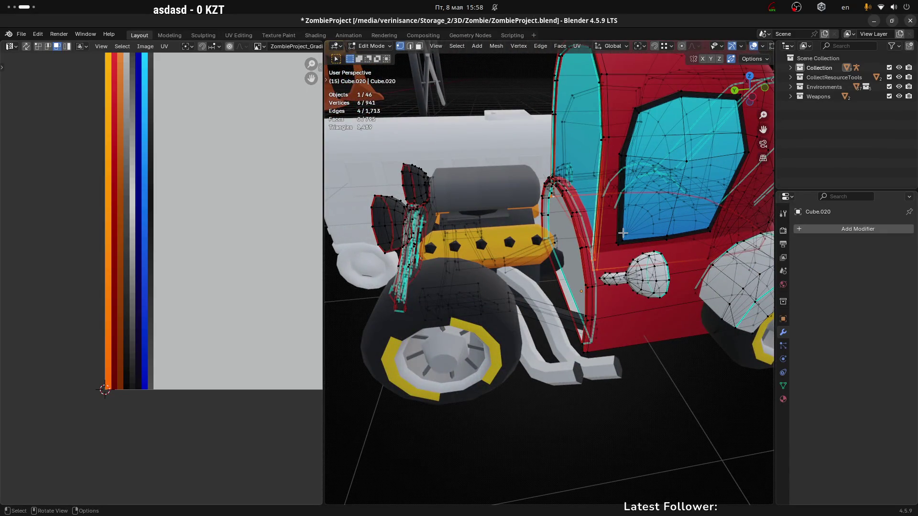
key(g)
key(y)
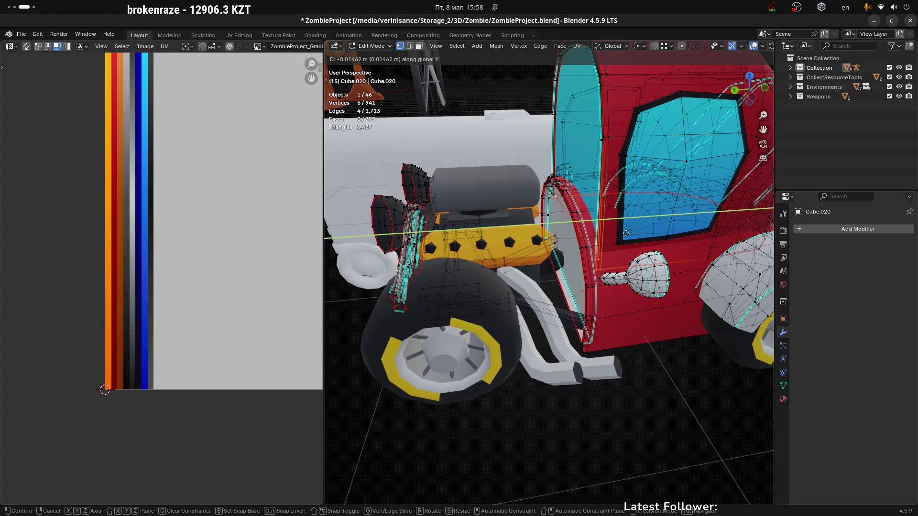
click(625, 233)
Step: Switch to face select and pick the inner fender face
scroll(621, 261, down, 5)
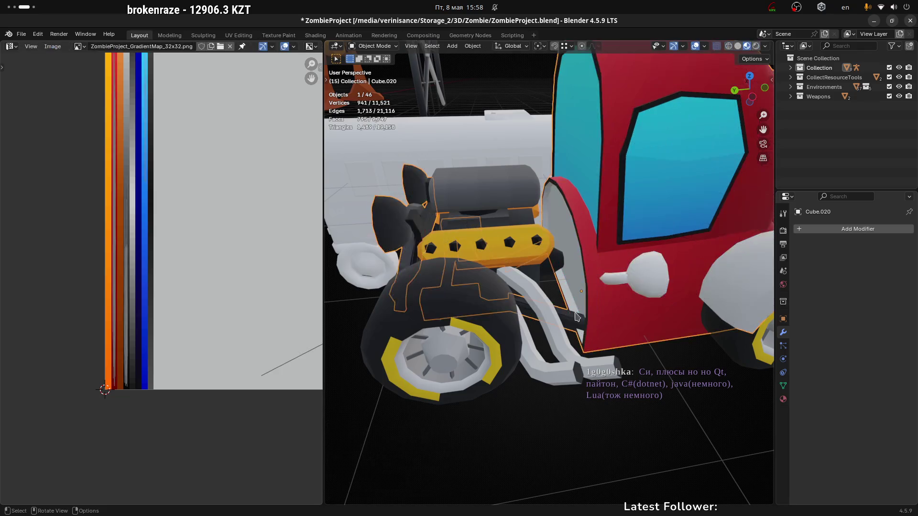
scroll(578, 261, up, 4)
key(3)
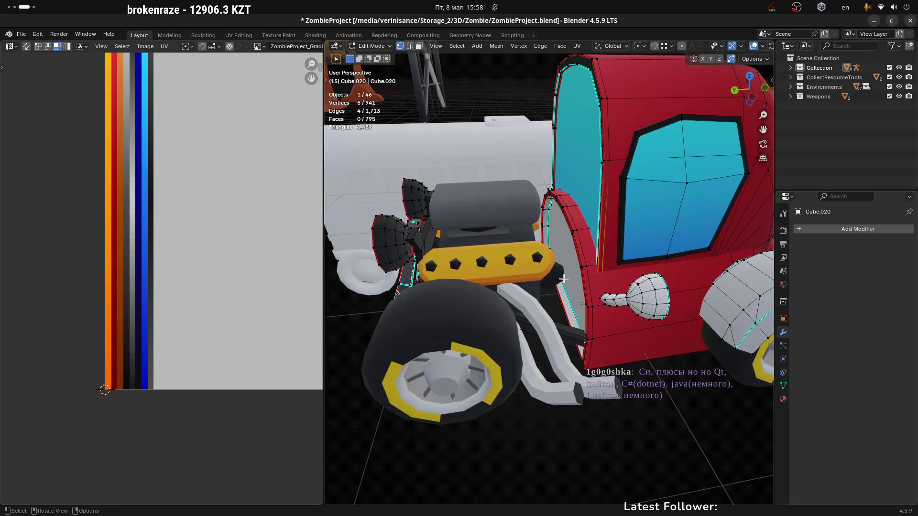
click(573, 245)
mouse_move(574, 245)
middle_down()
mouse_move(588, 241)
mouse_move(564, 232)
middle_up()
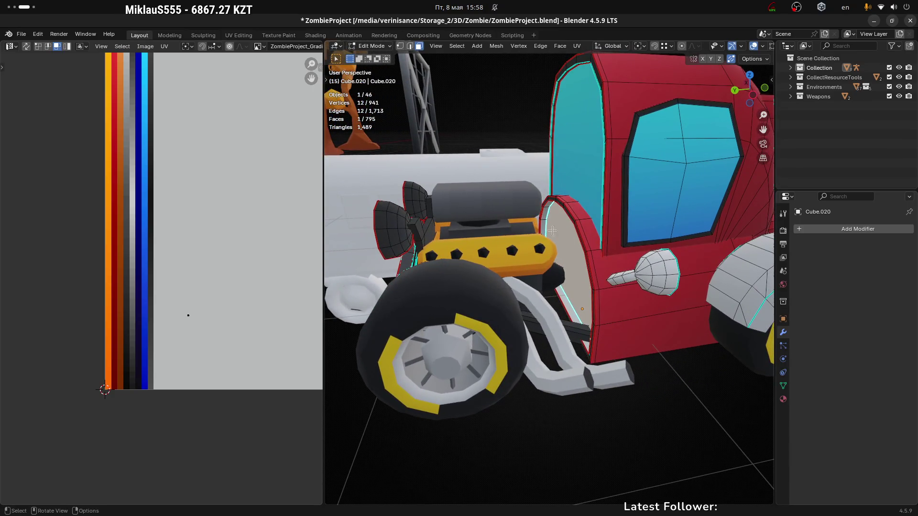
Step: Unwrap the inner fender face with Minimum Stretch, rotate it 90°, and shrink it narrower
key(u)
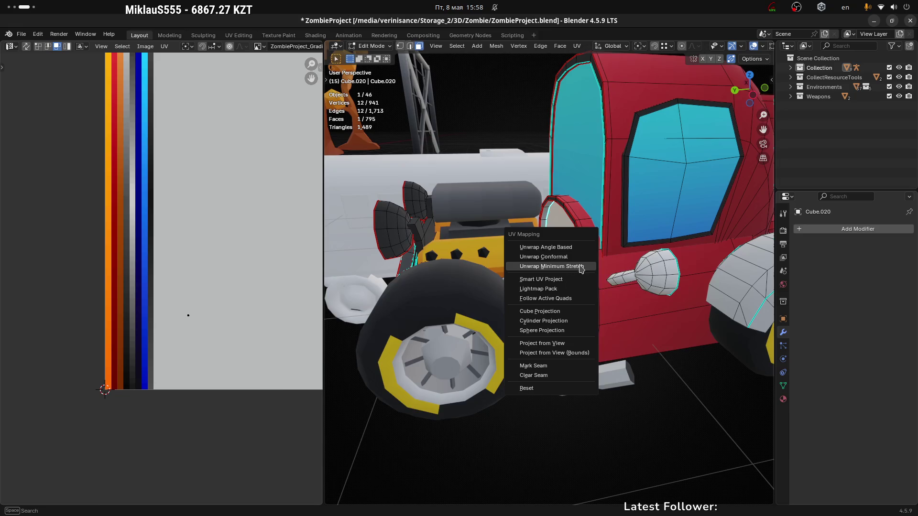
click(579, 264)
scroll(166, 268, down, 4)
text(r90)
key(Return)
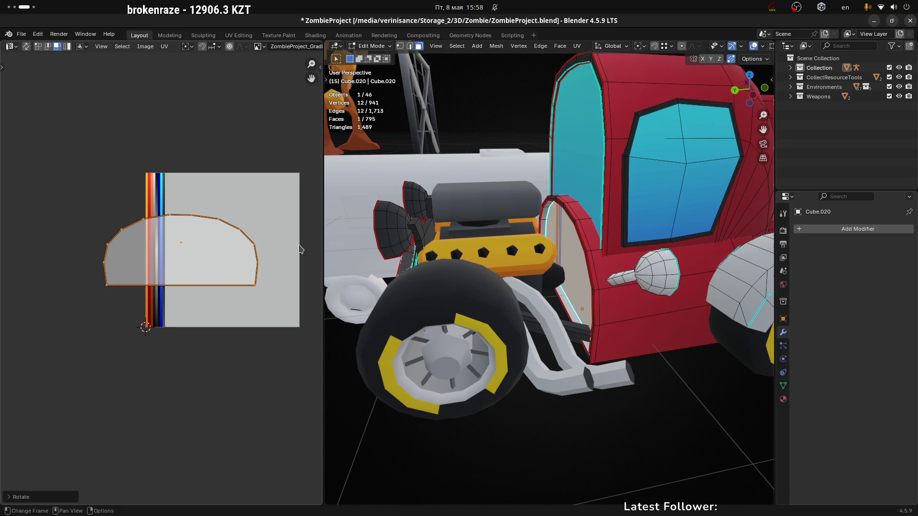
key(s)
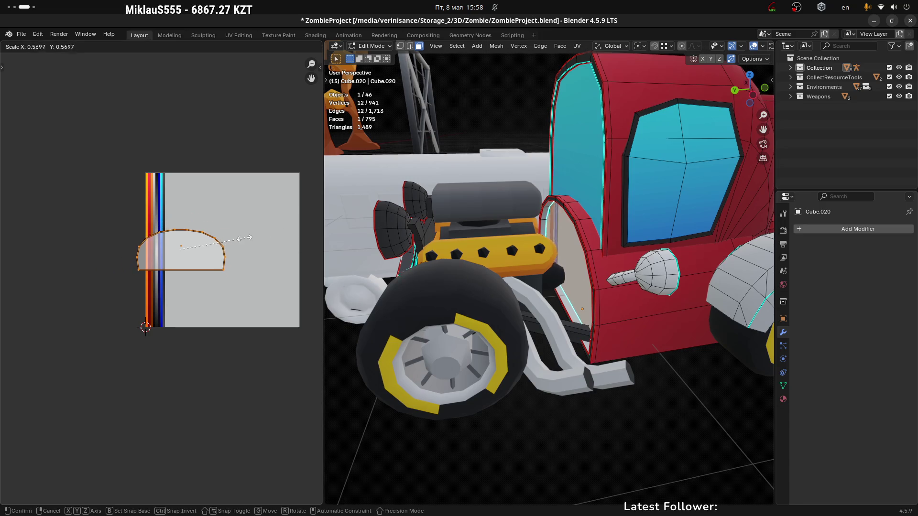
click(243, 243)
key(s)
key(x)
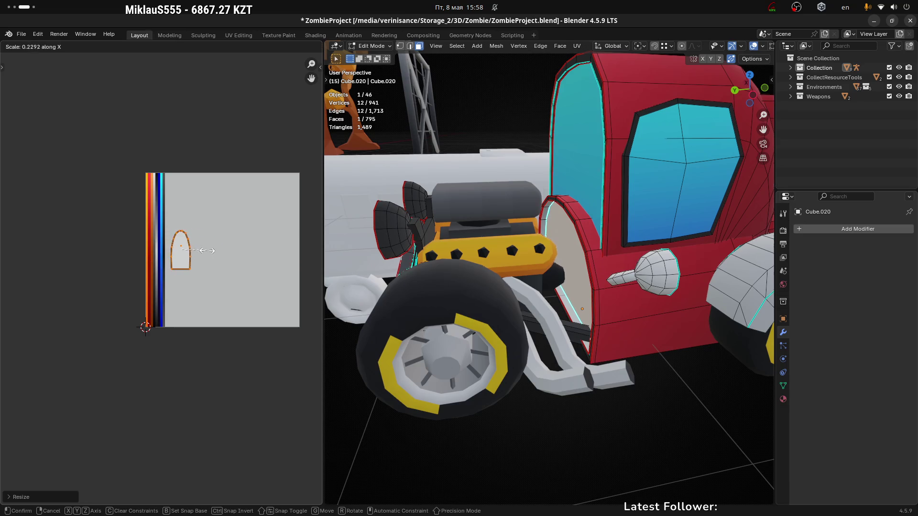
click(190, 247)
key(s)
key(x)
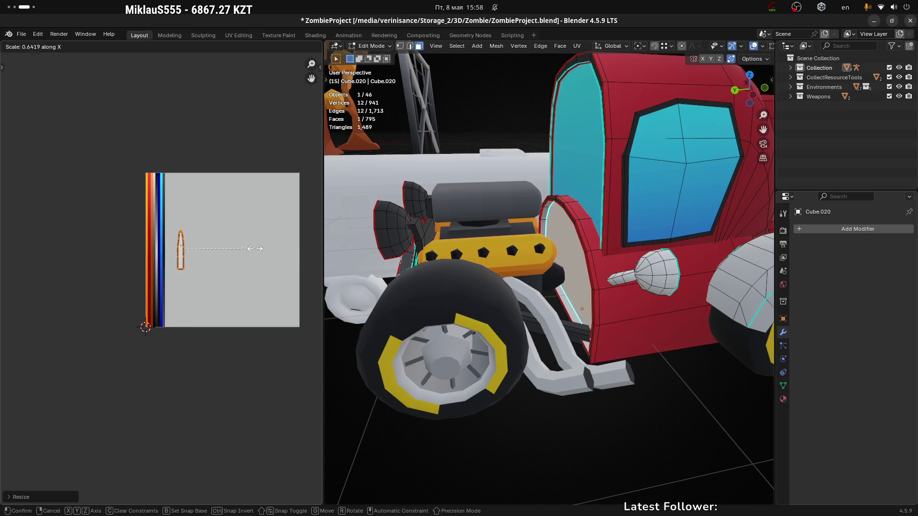
click(204, 252)
scroll(201, 254, up, 3)
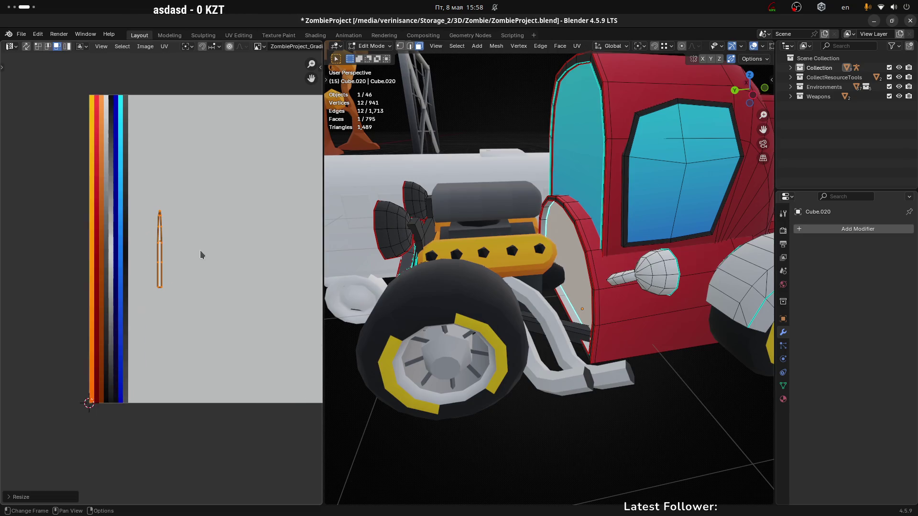
Step: Place the fender island on the red stripe, stretching it vertically to fit
key(g)
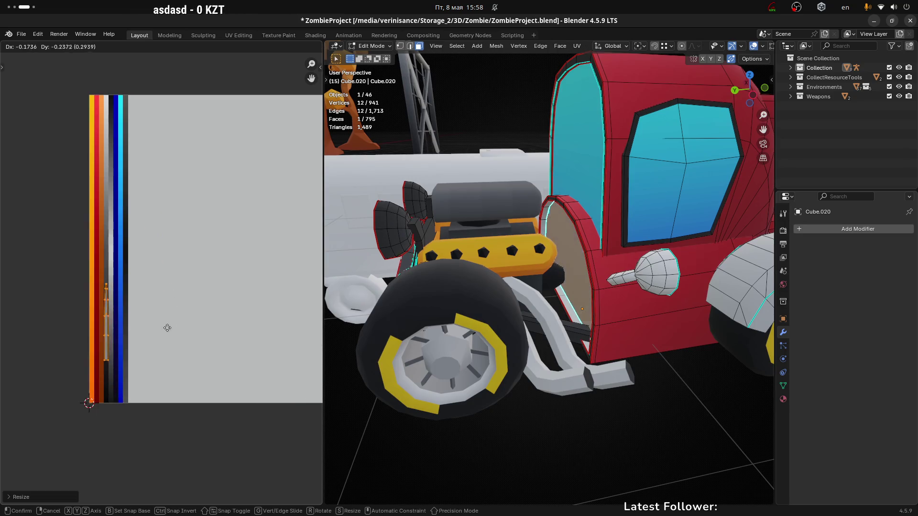
key(g)
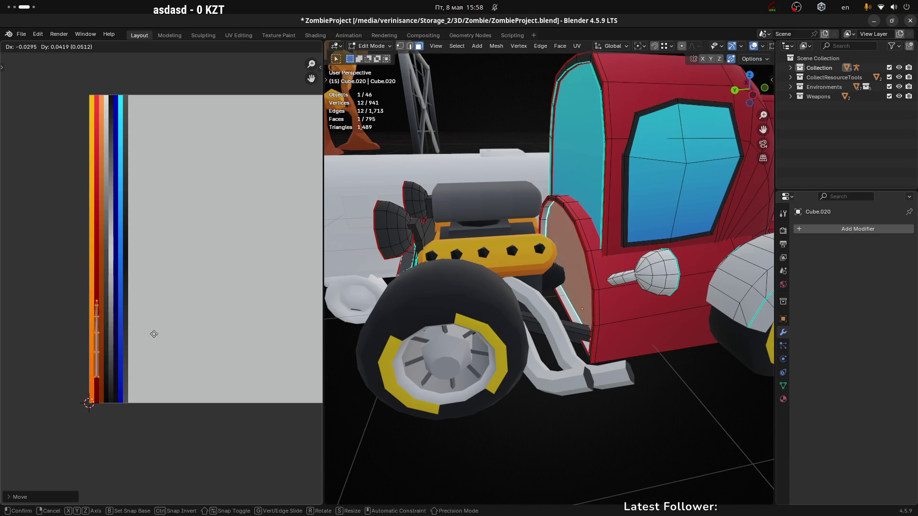
click(154, 328)
scroll(90, 311, up, 4)
key(s)
click(176, 334)
scroll(176, 340, down, 3)
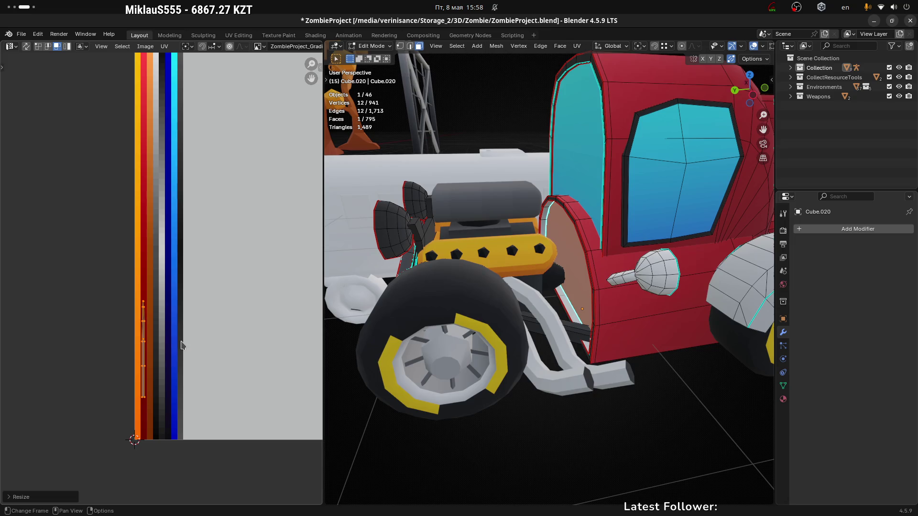
key(s)
key(y)
click(246, 346)
key(g)
key(y)
click(233, 292)
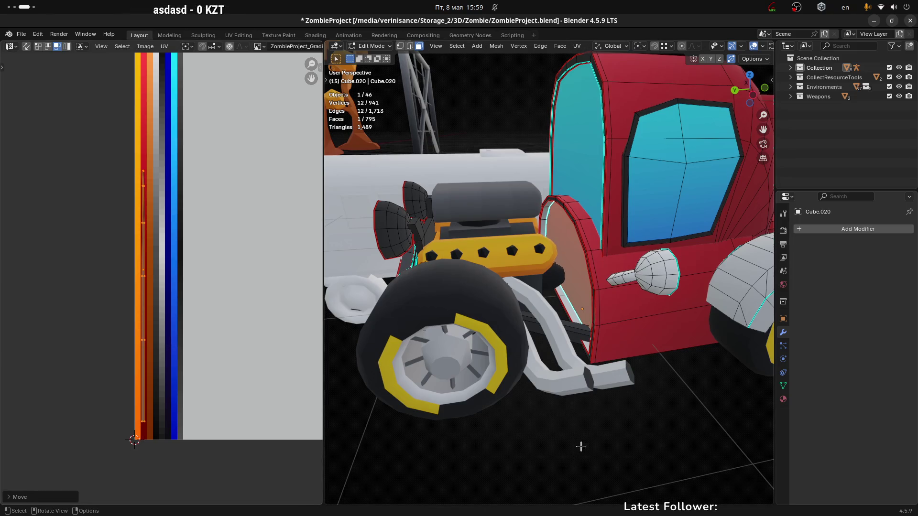
Step: Select the wheel-arch face loop and scale and move its UVs onto the palette
click(585, 433)
mouse_move(613, 304)
middle_down()
mouse_move(618, 259)
mouse_move(564, 239)
middle_up()
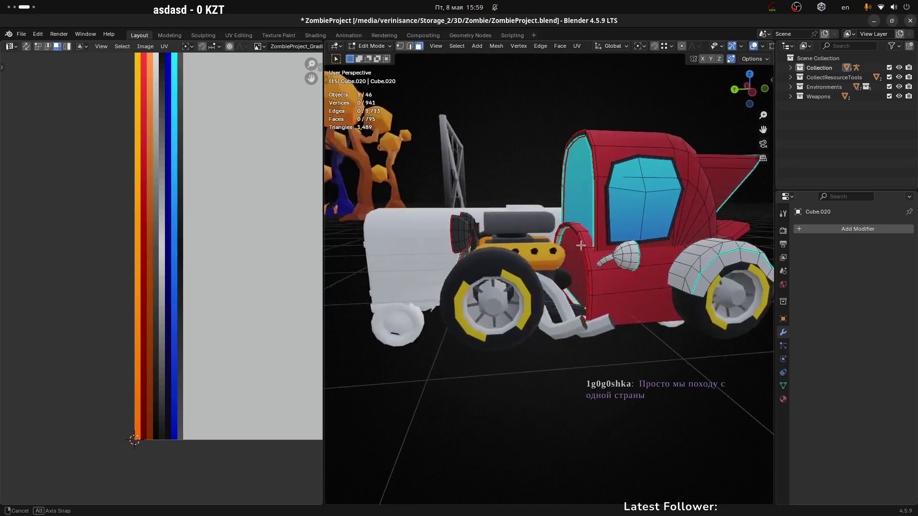
scroll(554, 234, up, 5)
alt+click(550, 230)
scroll(550, 248, down, 6)
middle_drag(550, 248, 488, 287)
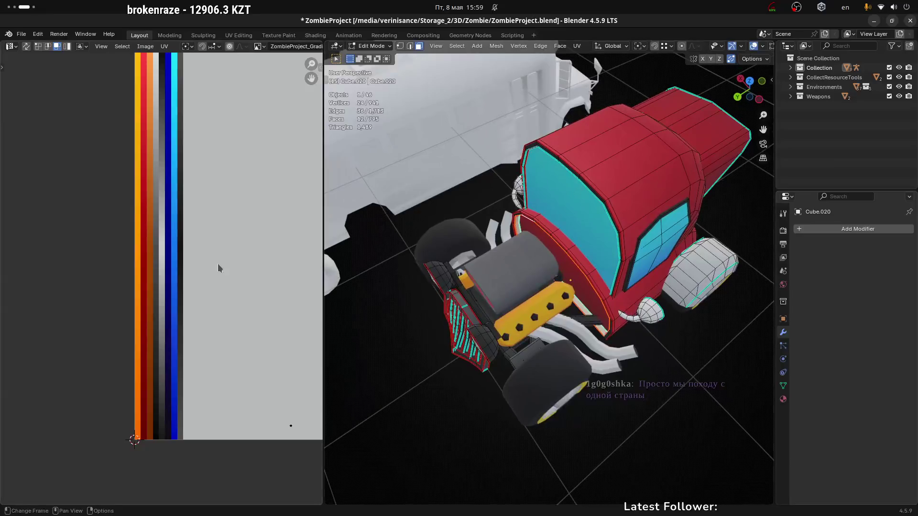
scroll(248, 275, down, 3)
key(s)
click(280, 301)
key(g)
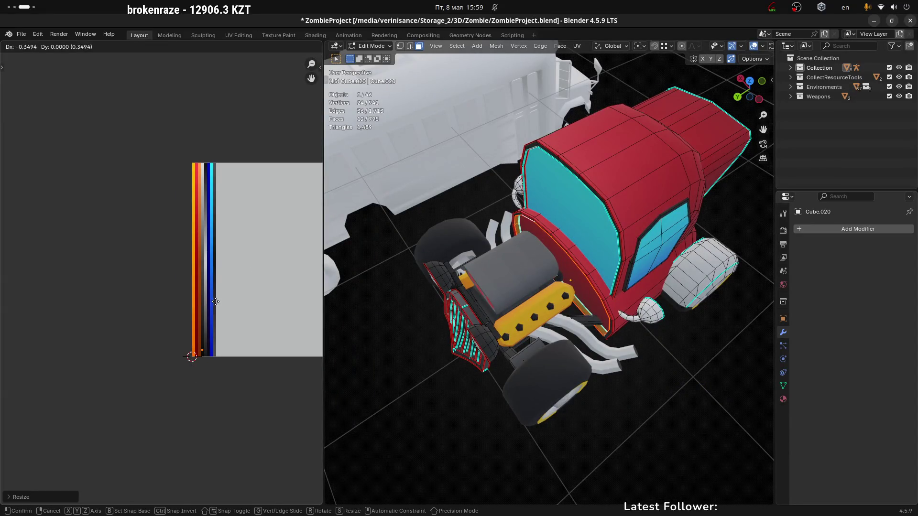
click(216, 301)
scroll(191, 315, up, 7)
middle_drag(260, 328, 120, 222)
key(g)
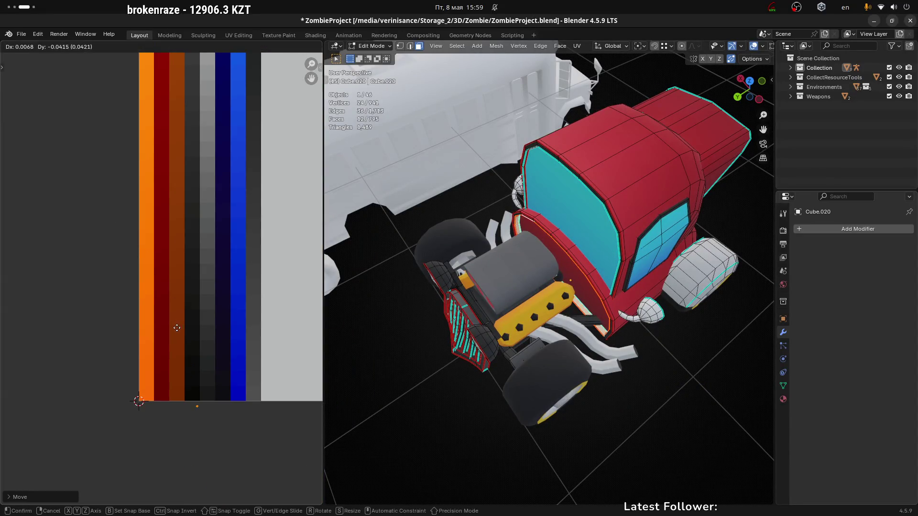
click(170, 316)
Step: Return to object mode and switch over to the Unity scene
mouse_move(682, 387)
middle_down()
mouse_move(692, 379)
mouse_move(676, 338)
mouse_move(591, 322)
middle_up()
key(Tab)
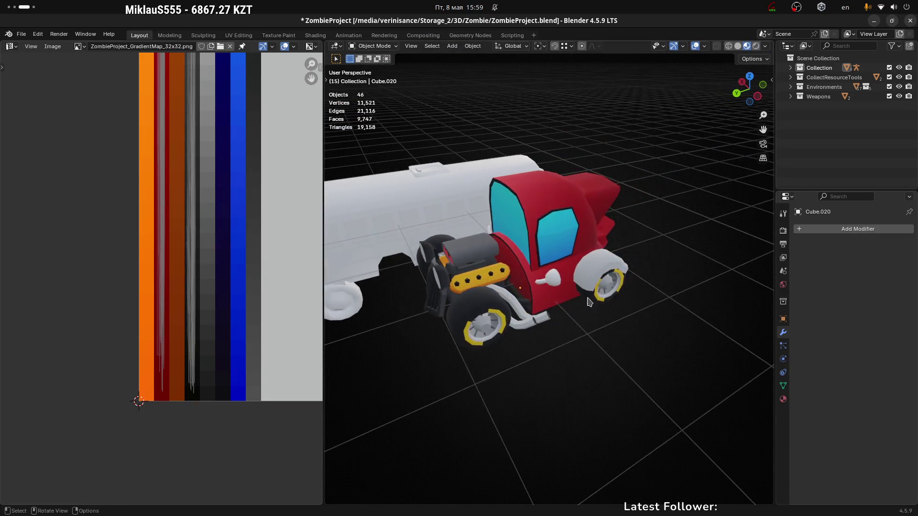
middle_drag(585, 235, 593, 235)
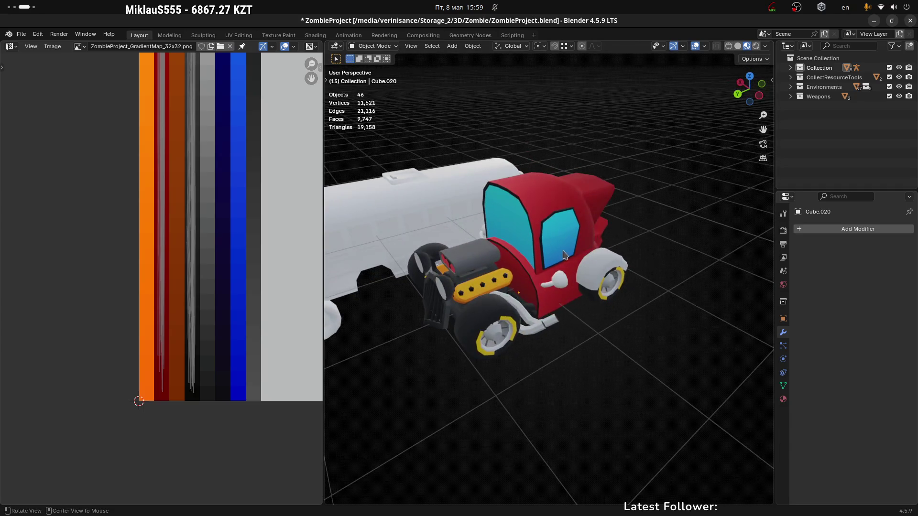
key(super+Home)
mouse_move(262, 96)
right_down()
mouse_move(743, 191)
mouse_move(397, 198)
mouse_move(707, 217)
mouse_move(547, 213)
mouse_move(509, 263)
mouse_move(598, 242)
mouse_move(522, 233)
mouse_move(565, 273)
mouse_move(205, 263)
mouse_move(333, 293)
right_up()
Step: Turn the Unity scene camera around the red truck and pull back slightly
mouse_move(598, 199)
right_down()
mouse_move(570, 200)
mouse_move(578, 203)
right_up()
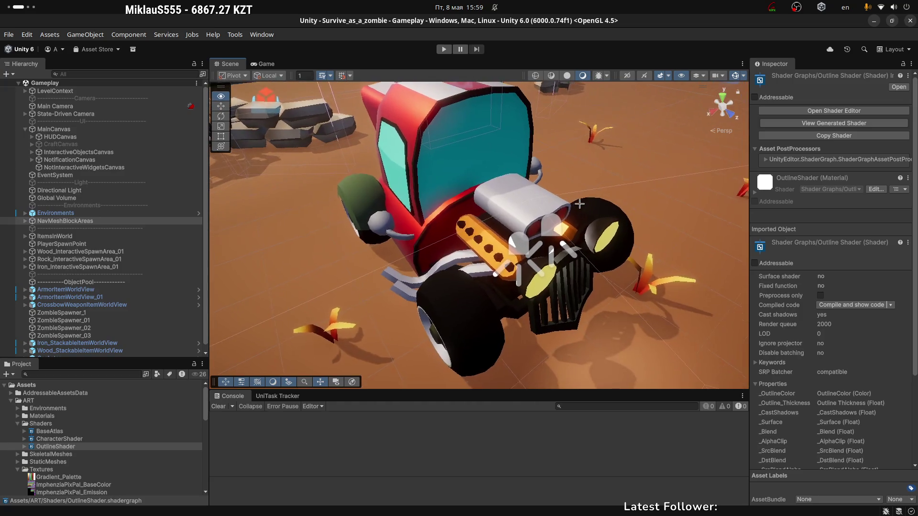
scroll(585, 208, down, 3)
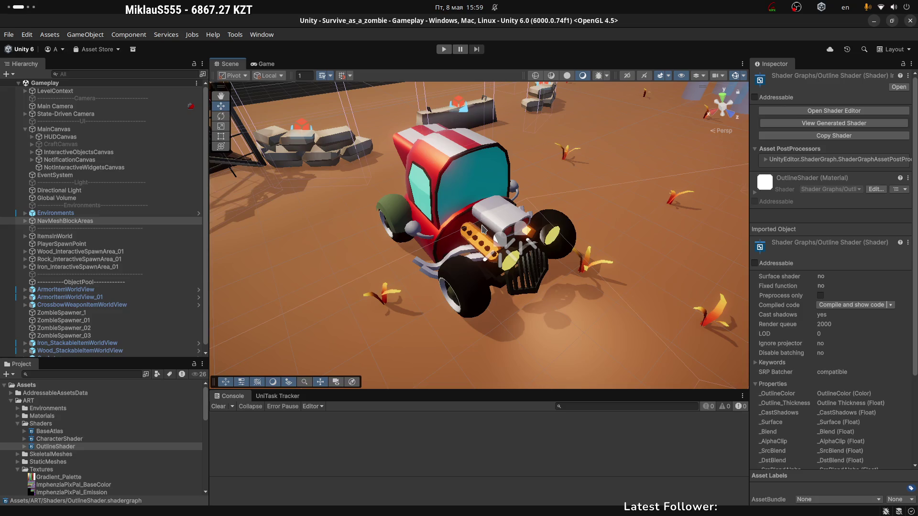
Step: Select the CarActor and orbit around it to see its front and side, then switch to the browser
middle_drag(410, 229, 446, 204)
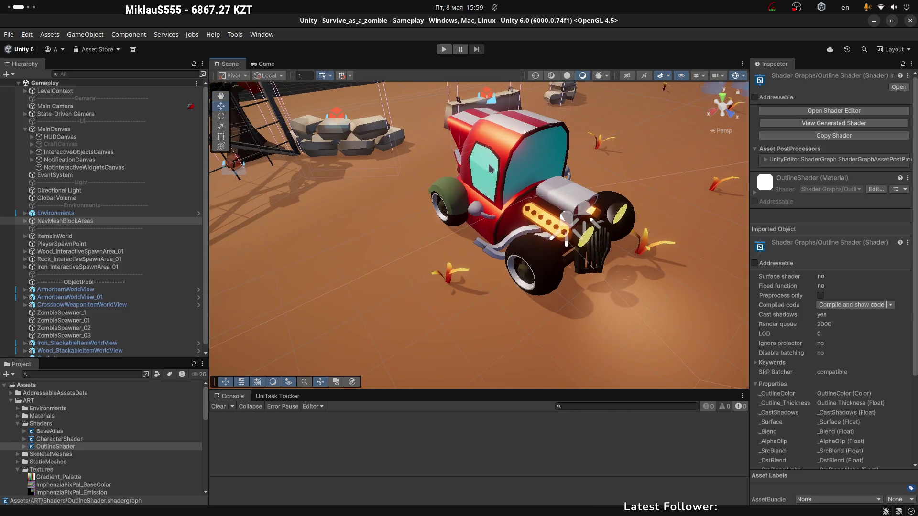
click(491, 168)
middle_drag(490, 168, 406, 199)
mouse_move(508, 180)
alt+mouse_down()
mouse_move(433, 172)
mouse_move(296, 184)
alt+mouse_up()
scroll(297, 184, up, 8)
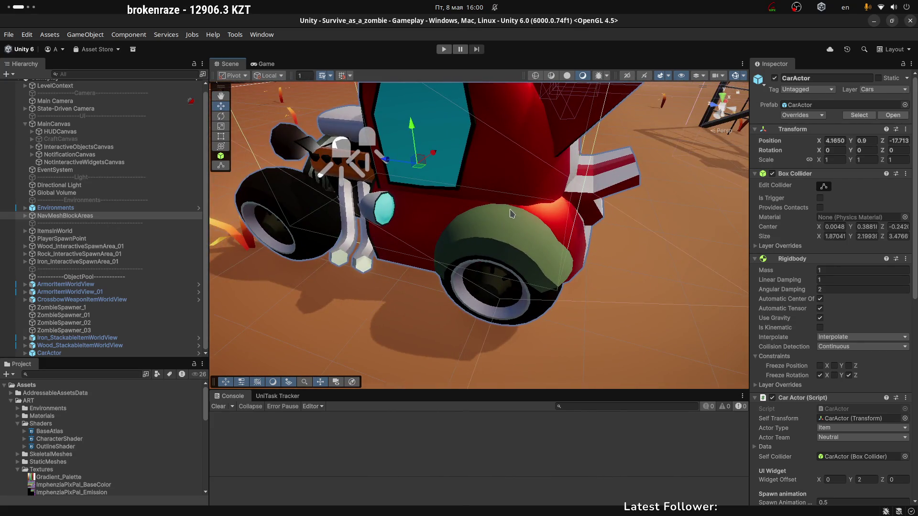
scroll(511, 214, down, 5)
mouse_move(512, 214)
alt+mouse_down()
mouse_move(352, 204)
mouse_move(481, 109)
alt+mouse_up()
mouse_move(548, 235)
alt+mouse_down()
mouse_move(455, 205)
mouse_move(416, 207)
alt+mouse_up()
key(alt+Tab)
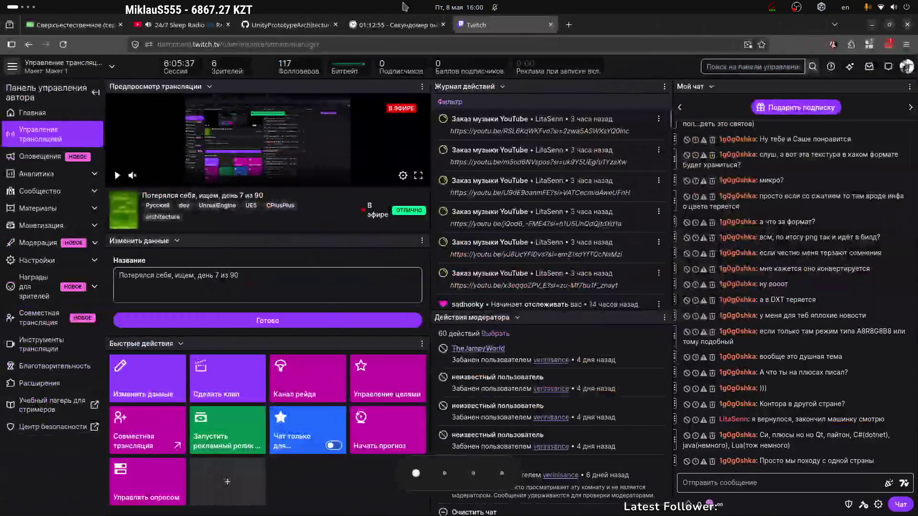
Step: Open a new tab and load the Yandex Images site
key(ctrl+t)
text(iamge)
key(Return)
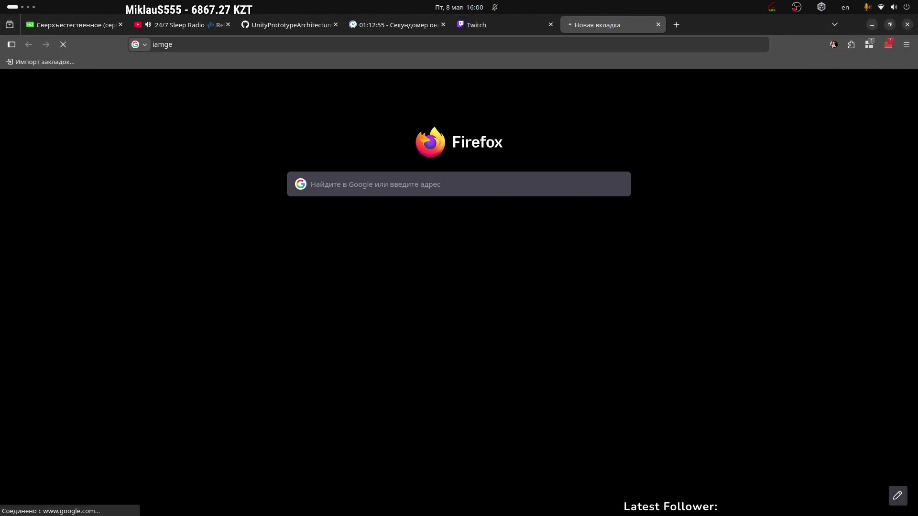
click(331, 40)
text(images.yandex.ru/)
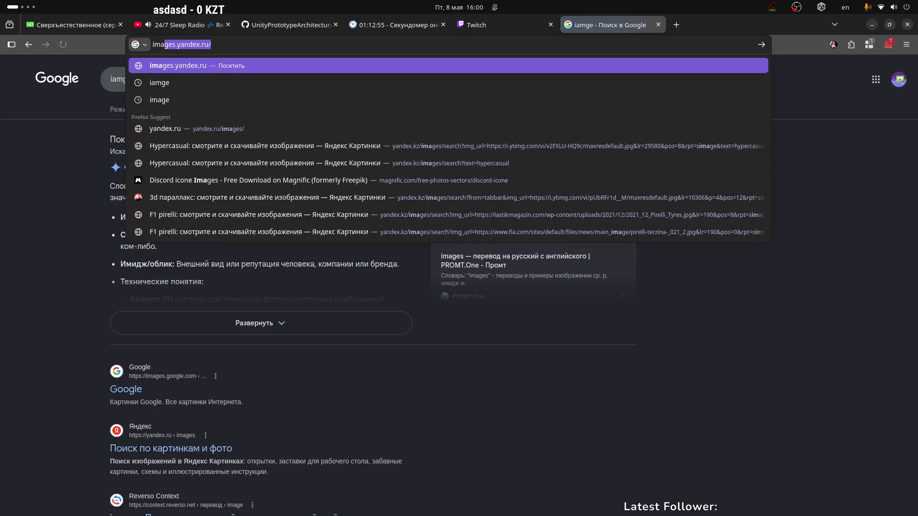
key(Return)
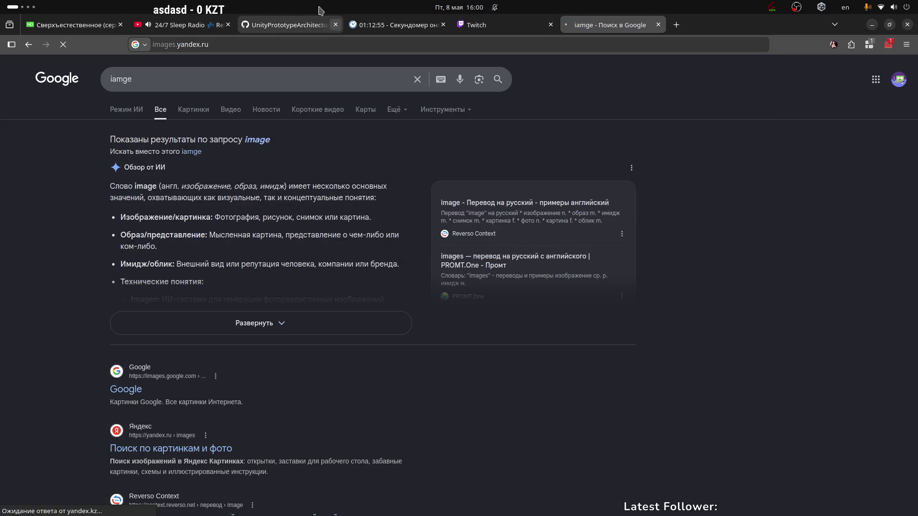
Step: Search Yandex Images for 'машина жук' using the Russian keyboard layout
text(v)
key(BackSpace)
key(super+space)
text(аши)
text(машина жук)
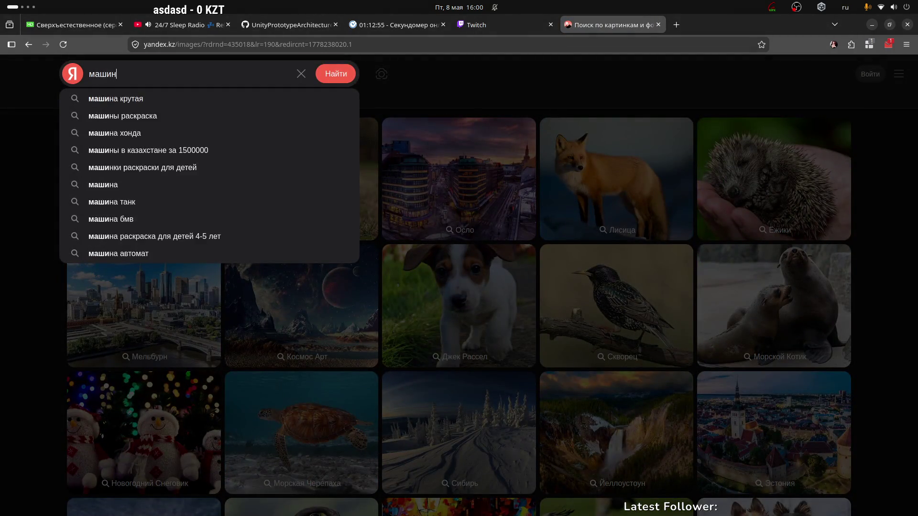
key(Return)
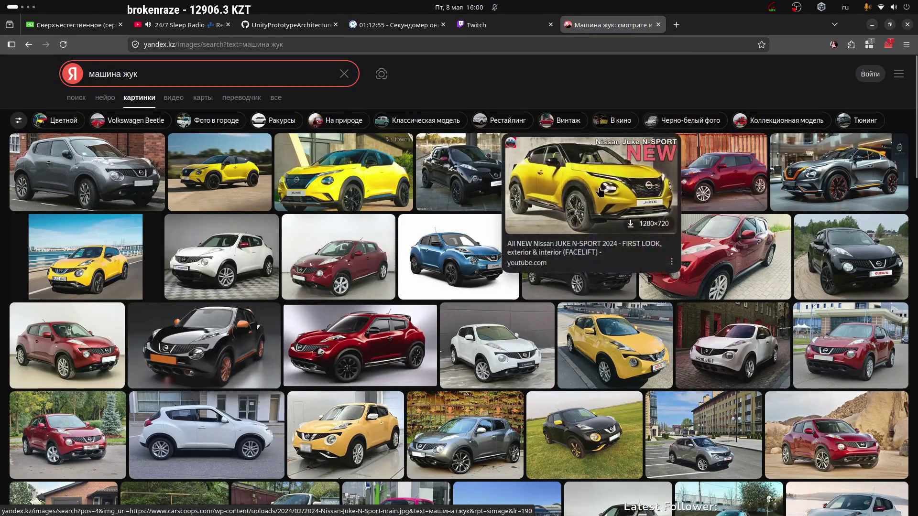
Step: Scroll through the car photo results, then close the search tab
scroll(540, 239, down, 5)
scroll(537, 321, down, 10)
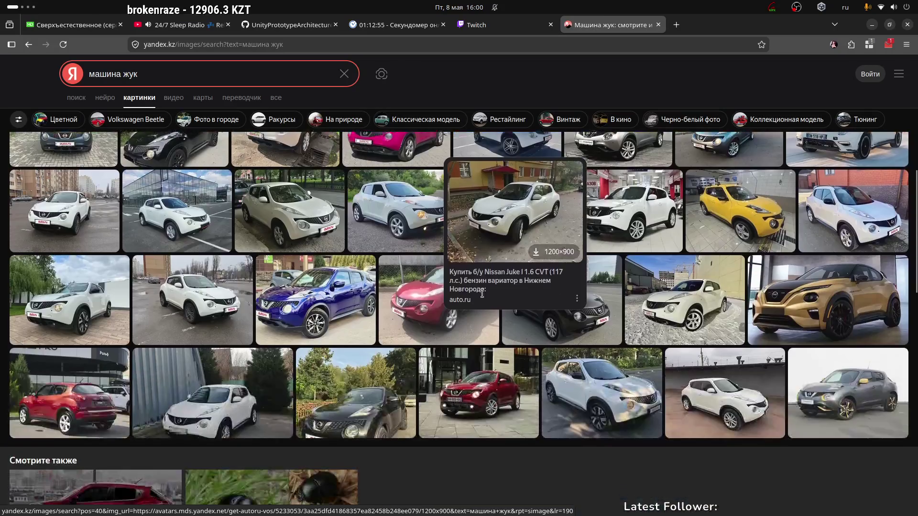
scroll(435, 325, down, 6)
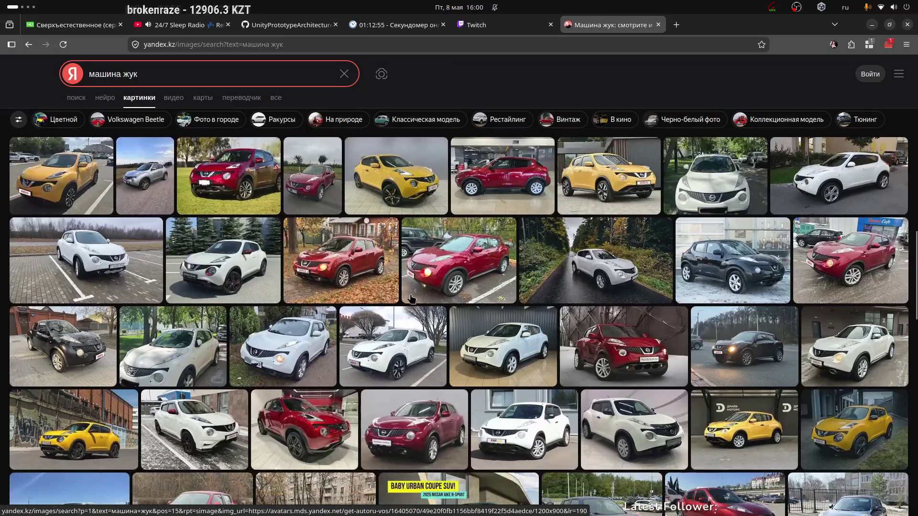
scroll(421, 303, down, 12)
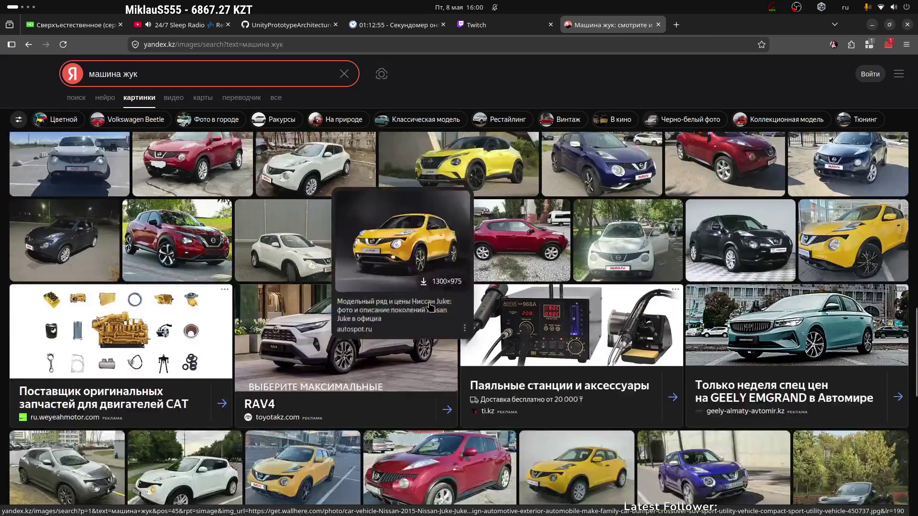
scroll(590, 289, down, 4)
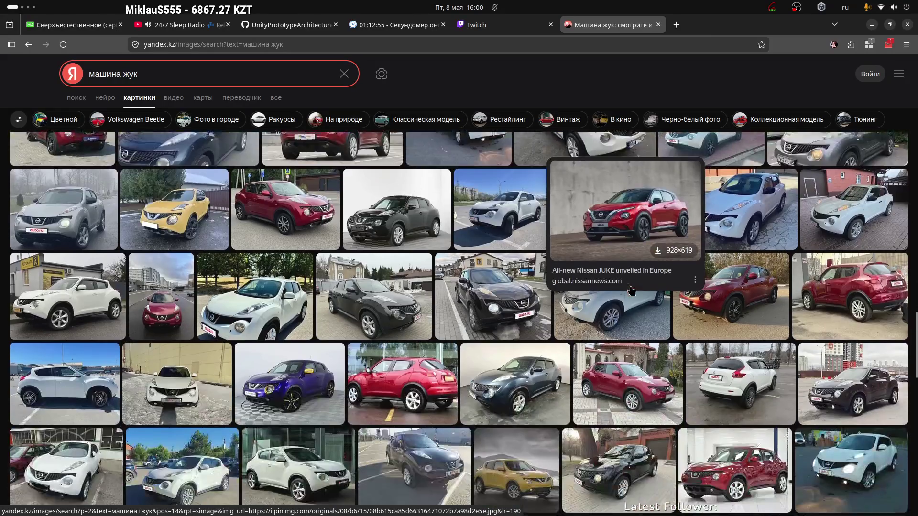
scroll(473, 297, down, 4)
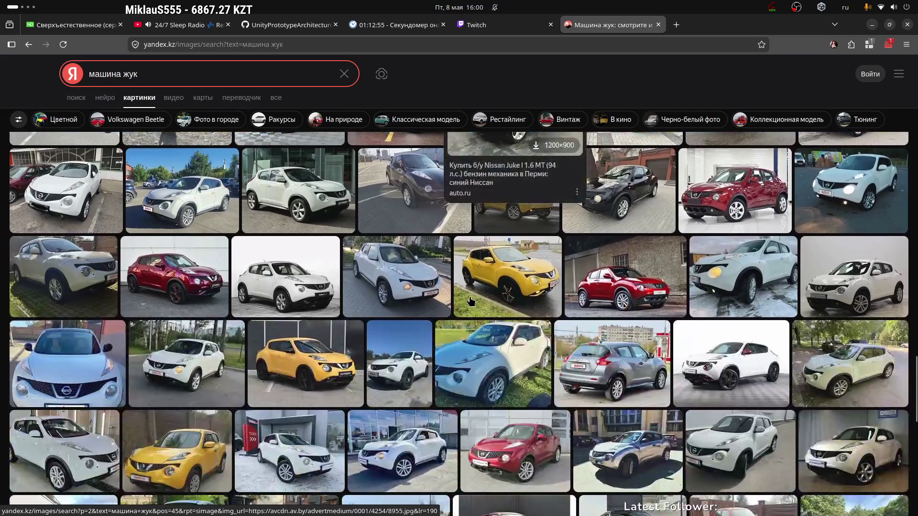
click(657, 24)
Step: Back in Blender, bring the red car into view and put it into Edit Mode
key(super+Page_Down)
key(super+Page_Down)
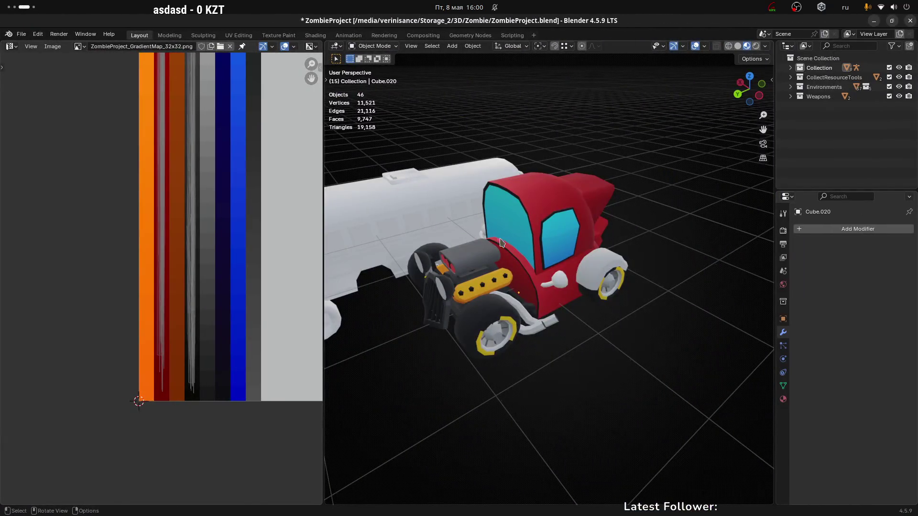
mouse_move(543, 222)
middle_down()
mouse_move(624, 214)
mouse_move(594, 211)
middle_up()
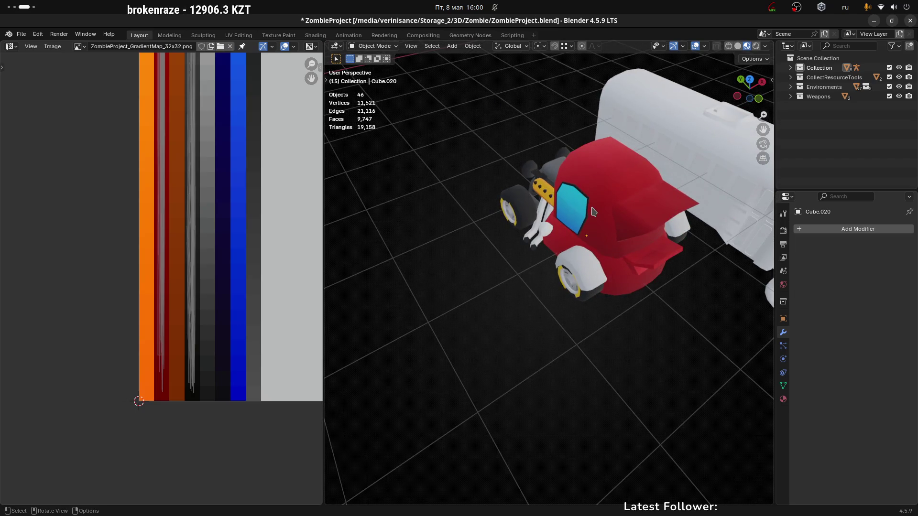
shift+middle_drag(657, 202, 521, 268)
key(ctrl+Tab)
click(631, 250)
mouse_move(631, 250)
middle_down()
mouse_move(536, 192)
mouse_move(567, 187)
mouse_move(547, 206)
mouse_move(559, 330)
middle_up()
Step: Select the first stripe of faces along the roof, down the cab front and across the nose
click(526, 167)
ctrl+click(561, 223)
shift+click(568, 357)
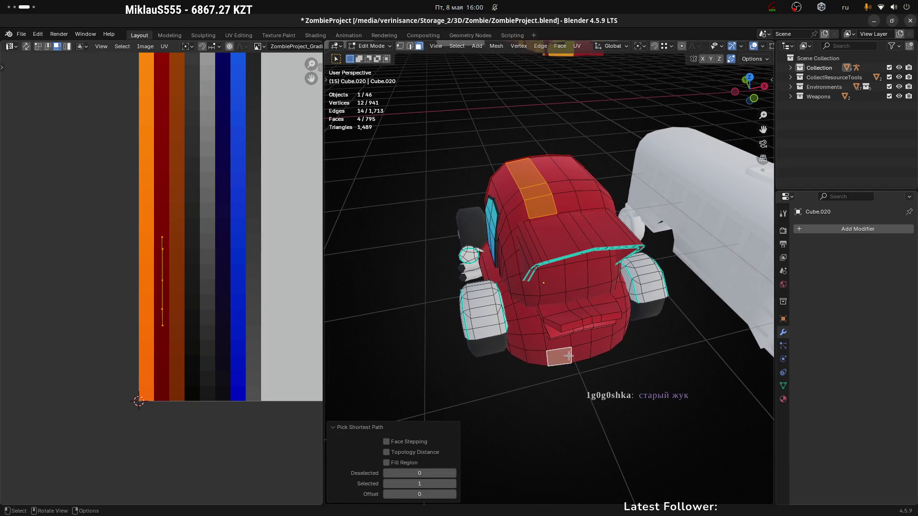
click(548, 204)
mouse_move(547, 204)
middle_down()
mouse_move(564, 215)
mouse_move(521, 147)
mouse_move(479, 182)
mouse_move(647, 191)
mouse_move(636, 238)
mouse_move(528, 219)
mouse_move(576, 217)
mouse_move(579, 249)
mouse_move(616, 299)
middle_up()
scroll(564, 215, up, 3)
ctrl+click(527, 210)
ctrl+click(528, 378)
mouse_move(537, 383)
middle_down()
mouse_move(523, 291)
mouse_move(567, 213)
mouse_move(583, 230)
middle_up()
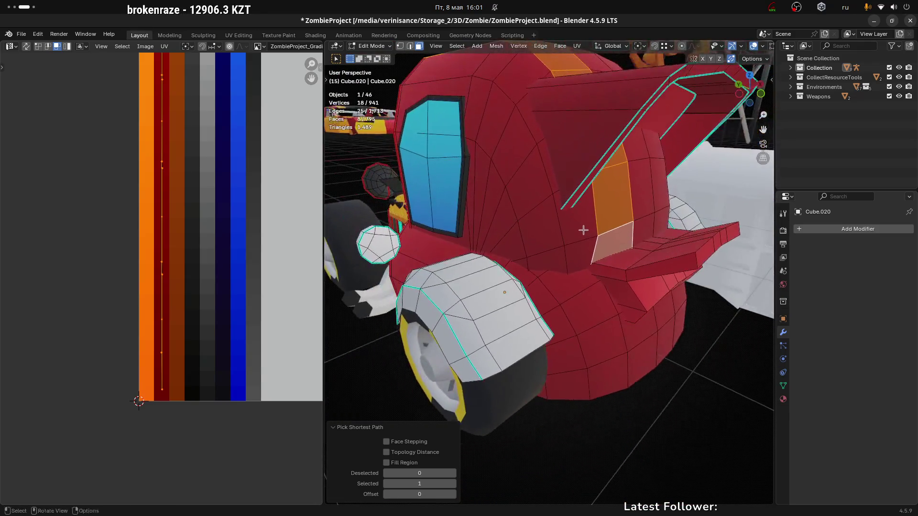
shift+click(612, 300)
mouse_move(612, 300)
middle_down()
mouse_move(594, 301)
mouse_move(565, 272)
mouse_move(543, 288)
mouse_move(540, 265)
middle_up()
ctrl+click(543, 297)
shift+click(543, 291)
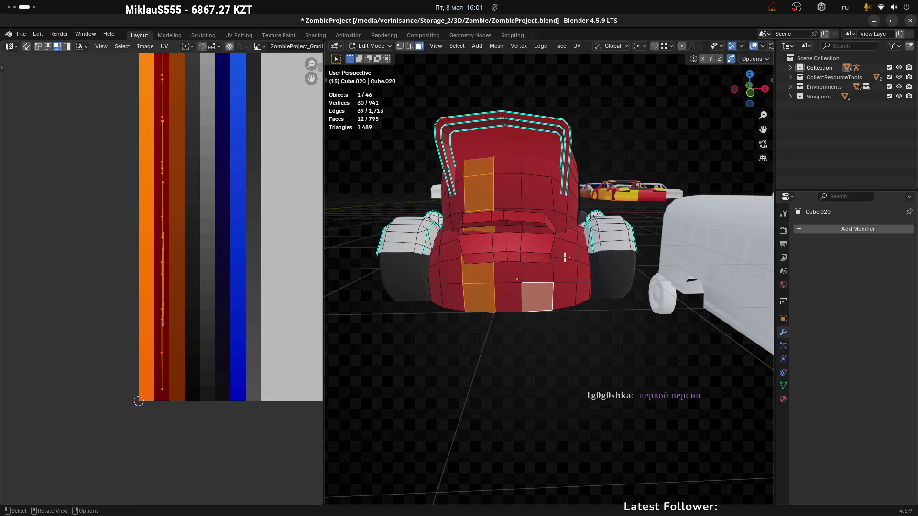
scroll(564, 256, up, 3)
Step: Add the second parallel stripe of faces up the front, across the cab and over the roof
middle_drag(570, 222, 533, 248)
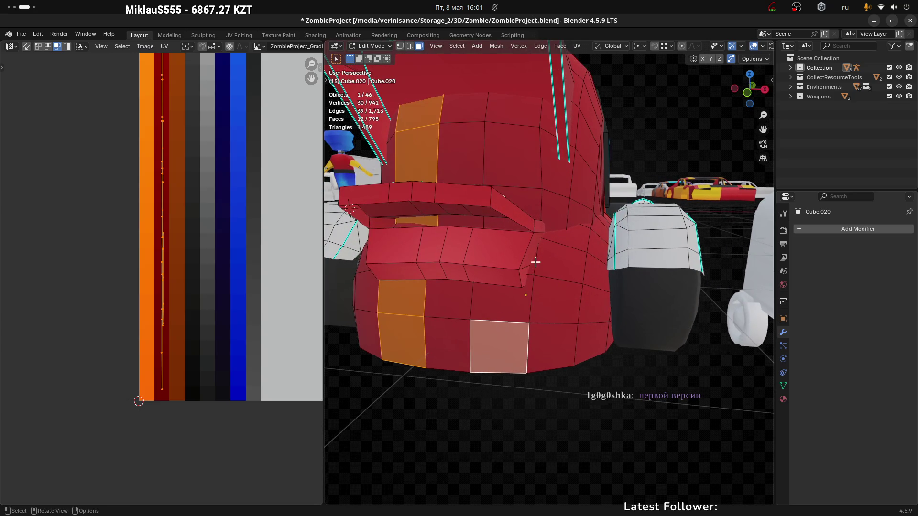
ctrl+click(534, 262)
shift+click(533, 203)
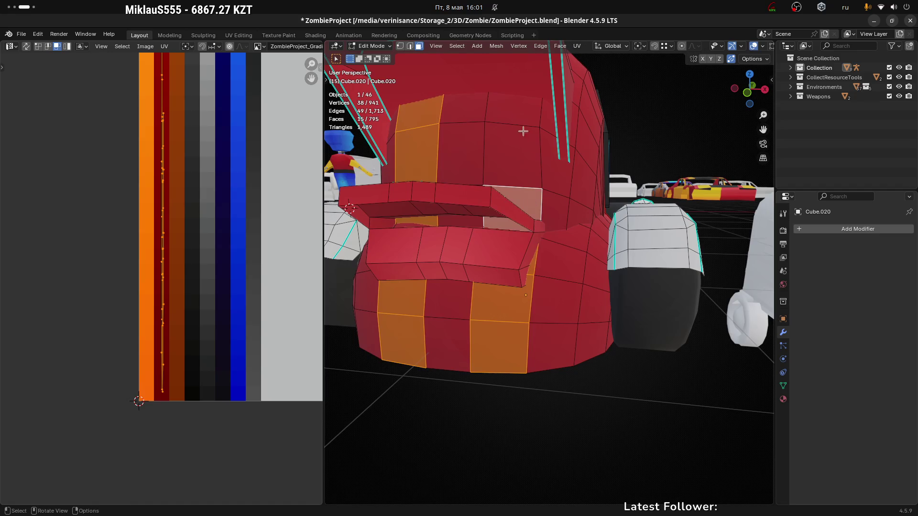
ctrl+click(522, 135)
mouse_move(522, 135)
middle_down()
mouse_move(590, 149)
mouse_move(595, 255)
middle_up()
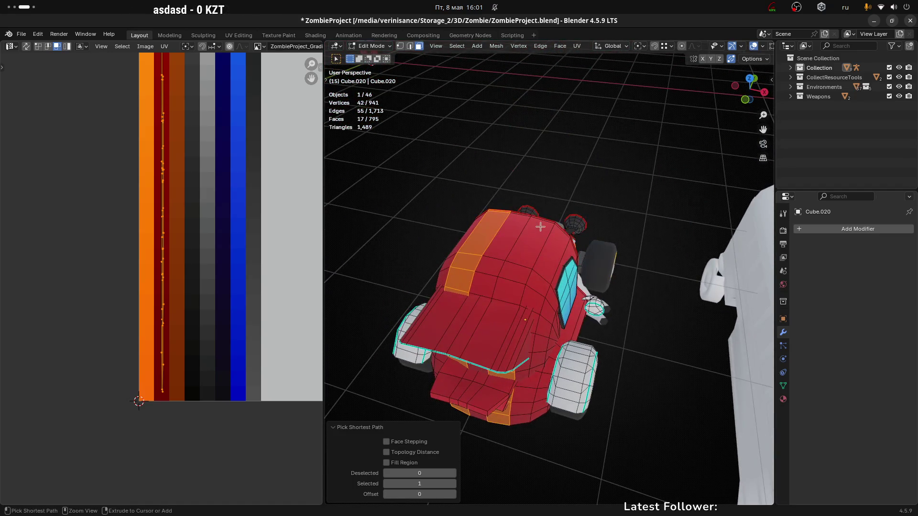
ctrl+click(540, 227)
middle_drag(541, 227, 526, 258)
scroll(526, 258, up, 4)
scroll(517, 290, down, 1)
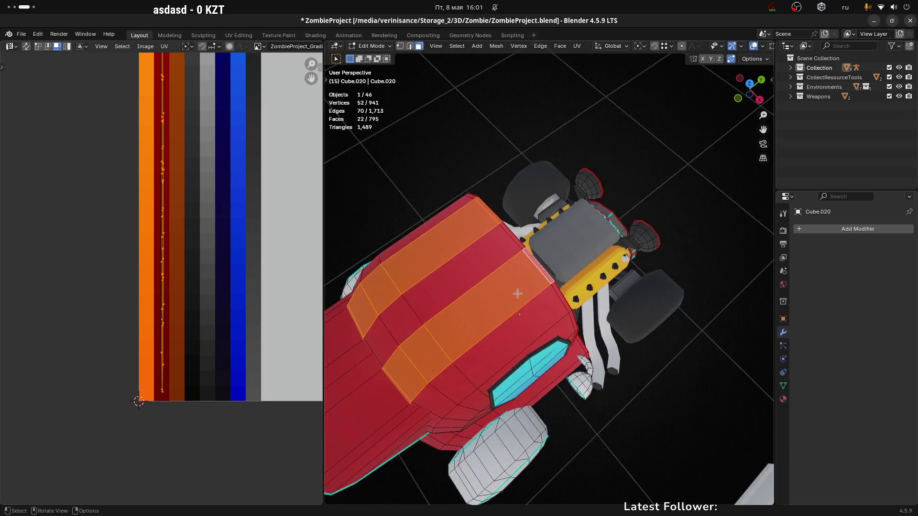
scroll(518, 290, down, 5)
mouse_move(517, 290)
middle_down()
mouse_move(563, 291)
mouse_move(516, 280)
middle_up()
scroll(515, 281, up, 2)
scroll(482, 354, up, 4)
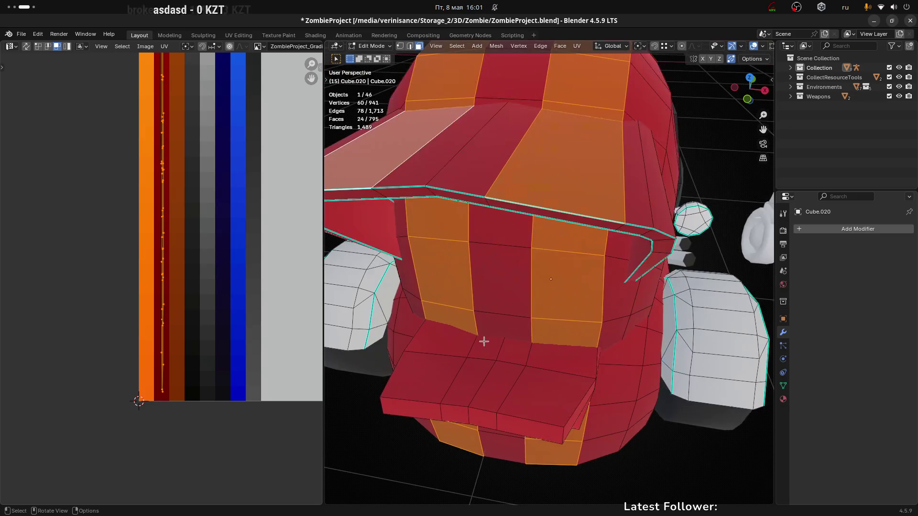
shift+middle_drag(538, 358, 547, 324)
shift+click(560, 305)
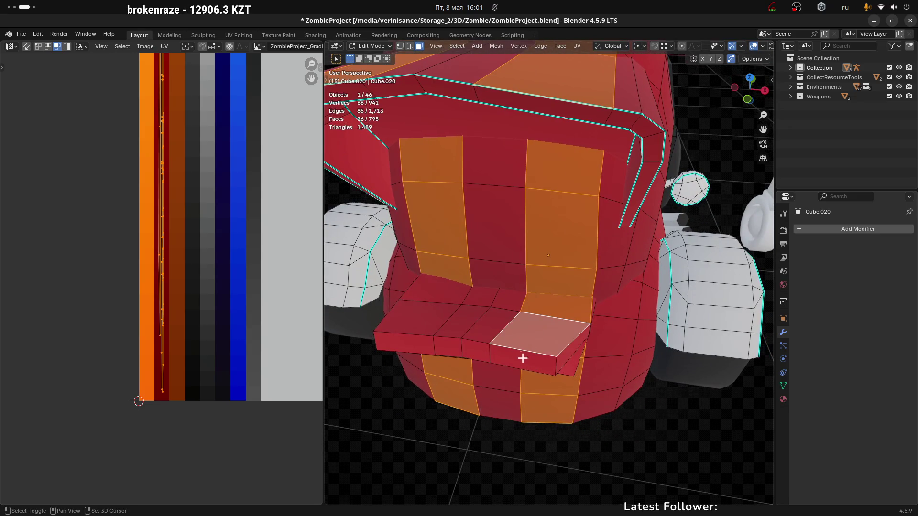
Step: Orbit around the car to check both selected stripes from front, rear and above
mouse_move(422, 354)
middle_down()
mouse_move(445, 308)
mouse_move(424, 253)
middle_up()
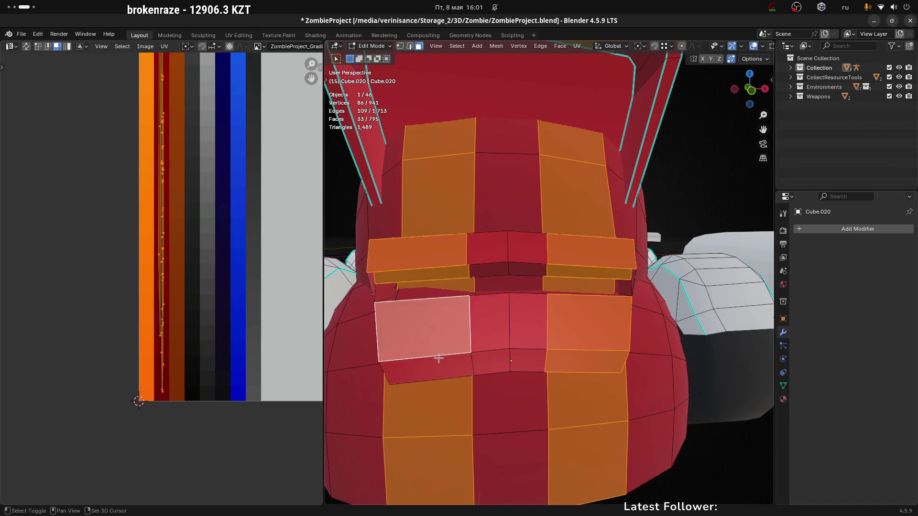
mouse_move(439, 305)
middle_down()
mouse_move(597, 339)
mouse_move(485, 356)
mouse_move(582, 292)
mouse_move(385, 282)
middle_up()
mouse_move(603, 259)
middle_down()
mouse_move(574, 311)
mouse_move(537, 445)
mouse_move(585, 289)
mouse_move(604, 274)
middle_up()
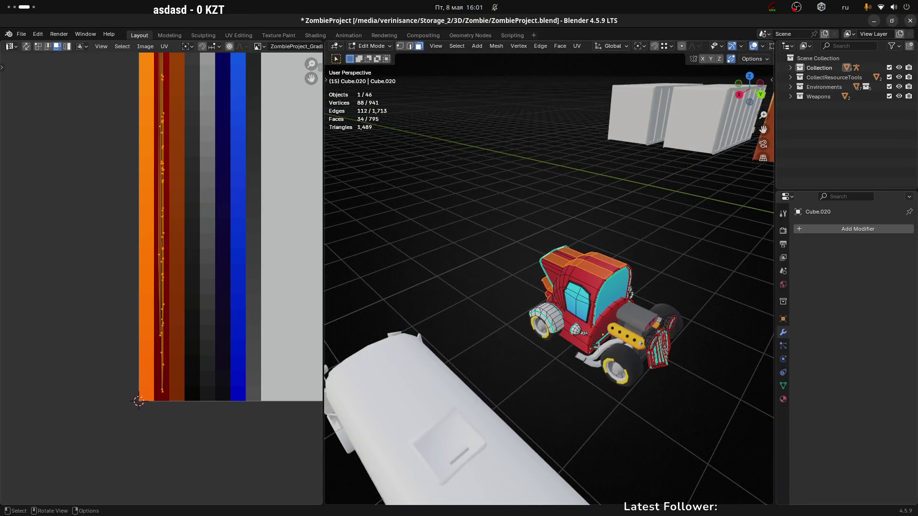
scroll(599, 343, up, 2)
middle_drag(576, 300, 524, 303)
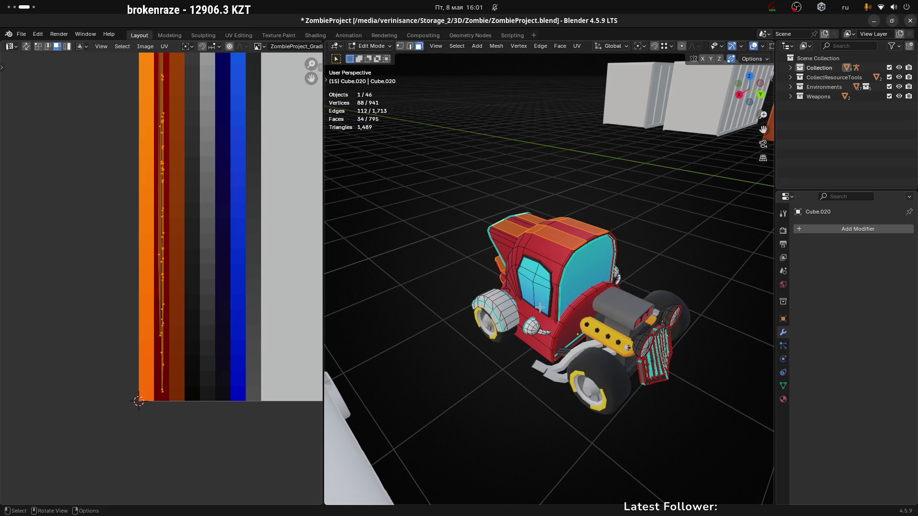
scroll(254, 242, down, 4)
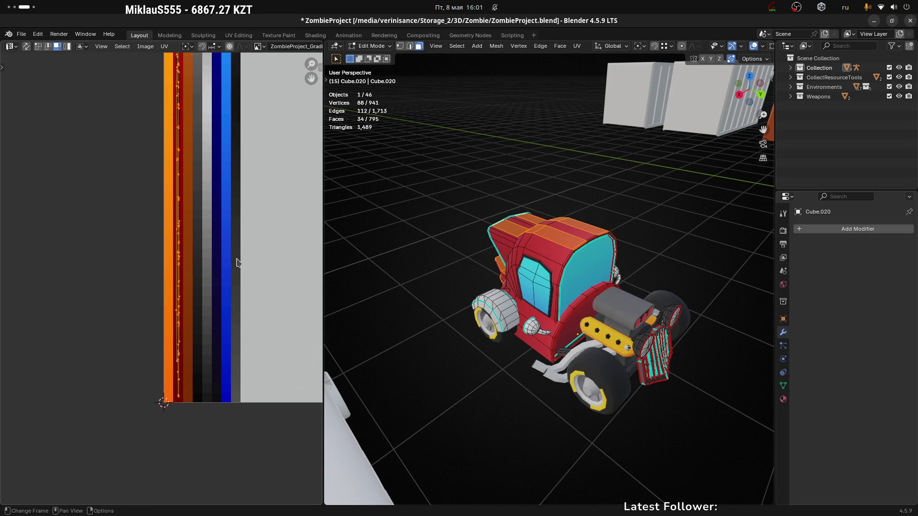
mouse_move(478, 249)
middle_down()
mouse_move(719, 263)
mouse_move(544, 239)
mouse_move(526, 224)
middle_up()
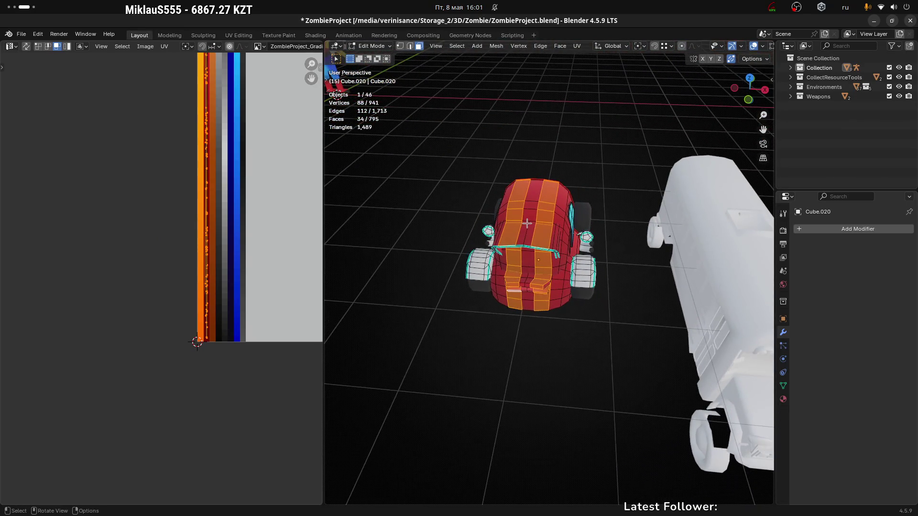
middle_drag(612, 232, 556, 219)
middle_drag(576, 212, 550, 206)
Step: Unwrap the stripe faces with Minimum Stretch, squeeze the UVs horizontally and move them over the palette
key(u)
click(543, 200)
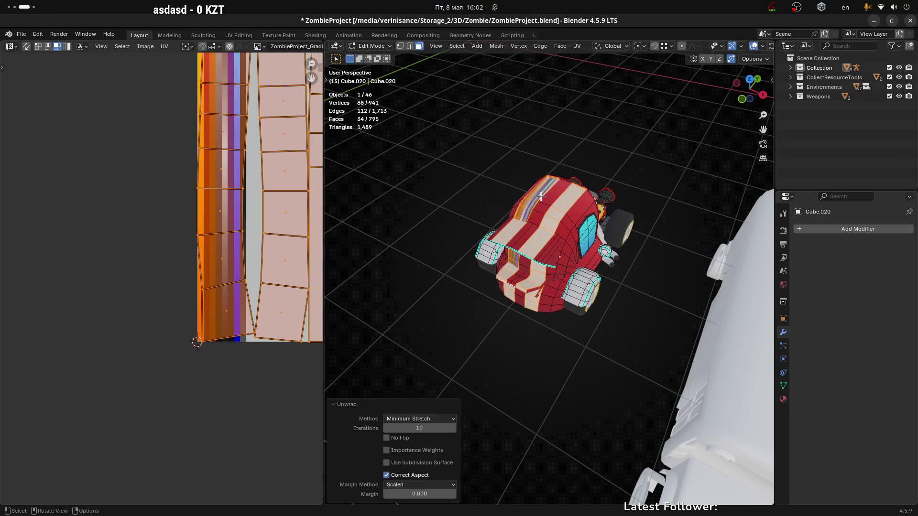
scroll(278, 217, down, 4)
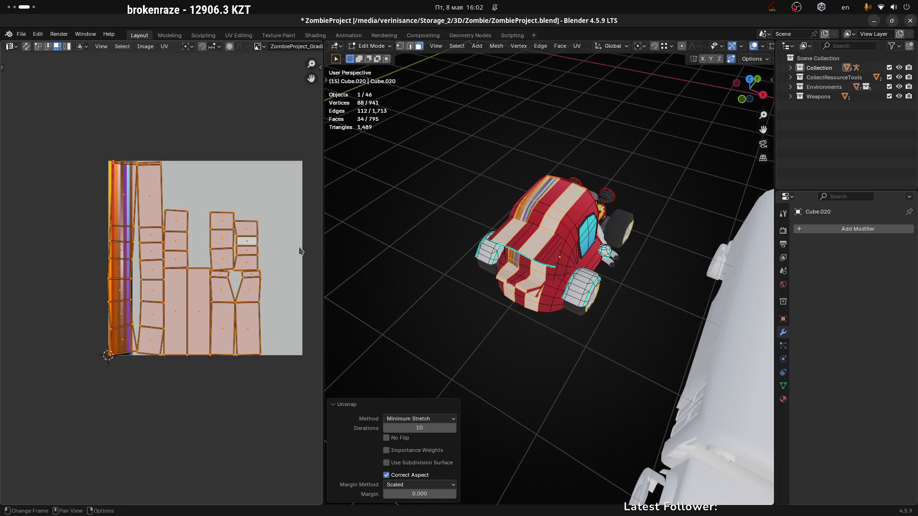
key(s)
key(x)
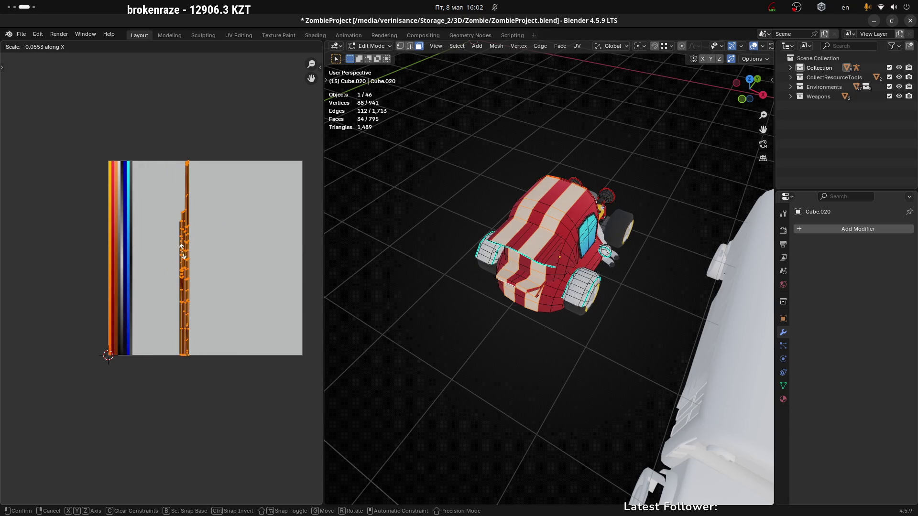
click(235, 247)
key(g)
click(182, 248)
scroll(184, 244, up, 3)
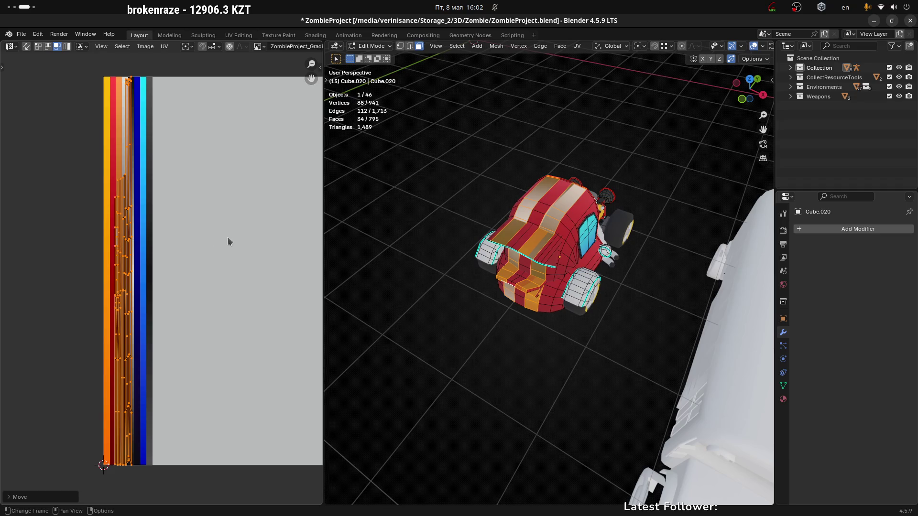
Step: Narrow the UV islands further, squash them vertically and drop them on the light palette column
key(s)
key(x)
click(177, 248)
key(s)
key(y)
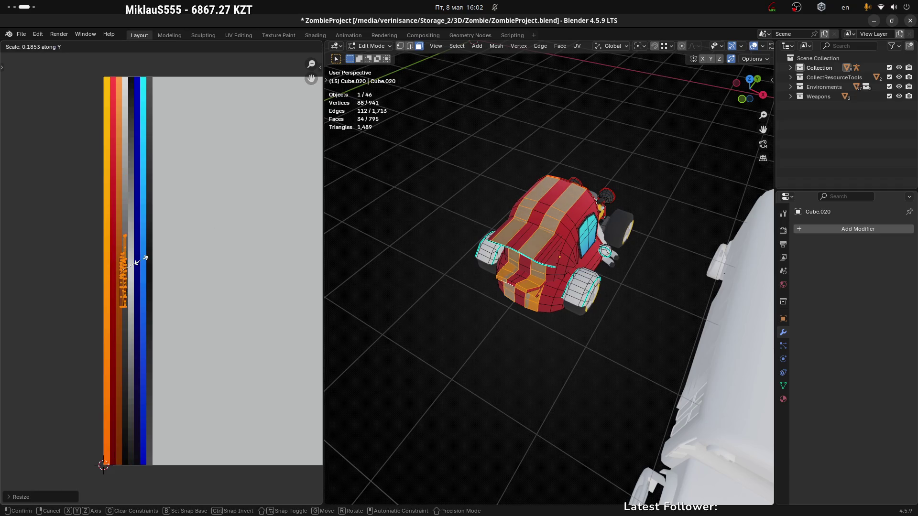
click(143, 259)
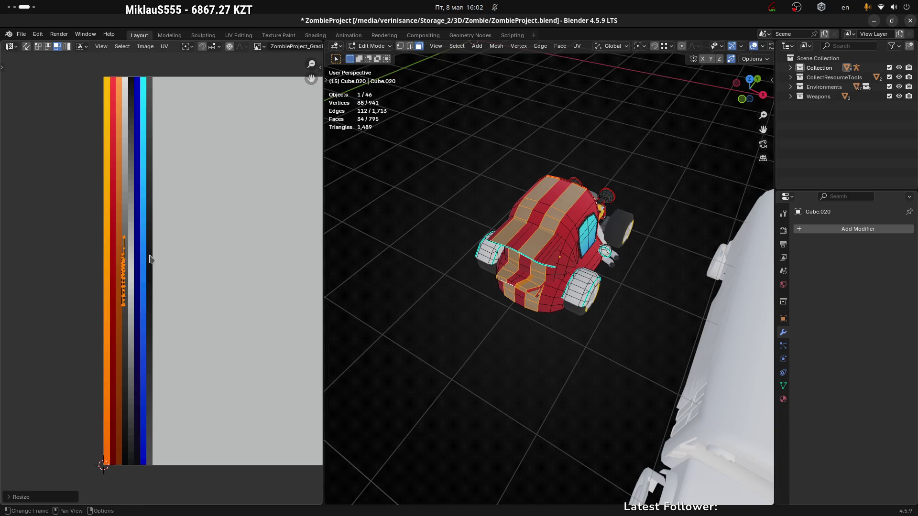
scroll(140, 257, up, 4)
key(g)
click(140, 261)
Step: Shrink the islands, place them on the white column and leave Edit Mode to view the white stripes
key(s)
click(154, 272)
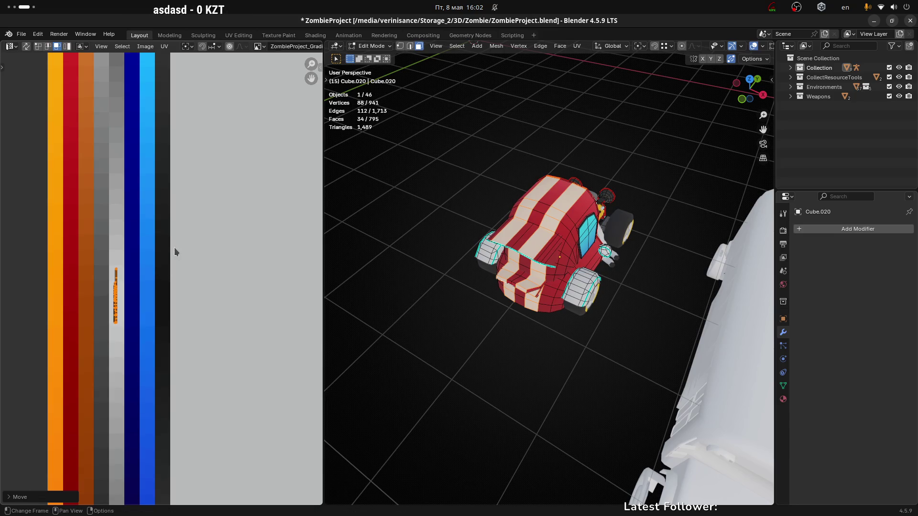
key(s)
key(Escape)
key(s)
click(163, 276)
key(g)
click(164, 268)
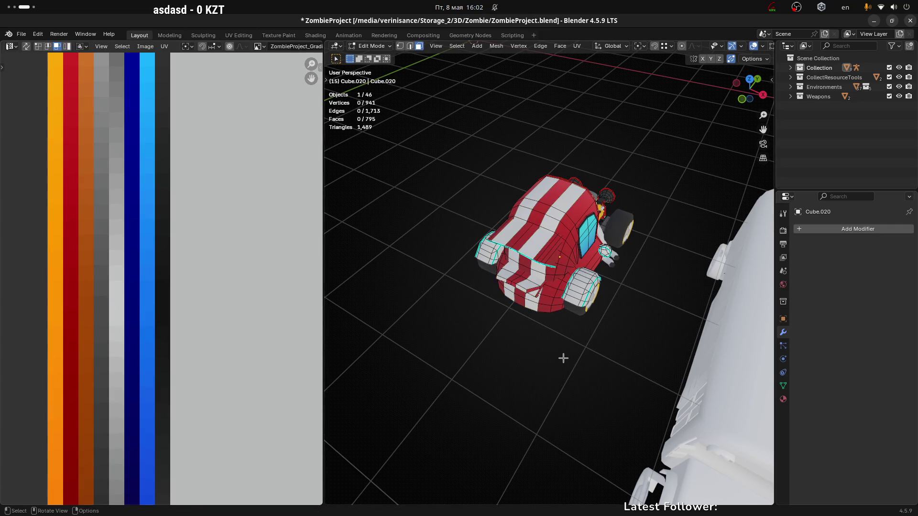
key(Tab)
scroll(538, 348, down, 3)
mouse_move(442, 308)
middle_down()
mouse_move(527, 287)
mouse_move(602, 296)
mouse_move(600, 305)
mouse_move(639, 301)
mouse_move(604, 301)
mouse_move(629, 232)
mouse_move(660, 266)
mouse_move(654, 222)
mouse_move(620, 209)
middle_up()
Step: Select the car body and orbit to inspect the striped car from front and both sides
click(603, 297)
click(660, 266)
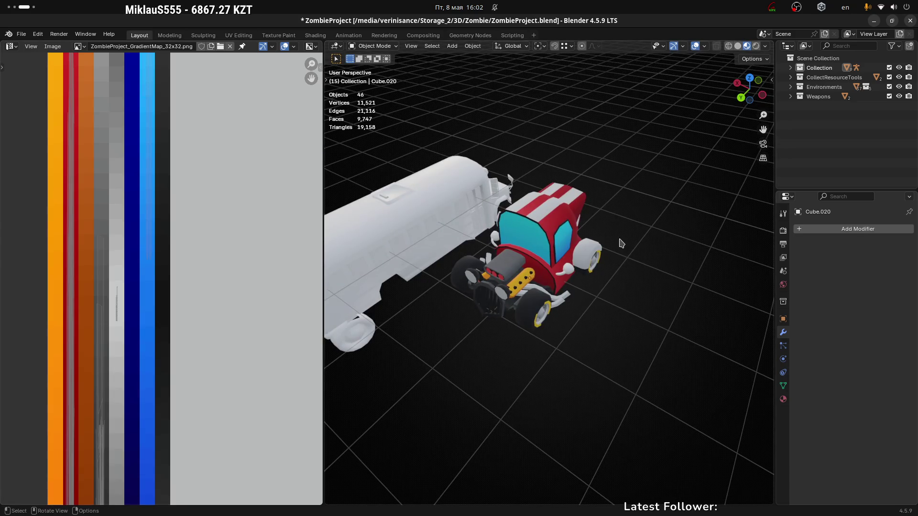
mouse_move(587, 243)
middle_down()
mouse_move(529, 230)
mouse_move(660, 207)
mouse_move(395, 211)
mouse_move(408, 199)
mouse_move(519, 308)
mouse_move(542, 294)
mouse_move(672, 301)
mouse_move(600, 303)
mouse_move(448, 280)
mouse_move(366, 306)
mouse_move(410, 300)
middle_up()
click(529, 230)
mouse_move(480, 298)
middle_down()
mouse_move(495, 289)
mouse_move(478, 286)
mouse_move(462, 229)
middle_up()
middle_drag(587, 250, 463, 249)
scroll(534, 274, down, 1)
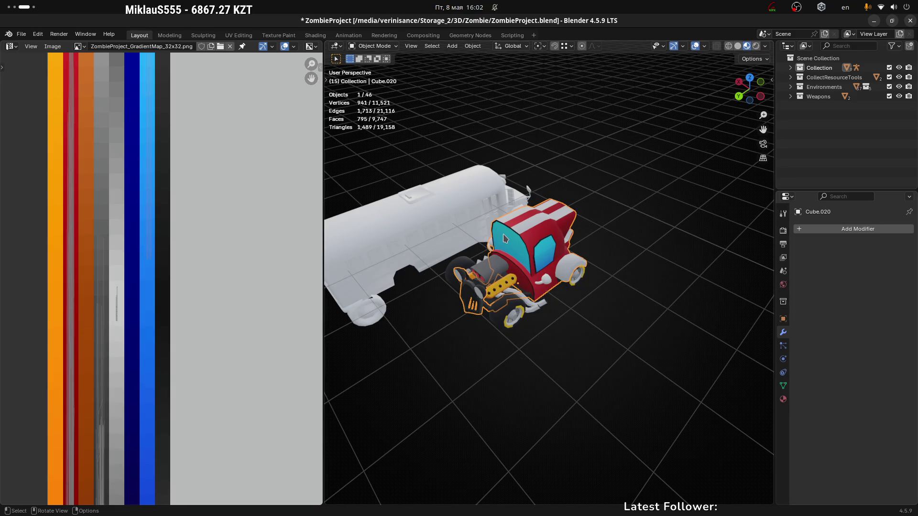
Step: Enter Edit Mode on the car body and pick a band of faces across the cab
key(Tab)
scroll(531, 242, up, 4)
alt+click(518, 235)
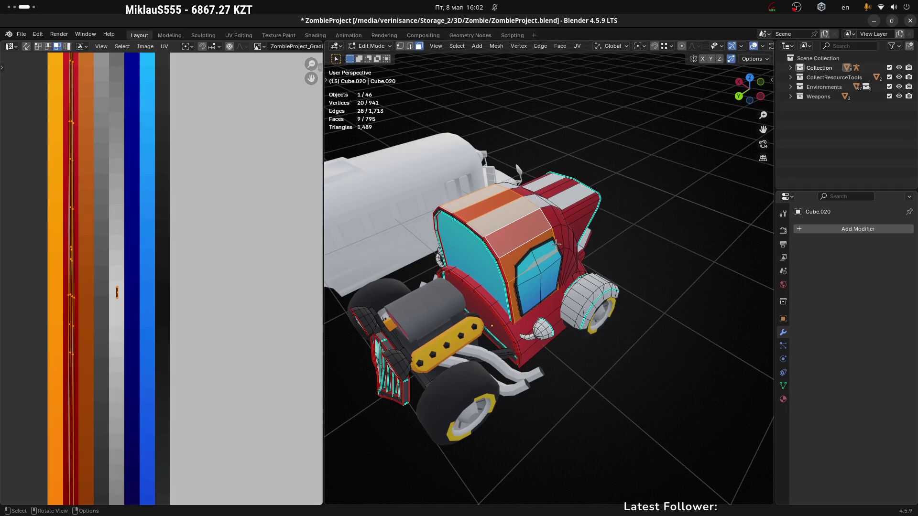
alt+click(549, 222)
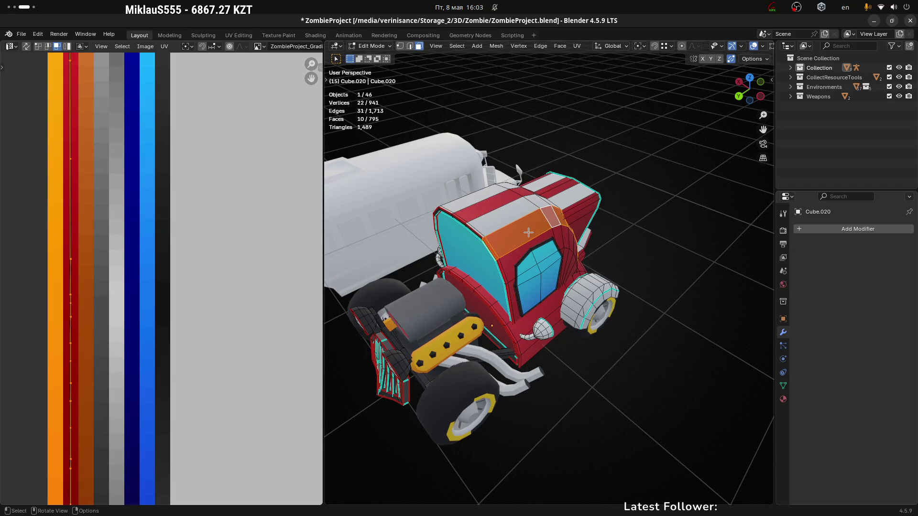
Step: Select the whole linked cab shell and deselect the first stripe faces on the cab
key(l)
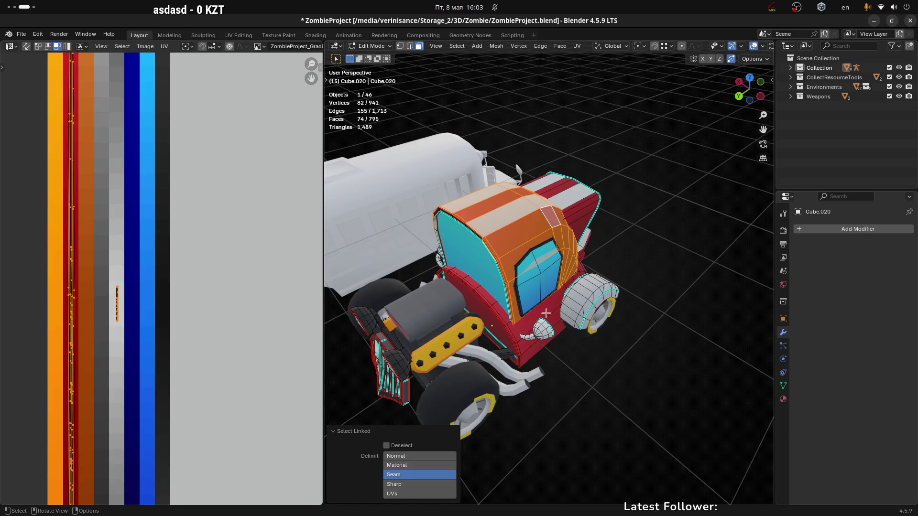
mouse_move(576, 249)
middle_down()
mouse_move(550, 249)
mouse_move(511, 202)
mouse_move(499, 208)
middle_up()
shift+click(512, 201)
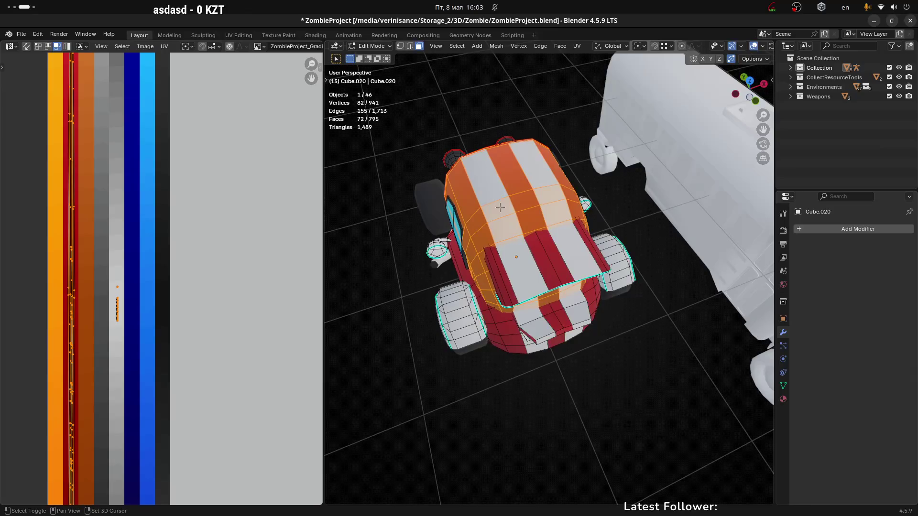
shift+click(507, 233)
middle_drag(525, 253, 465, 199)
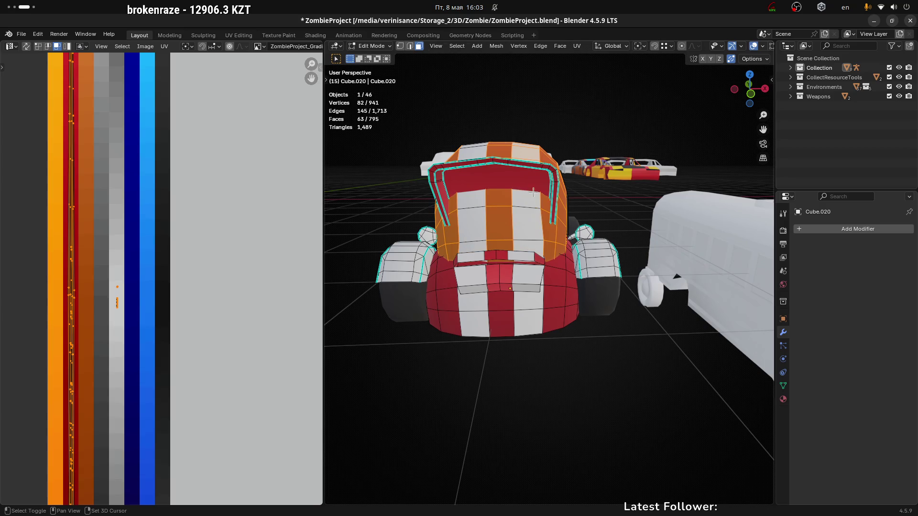
middle_drag(533, 195, 541, 212)
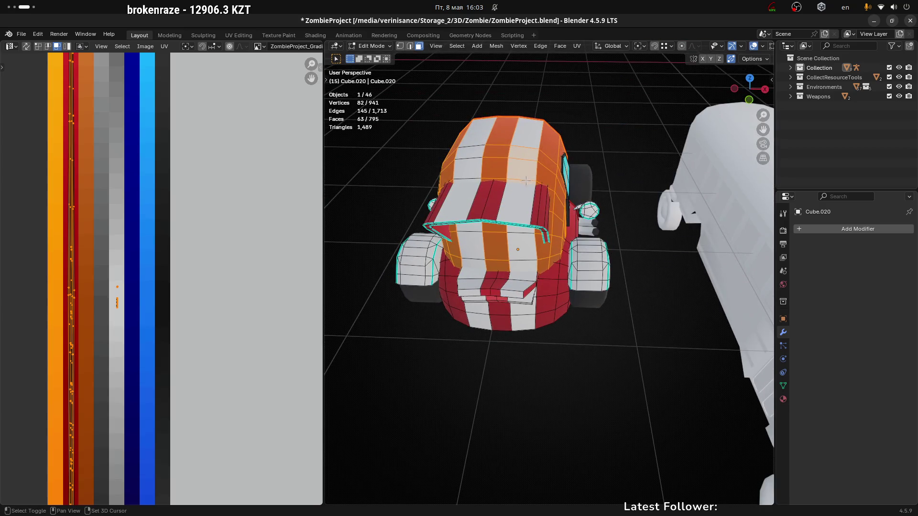
Step: Deselect the remaining stripe faces on the cab roof and near the window
shift+click(526, 181)
shift+click(525, 168)
middle_drag(581, 185, 589, 145)
scroll(589, 144, up, 3)
shift+click(584, 138)
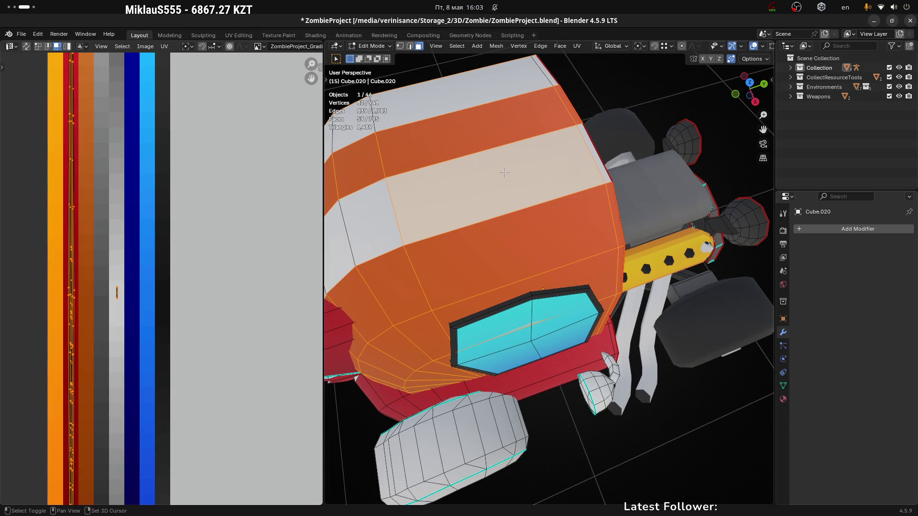
scroll(507, 172, down, 10)
middle_drag(508, 172, 430, 201)
scroll(173, 268, down, 5)
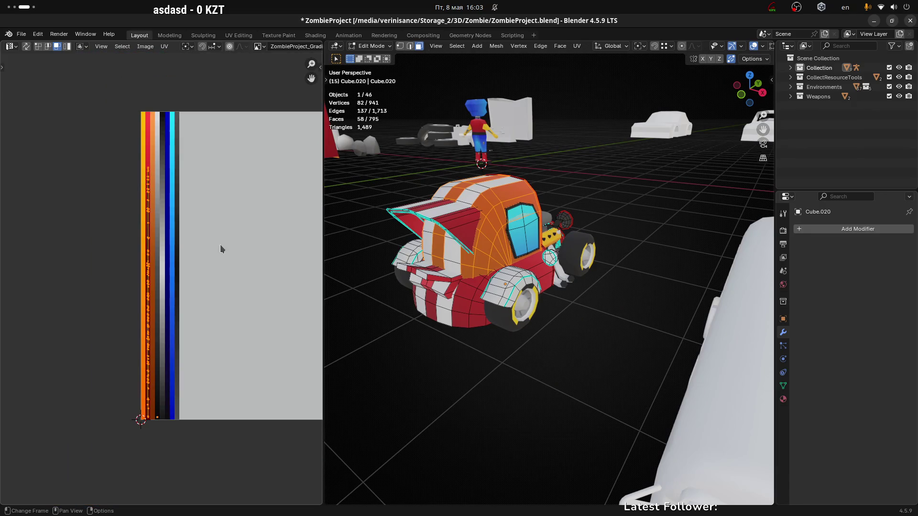
Step: Slide the cab UVs horizontally onto the yellow palette column and orbit to check the yellow cab
drag(90, 130, 185, 443)
drag(88, 142, 153, 455)
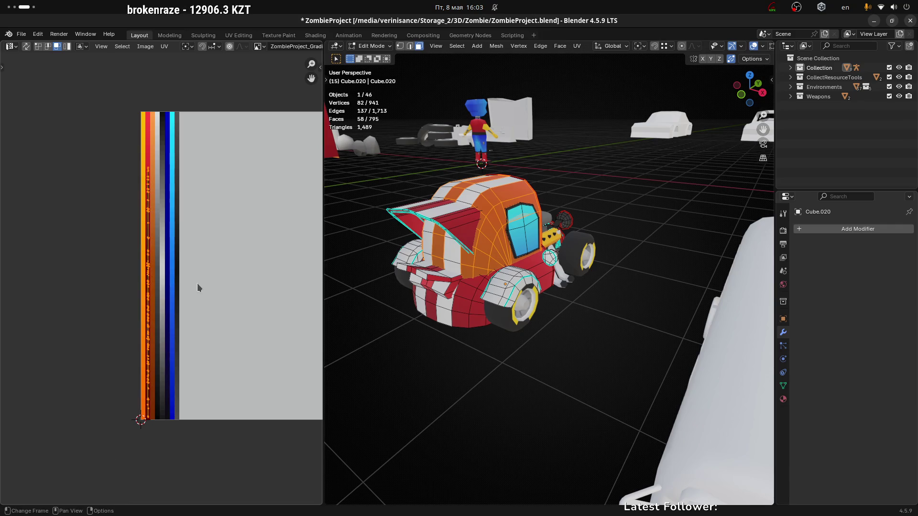
key(g)
key(x)
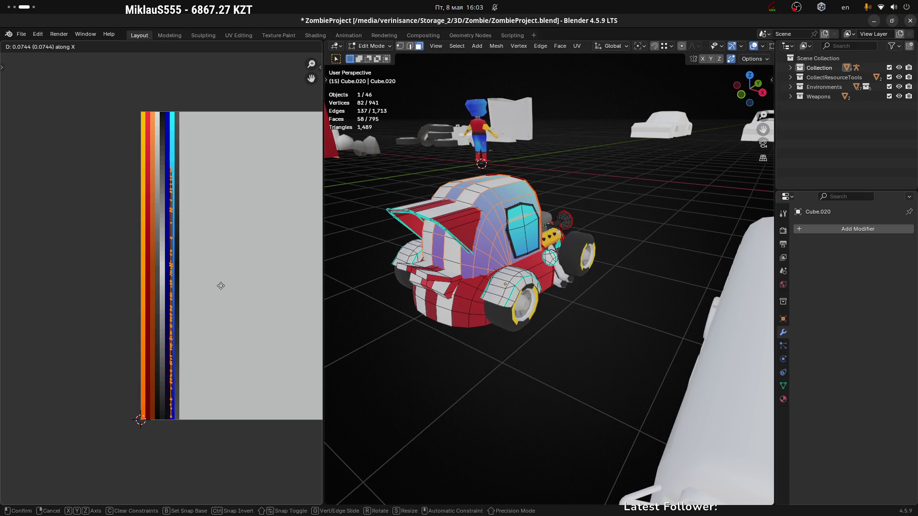
click(194, 291)
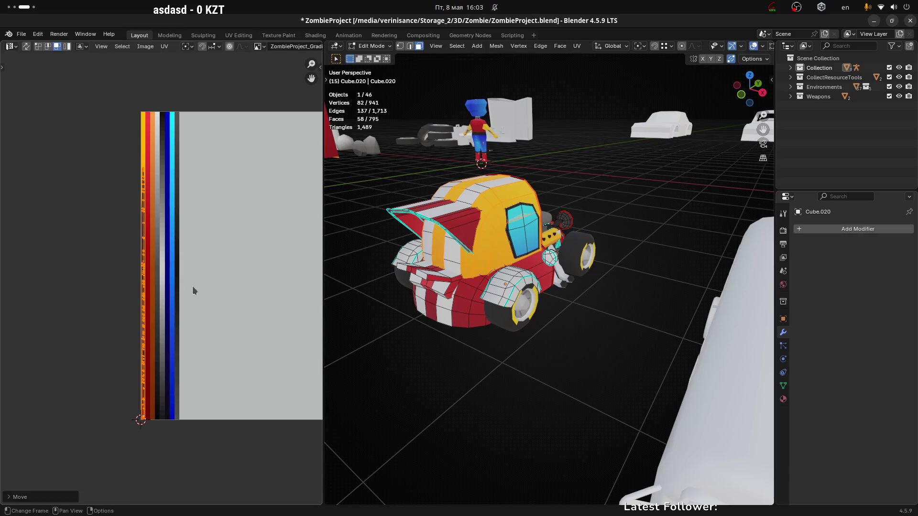
mouse_move(674, 176)
middle_down()
mouse_move(583, 214)
mouse_move(562, 210)
middle_up()
mouse_move(600, 237)
middle_down()
mouse_move(613, 231)
mouse_move(567, 279)
middle_up()
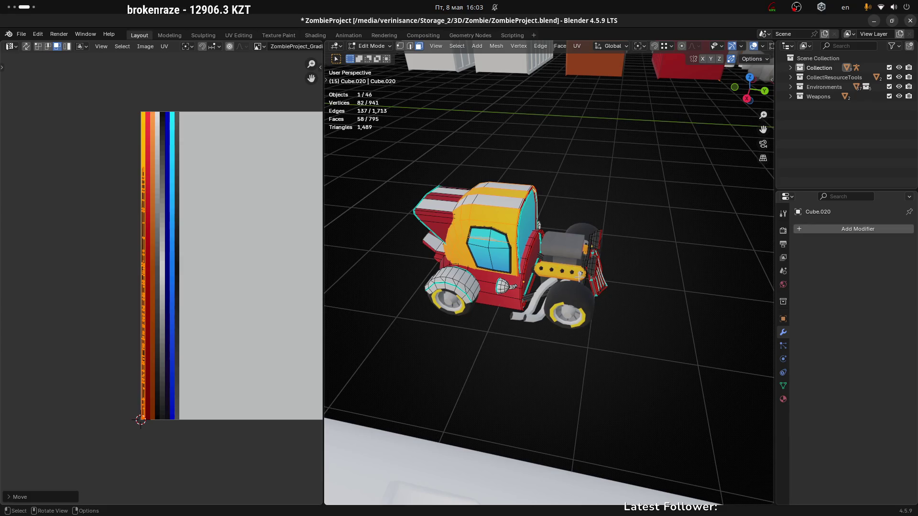
middle_drag(560, 315, 636, 325)
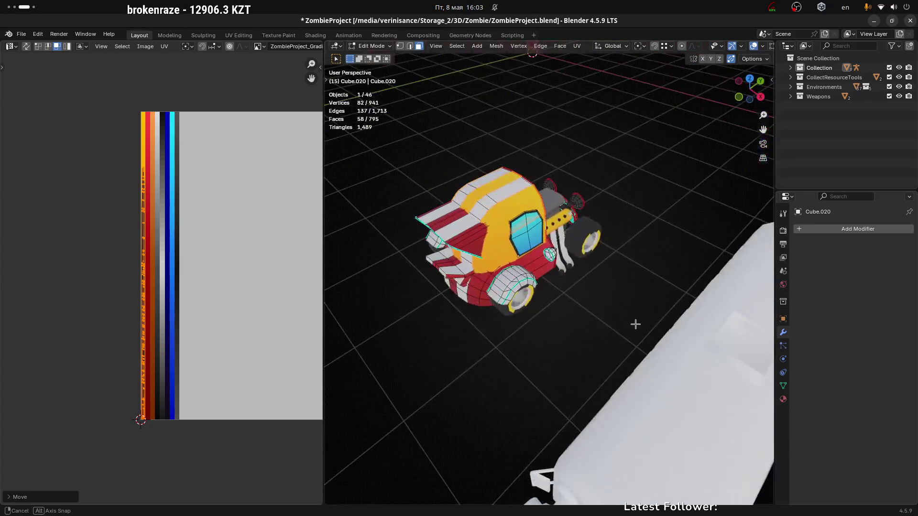
mouse_move(586, 248)
middle_down()
mouse_move(615, 248)
mouse_move(571, 252)
mouse_move(563, 226)
mouse_move(602, 191)
mouse_move(539, 194)
mouse_move(398, 168)
mouse_move(391, 175)
mouse_move(602, 189)
mouse_move(467, 260)
mouse_move(553, 264)
mouse_move(625, 242)
mouse_move(609, 231)
mouse_move(520, 229)
mouse_move(652, 293)
mouse_move(513, 229)
middle_up()
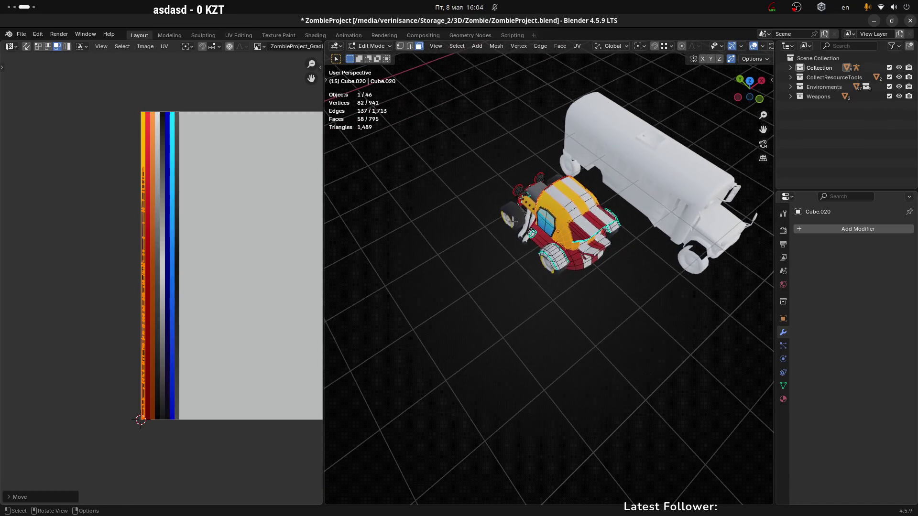
Step: Move the cab's UV island onto the blue stripe of the gradient palette
mouse_move(653, 292)
middle_down()
mouse_move(494, 263)
mouse_move(343, 291)
mouse_move(621, 296)
mouse_move(576, 306)
mouse_move(530, 293)
mouse_move(677, 290)
middle_up()
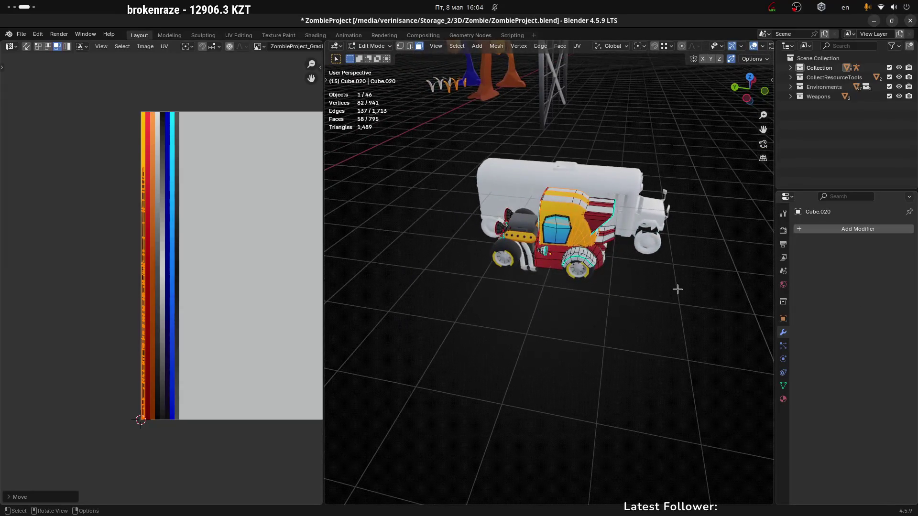
key(g)
key(x)
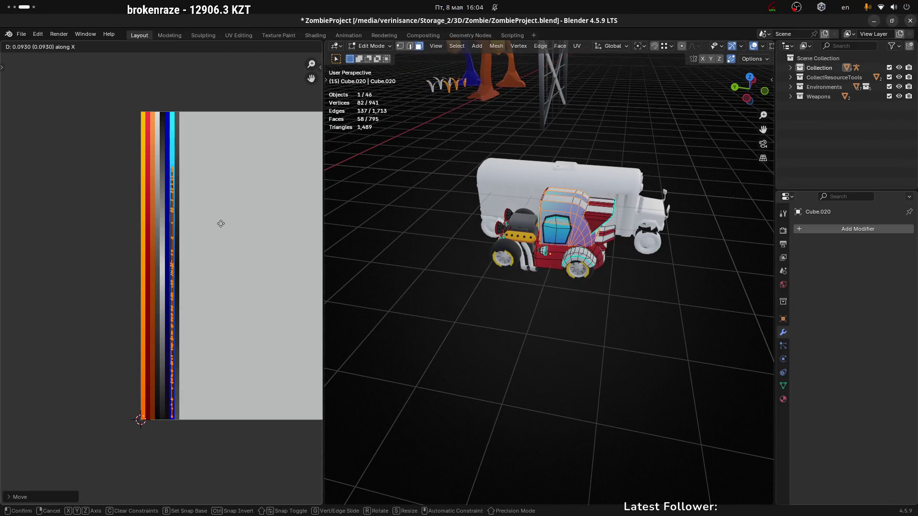
key(x)
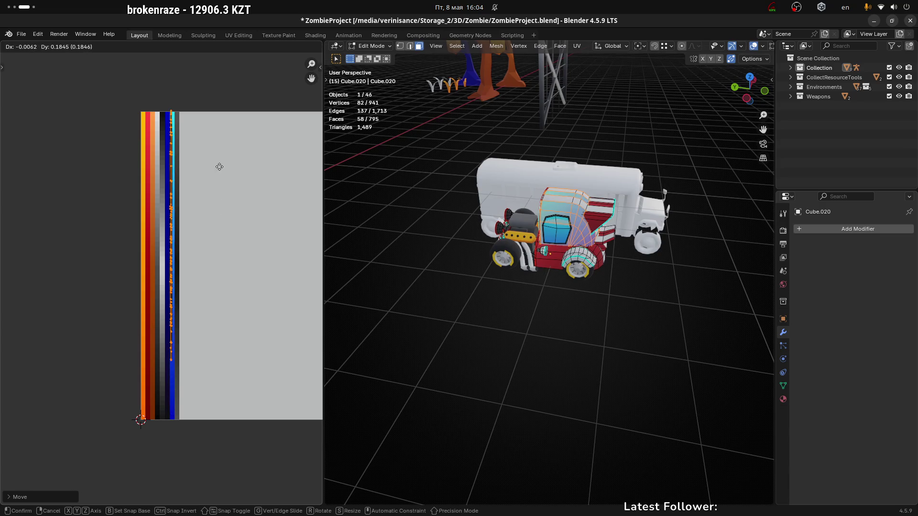
click(221, 170)
Step: Shrink the cab's UV island and reposition it on the palette
mouse_move(576, 285)
middle_down()
mouse_move(623, 315)
mouse_move(728, 311)
mouse_move(432, 309)
mouse_move(470, 294)
middle_up()
scroll(633, 289, up, 1)
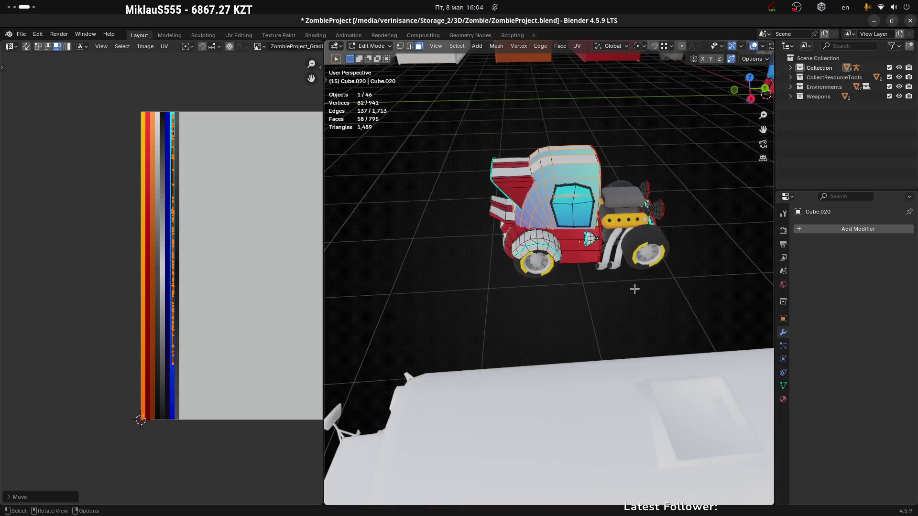
scroll(568, 309, up, 1)
scroll(572, 311, up, 1)
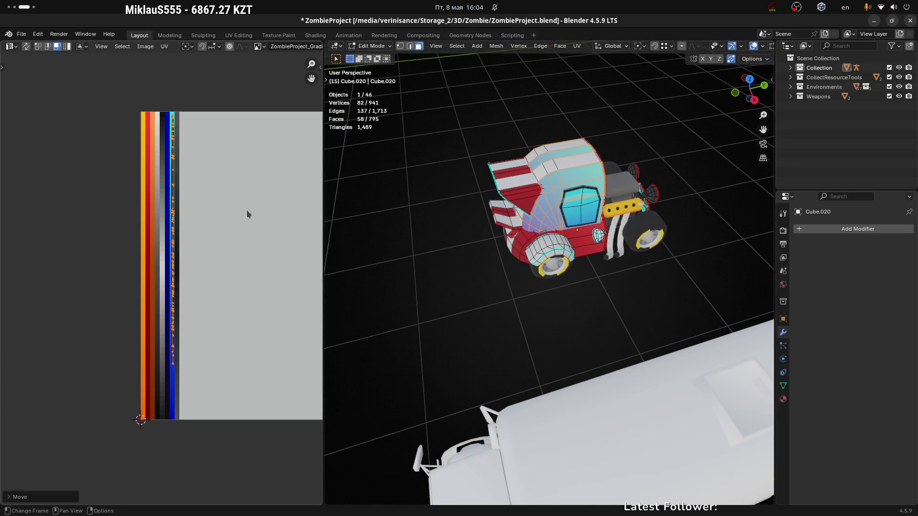
key(s)
click(205, 208)
key(g)
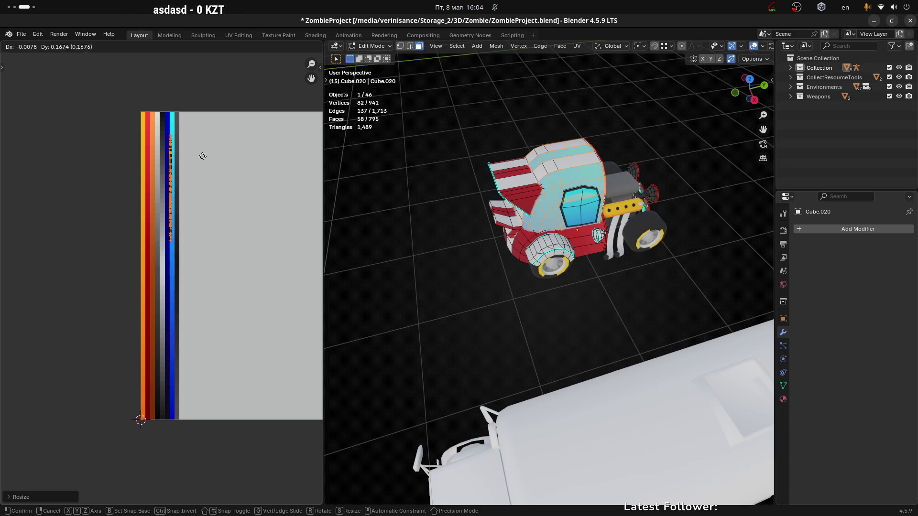
click(205, 141)
Step: Move the cab UVs onto a dark palette column and return to Object Mode to check it
mouse_move(497, 258)
middle_down()
mouse_move(592, 322)
mouse_move(697, 252)
middle_up()
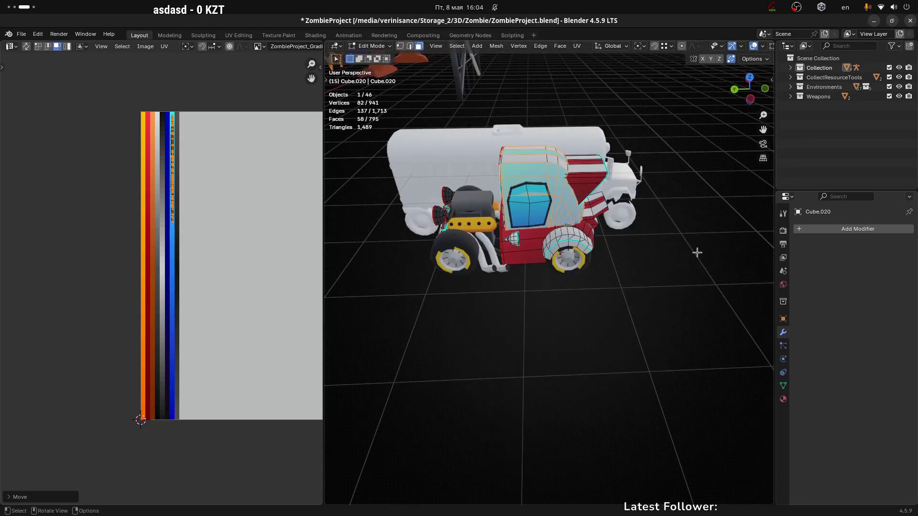
key(g)
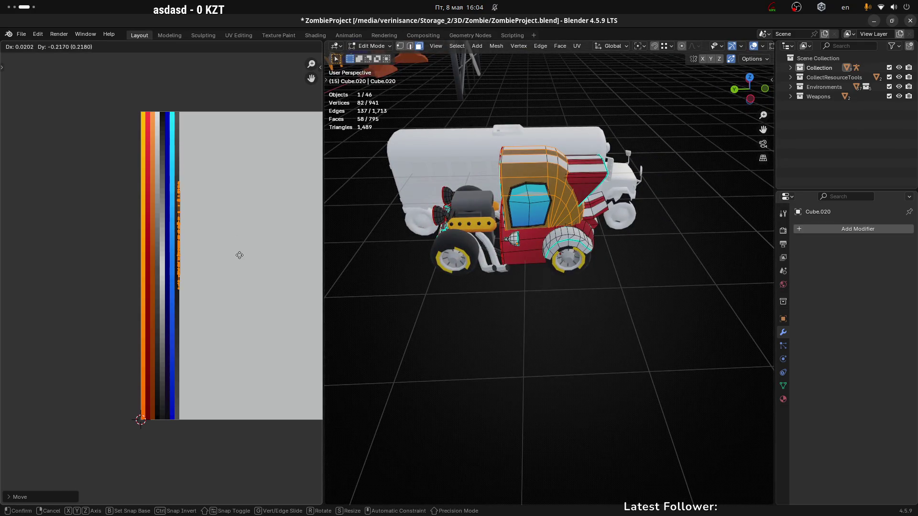
click(237, 258)
mouse_move(581, 316)
middle_down()
mouse_move(670, 323)
mouse_move(467, 309)
mouse_move(622, 313)
middle_up()
key(Tab)
mouse_move(455, 314)
middle_down()
mouse_move(719, 317)
mouse_move(627, 332)
mouse_move(520, 324)
middle_up()
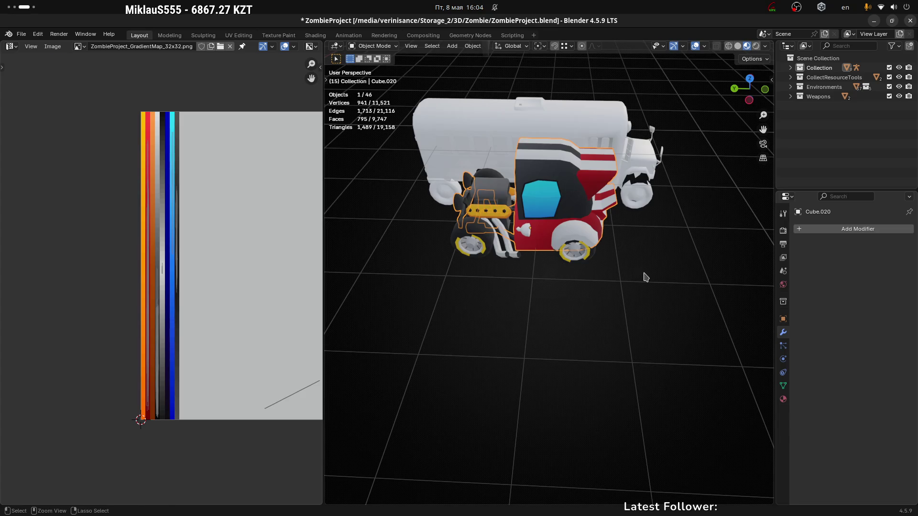
Step: Box-select the cab's UVs and move them onto the orange strip
key(Tab)
drag(82, 84, 239, 254)
key(g)
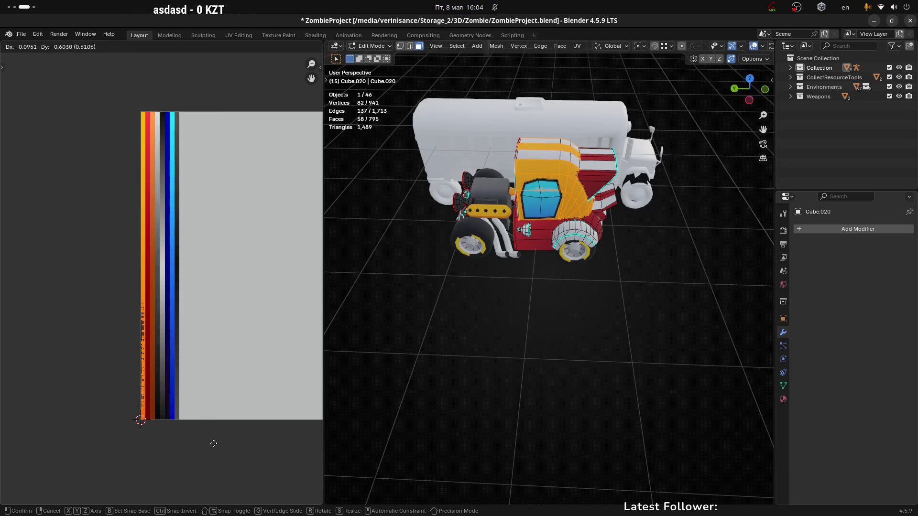
click(214, 452)
scroll(152, 328, up, 2)
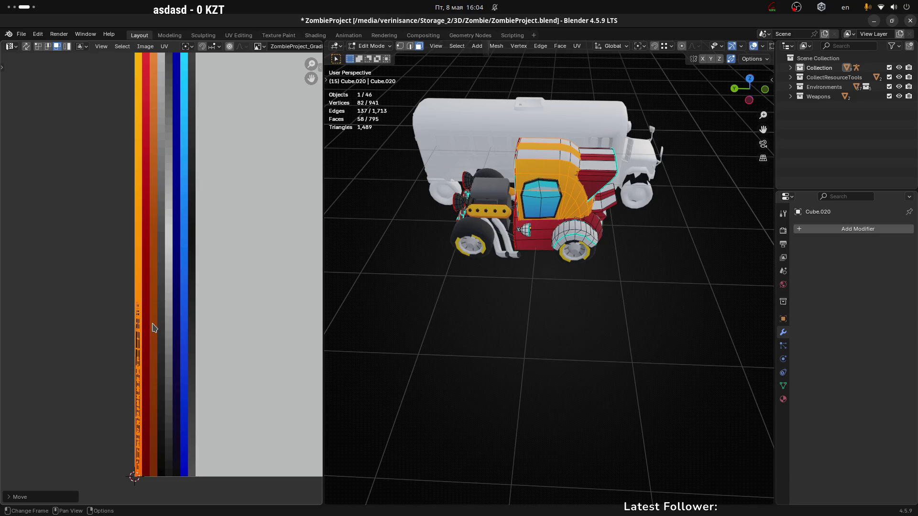
middle_drag(209, 362, 241, 266)
scroll(156, 294, up, 1)
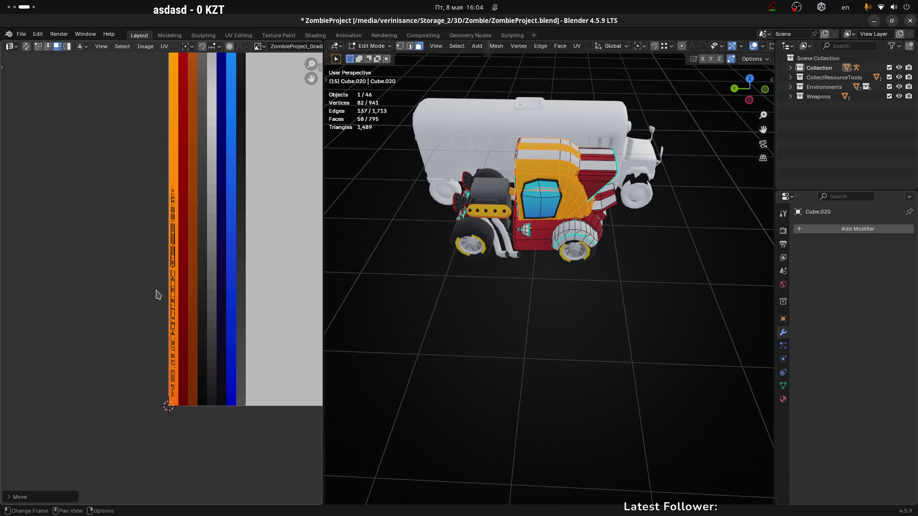
Step: Fine-tune the cab UVs within the orange strip, then return to Object Mode
key(g)
click(206, 282)
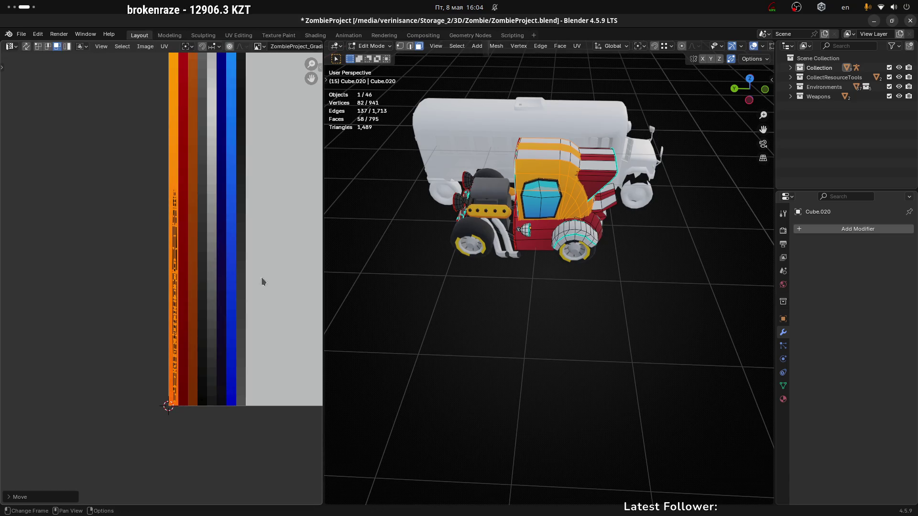
key(ctrl+Tab)
click(526, 308)
mouse_move(527, 307)
middle_down()
mouse_move(744, 300)
mouse_move(707, 280)
mouse_move(543, 263)
mouse_move(569, 299)
mouse_move(557, 274)
mouse_move(588, 271)
mouse_move(569, 239)
middle_up()
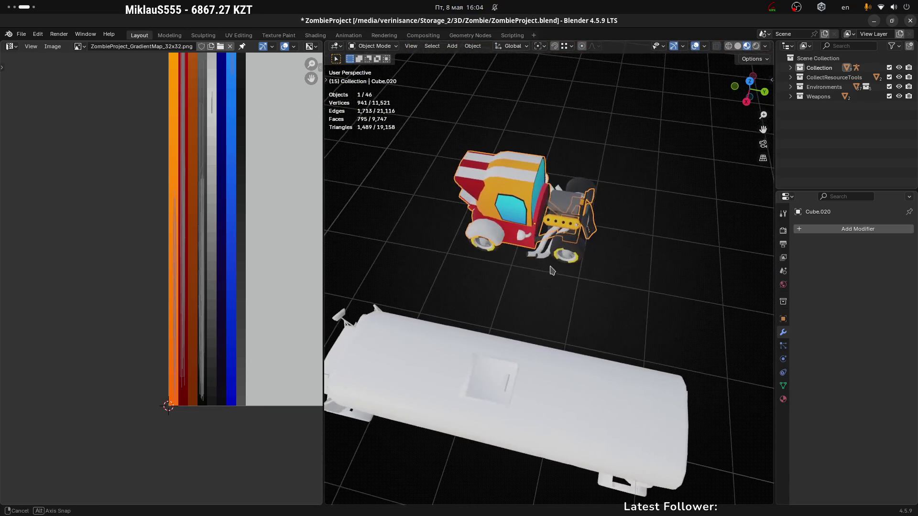
scroll(550, 201, up, 5)
click(579, 225)
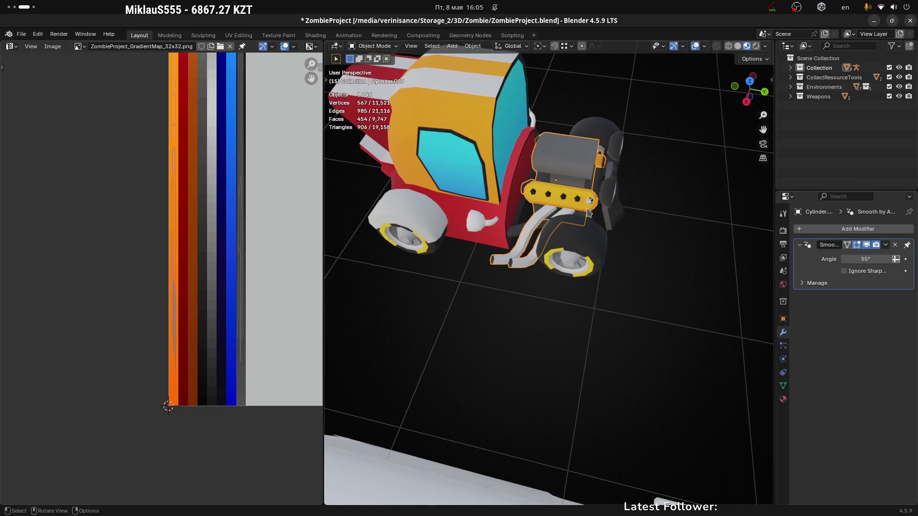
Step: Shift the car body's cab UVs onto the red column so the cab turns red
click(566, 201)
key(Tab)
drag(233, 191, 183, 191)
key(Tab)
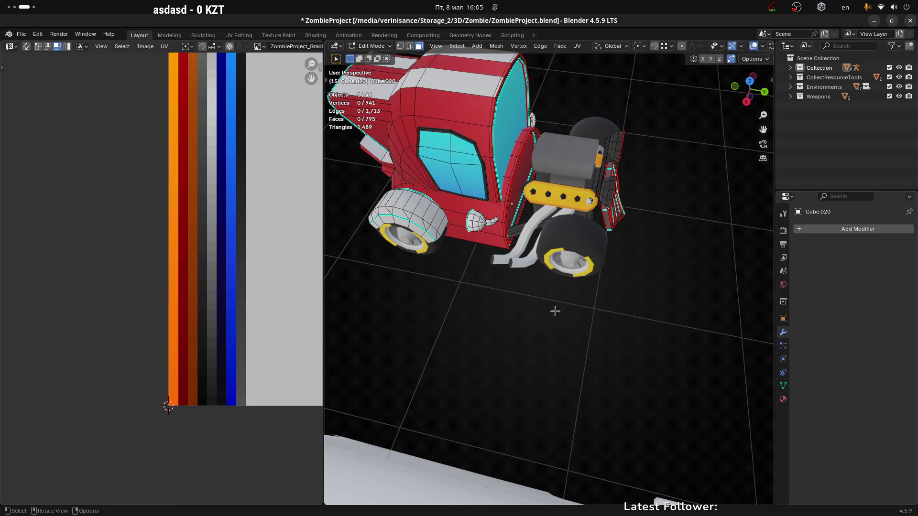
Step: Select the rim faces of the wheel beside the engine in Edit Mode
mouse_move(648, 260)
middle_down()
mouse_move(531, 251)
mouse_move(545, 275)
middle_up()
shift+click(542, 266)
click(536, 270)
key(Tab)
scroll(545, 275, up, 3)
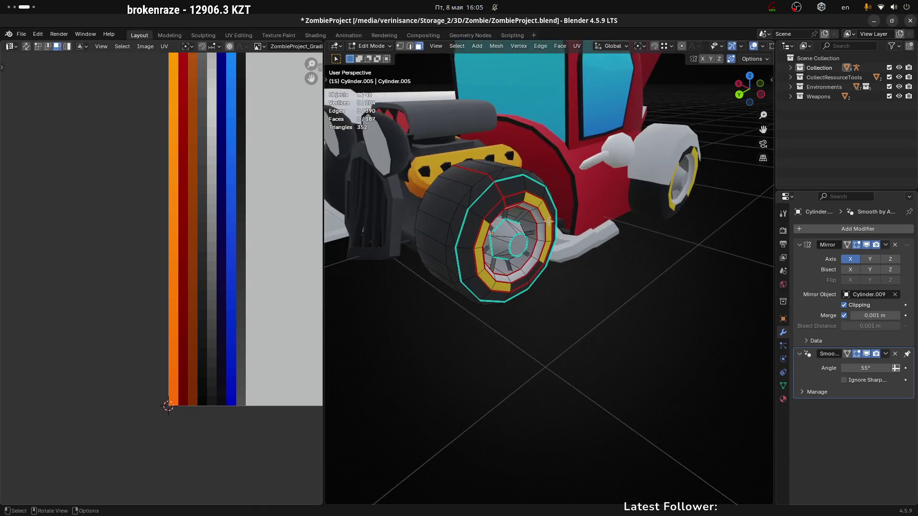
middle_drag(544, 233, 537, 220)
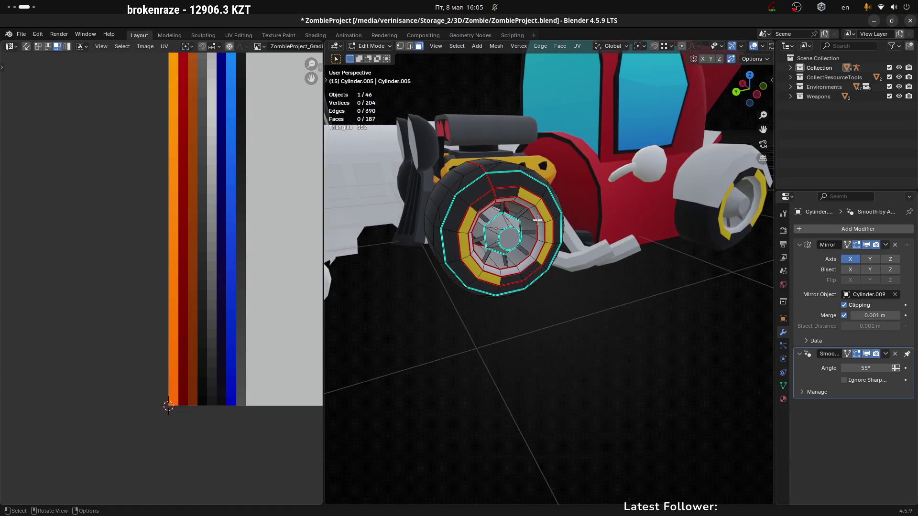
ctrl+click(550, 246)
ctrl+click(468, 223)
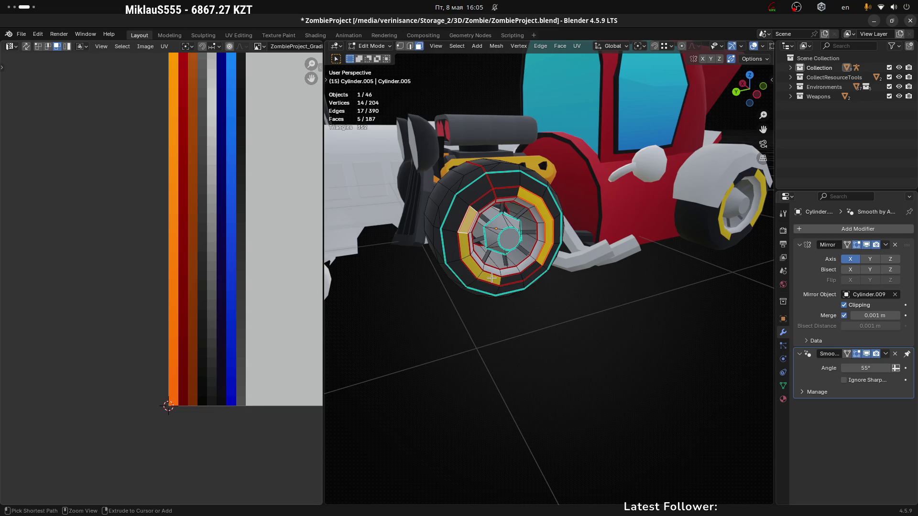
ctrl+click(492, 279)
scroll(492, 279, down, 2)
scroll(229, 287, down, 4)
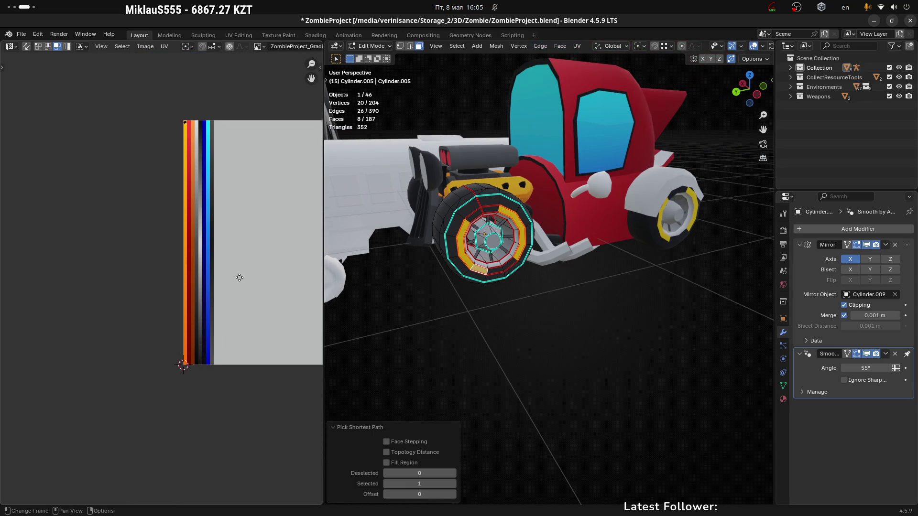
Step: Shrink the rim UVs, move them onto another palette colour, and return to Object Mode
key(s)
click(200, 146)
scroll(172, 119, up, 5)
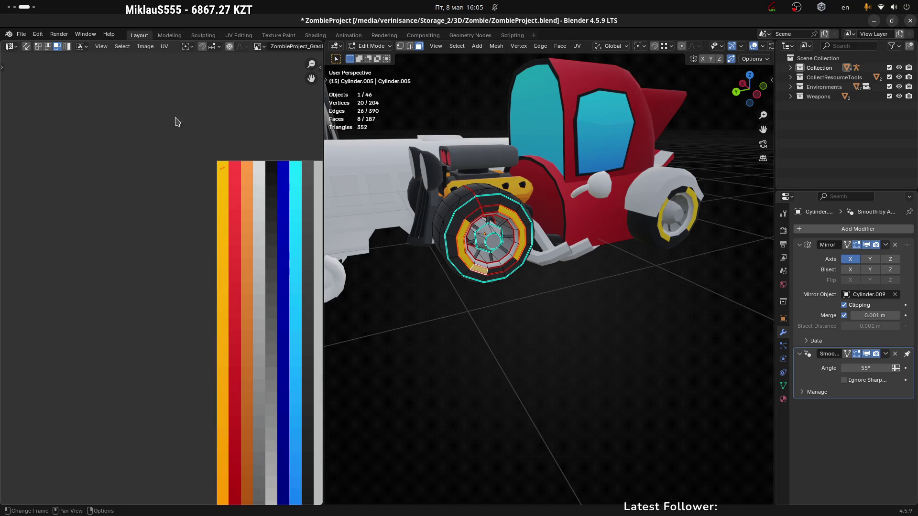
key(g)
scroll(258, 200, down, 5)
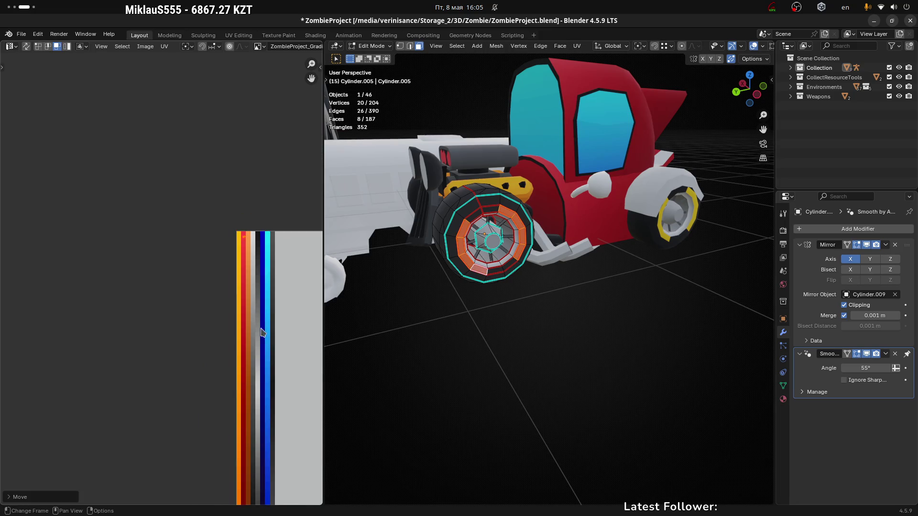
key(g)
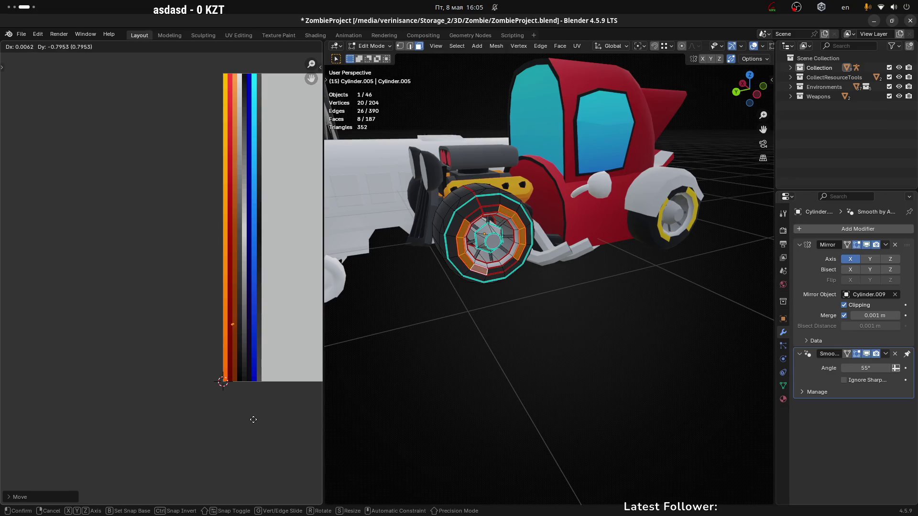
click(251, 412)
scroll(242, 318, up, 5)
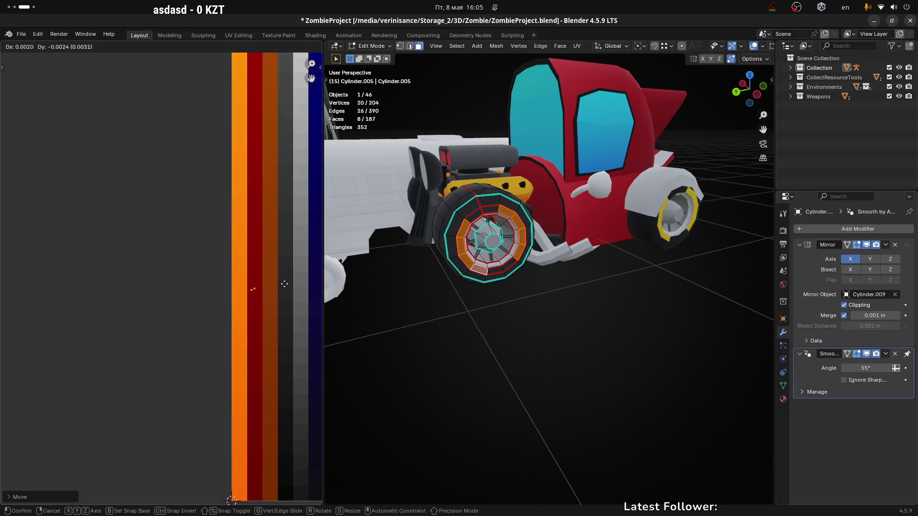
key(ctrl+Tab)
click(531, 311)
mouse_move(531, 311)
middle_down()
mouse_move(592, 313)
mouse_move(527, 317)
mouse_move(543, 350)
middle_up()
click(496, 346)
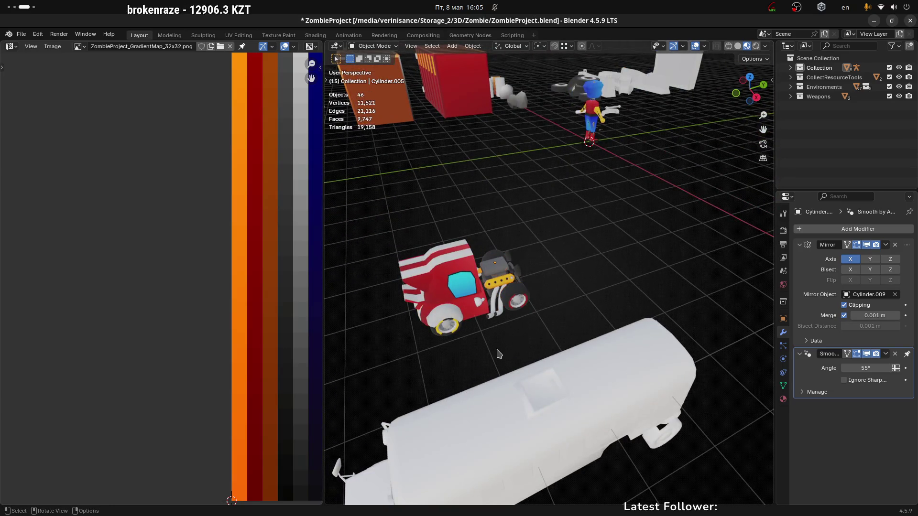
Step: Reselect the engine-side wheel and move its rim UVs up onto the red column
scroll(481, 352, up, 3)
scroll(481, 352, up, 2)
click(567, 252)
middle_drag(612, 303, 402, 303)
key(KP_Decimal)
key(Tab)
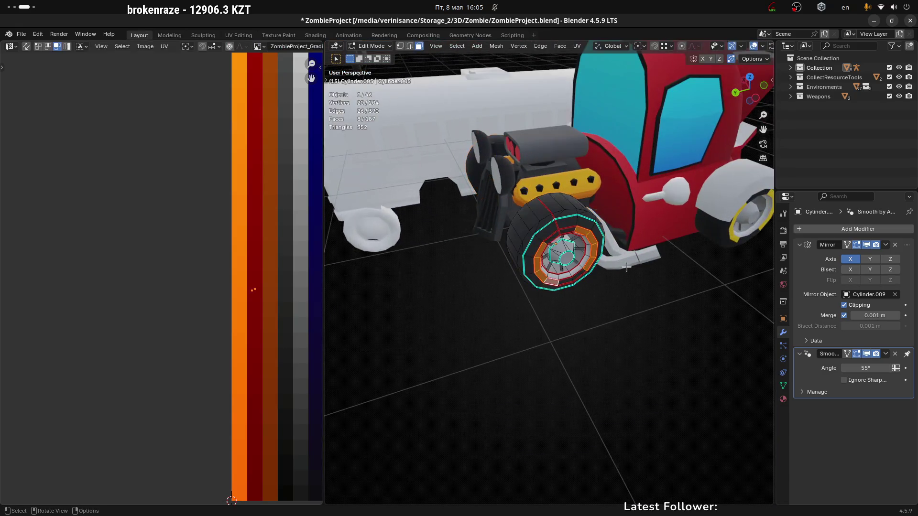
middle_drag(244, 235, 186, 239)
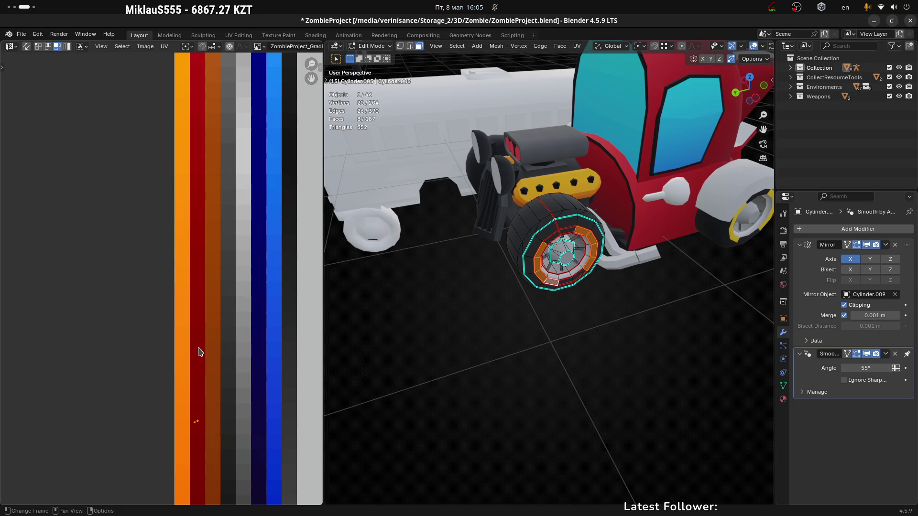
key(g)
click(229, 389)
middle_drag(238, 389, 267, 440)
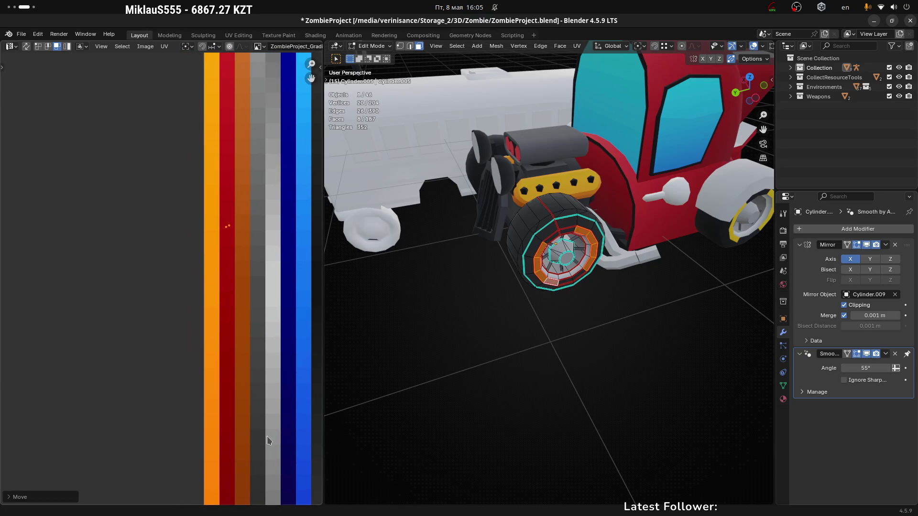
key(g)
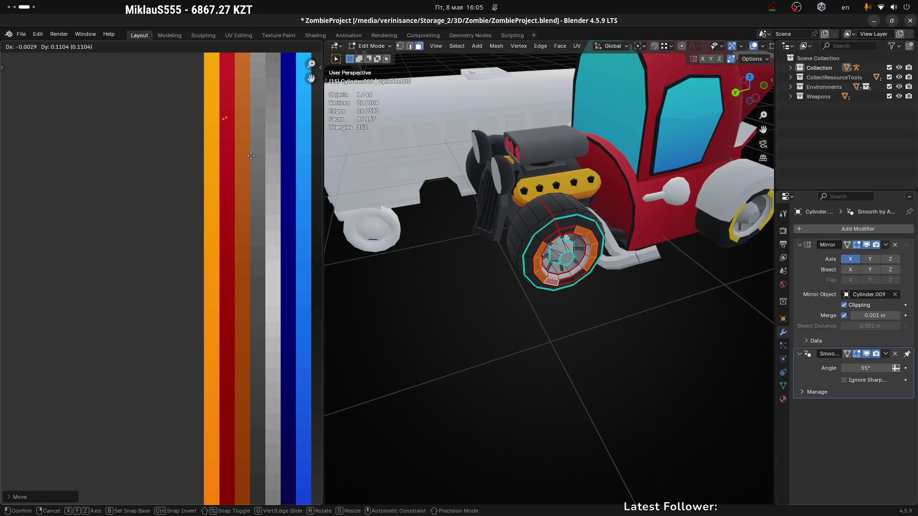
click(251, 156)
key(Tab)
scroll(574, 339, down, 5)
mouse_move(517, 358)
middle_down()
mouse_move(432, 346)
mouse_move(623, 375)
mouse_move(621, 357)
mouse_move(570, 284)
mouse_move(566, 293)
mouse_move(549, 280)
mouse_move(639, 291)
mouse_move(458, 327)
mouse_move(498, 300)
mouse_move(584, 277)
middle_up()
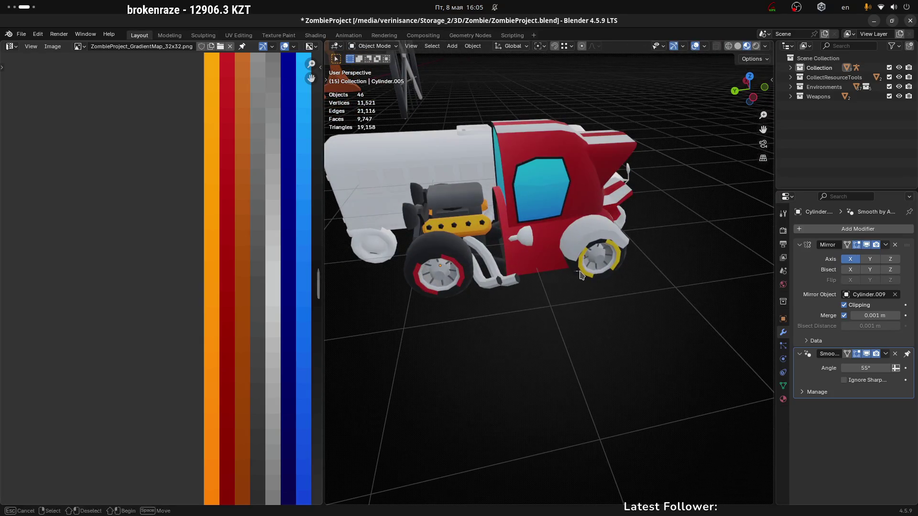
click(584, 271)
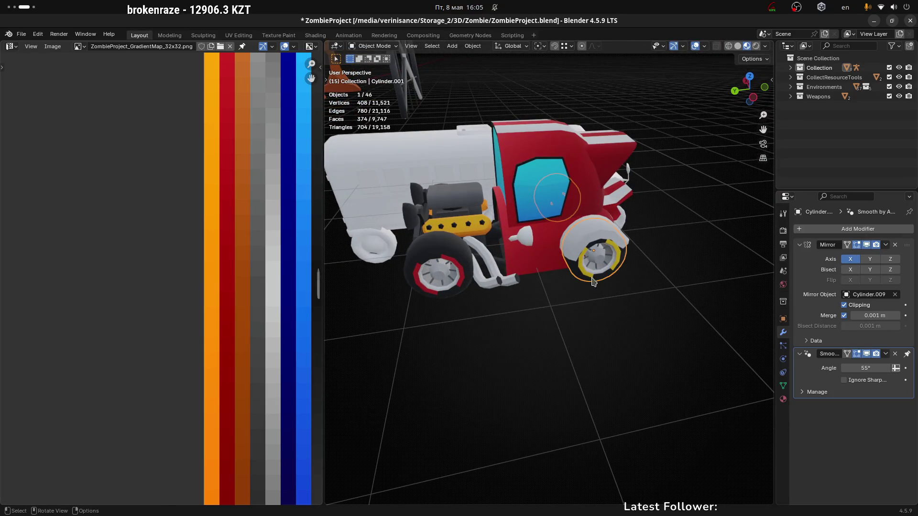
Step: Select a ring of rim faces on the front wheel in Edit Mode
scroll(600, 291, up, 1)
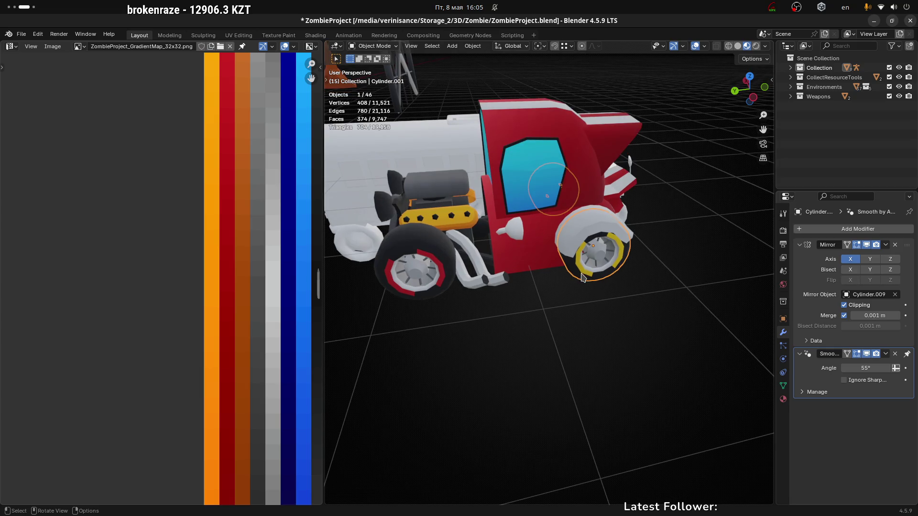
key(Tab)
scroll(592, 293, up, 4)
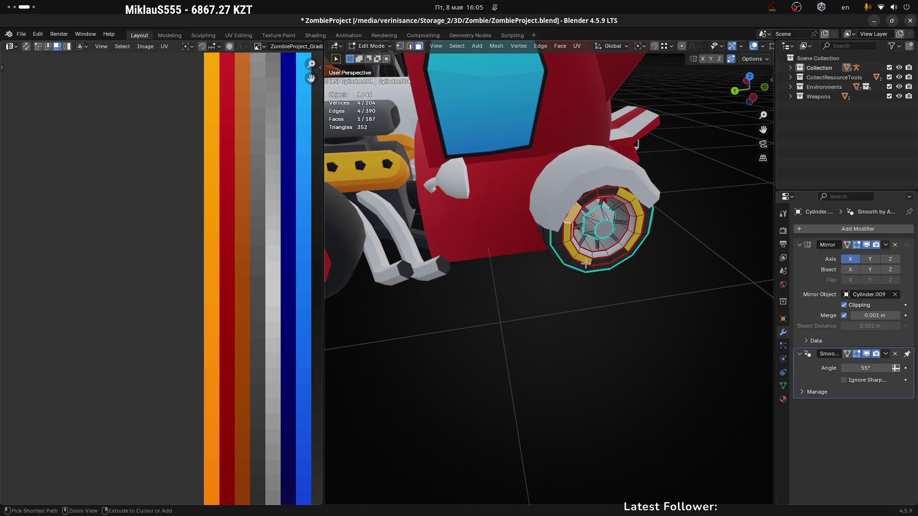
ctrl+click(587, 261)
ctrl+click(629, 245)
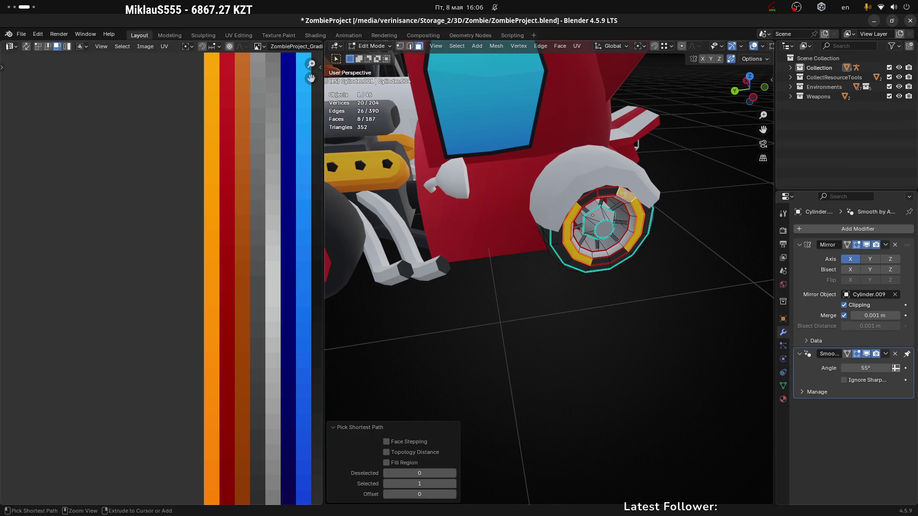
scroll(629, 246, down, 3)
middle_drag(210, 277, 201, 278)
scroll(209, 334, down, 4)
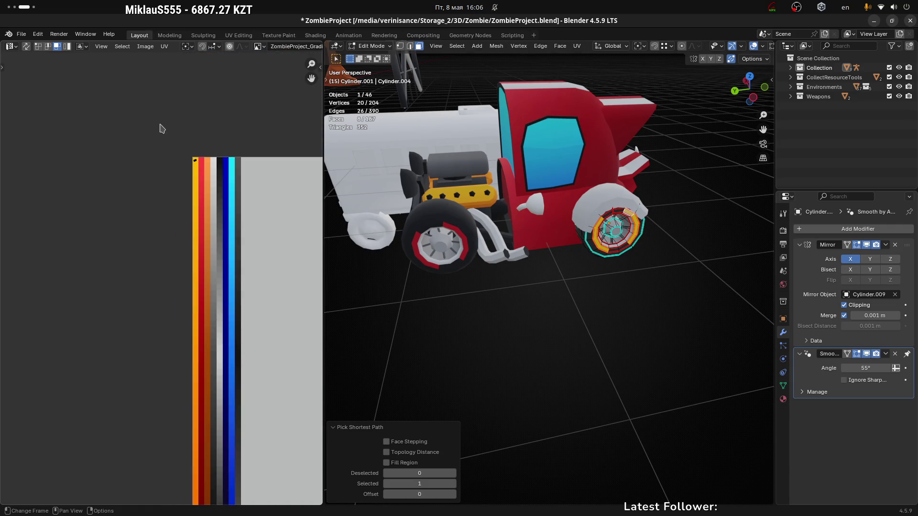
Step: Move the front rim UVs onto the red-orange strip and return to Object Mode
key(g)
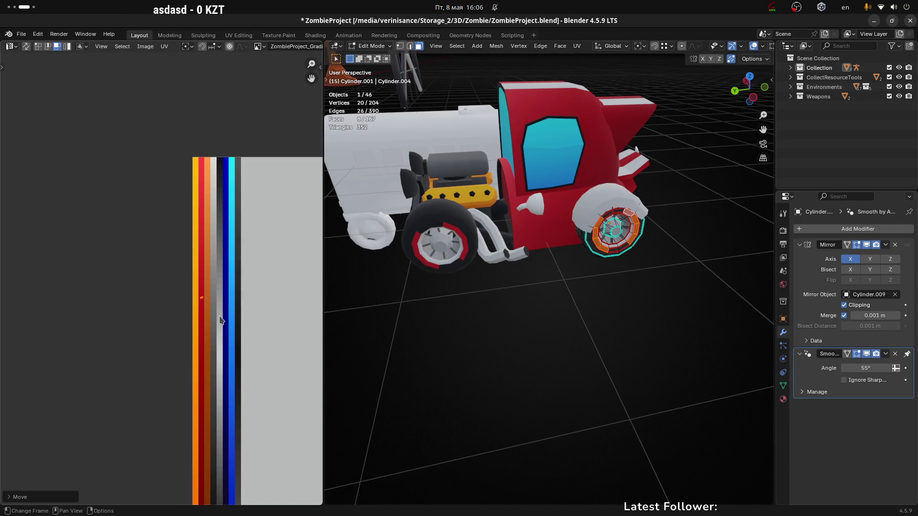
click(220, 320)
scroll(220, 320, up, 4)
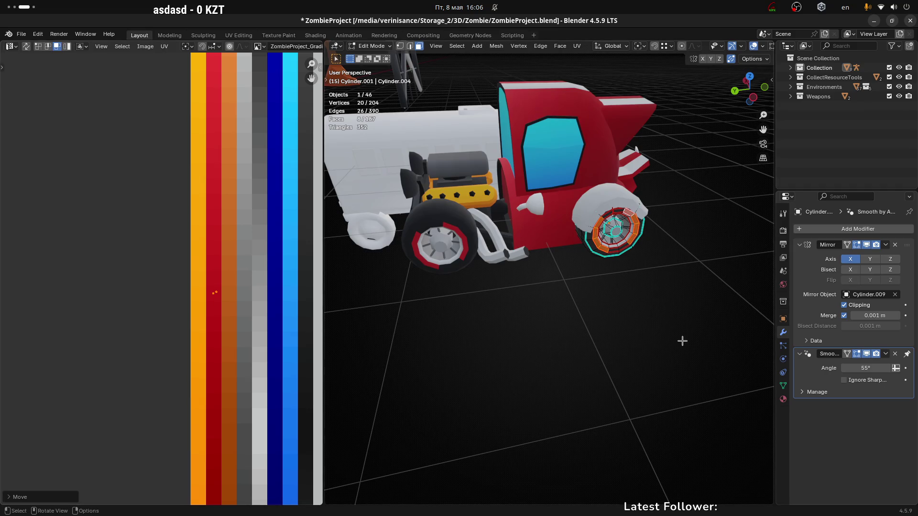
key(Tab)
scroll(586, 322, down, 5)
mouse_move(593, 313)
middle_down()
mouse_move(642, 291)
mouse_move(591, 344)
mouse_move(592, 308)
mouse_move(653, 301)
mouse_move(470, 286)
mouse_move(567, 211)
mouse_move(573, 242)
middle_up()
scroll(578, 334, up, 3)
click(598, 288)
click(569, 235)
scroll(560, 243, up, 4)
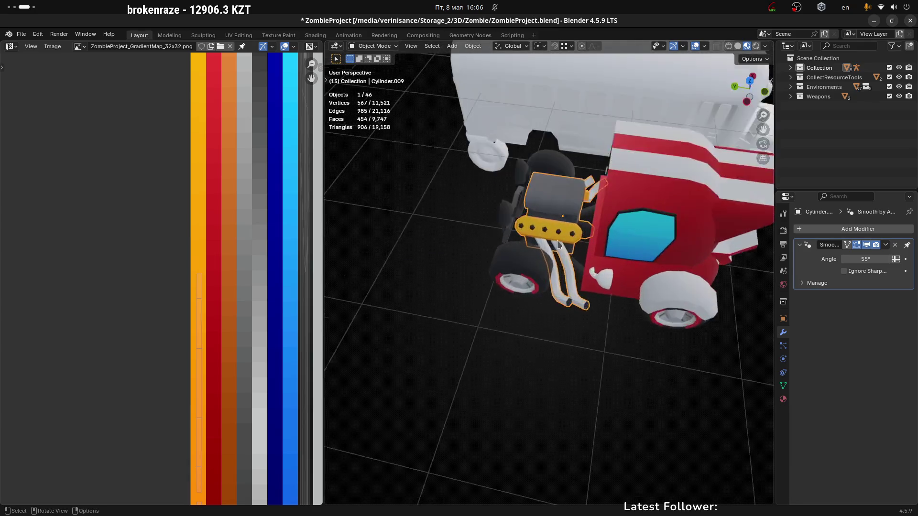
Step: Inspect the engine from a few angles, then switch to Unity's scene showing the car
scroll(559, 244, up, 1)
mouse_move(569, 273)
middle_down()
mouse_move(561, 216)
mouse_move(554, 239)
mouse_move(587, 237)
mouse_move(593, 257)
mouse_move(490, 280)
mouse_move(528, 261)
mouse_move(511, 238)
middle_up()
scroll(502, 246, up, 3)
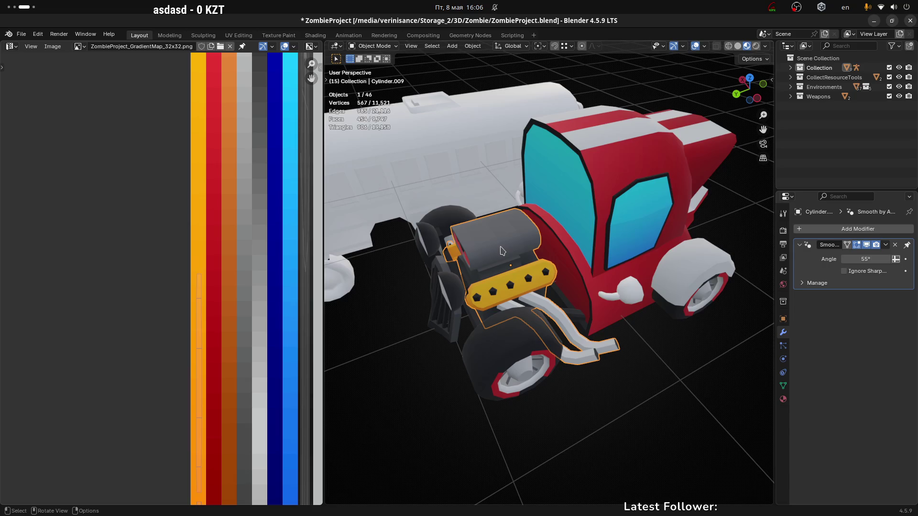
scroll(500, 257, down, 4)
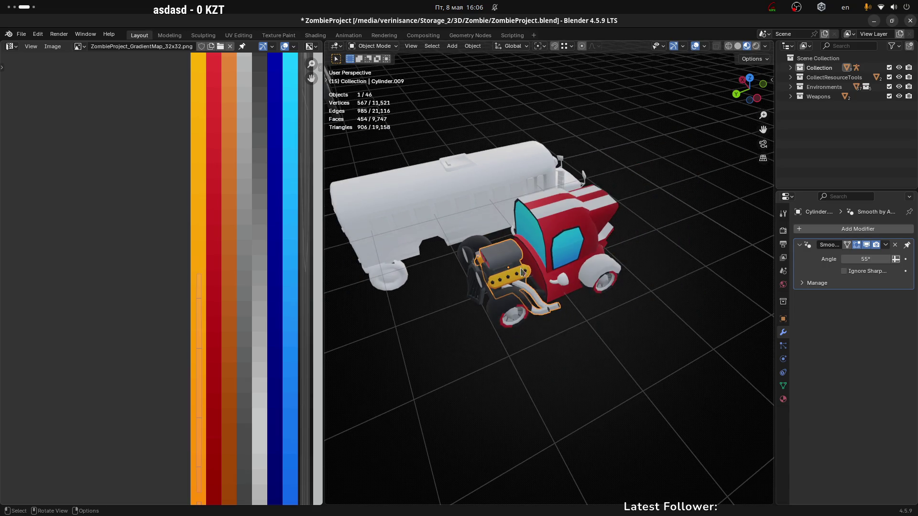
key(alt+Tab)
key(alt+Tab)
key(alt+Tab)
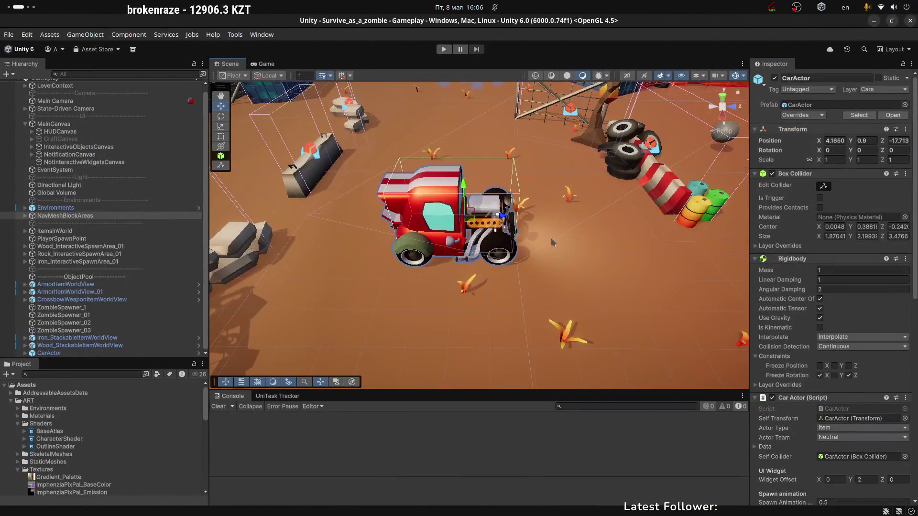
alt+drag(552, 242, 501, 205)
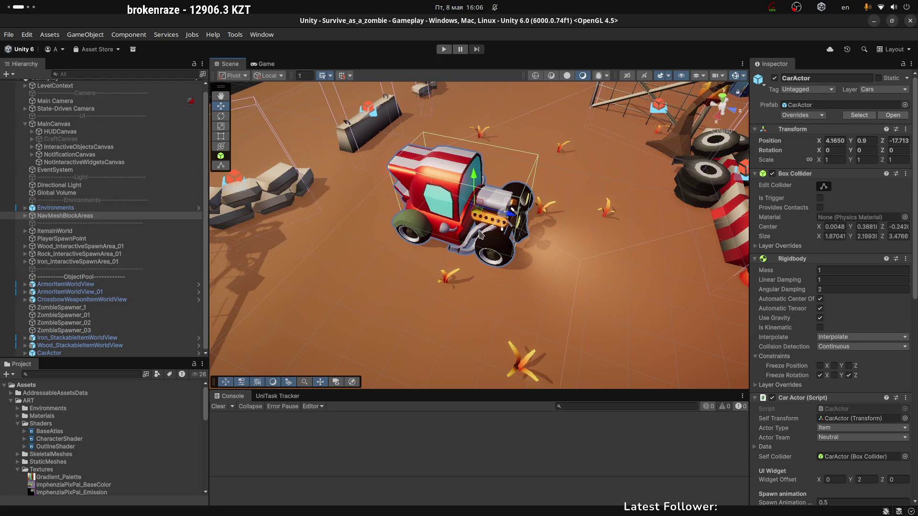
Step: Orbit close around the red car in Unity, then return to Blender editing the engine mesh
alt+drag(561, 230, 619, 205)
scroll(619, 206, down, 6)
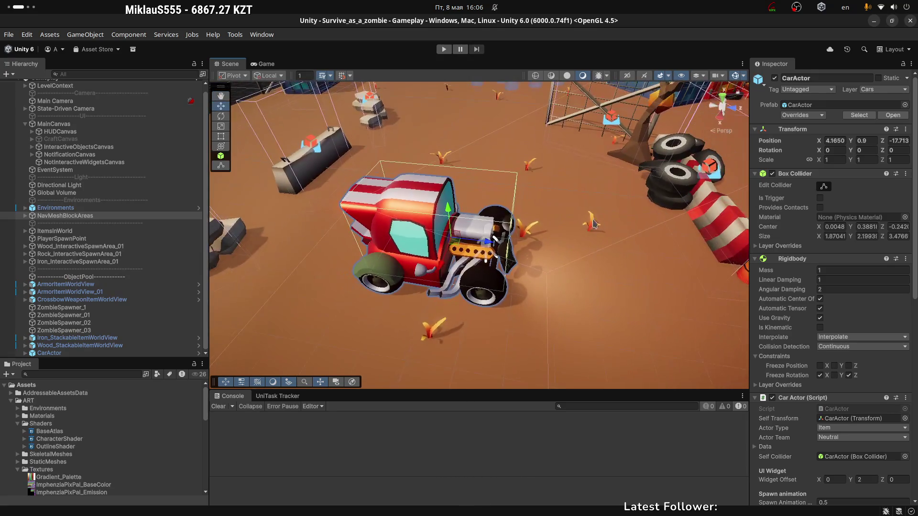
key(alt+Tab)
scroll(526, 239, up, 5)
key(Tab)
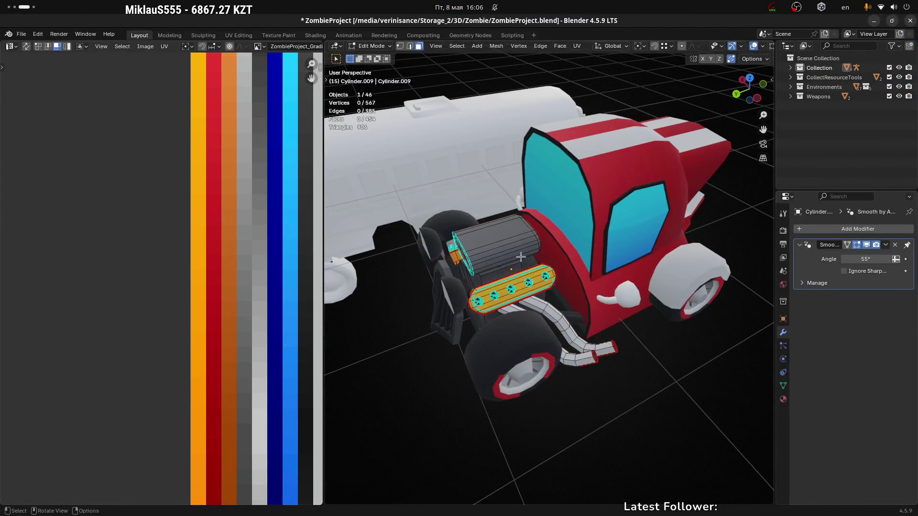
Step: Select the engine's upper block and the part under the intake
scroll(514, 245, up, 4)
key(l)
mouse_move(494, 239)
middle_down()
mouse_move(512, 230)
mouse_move(535, 239)
mouse_move(528, 245)
mouse_move(554, 242)
mouse_move(499, 257)
mouse_move(504, 276)
mouse_move(675, 273)
mouse_move(621, 293)
mouse_move(574, 278)
mouse_move(527, 245)
middle_up()
scroll(494, 262, down, 5)
shift+click(503, 275)
scroll(262, 266, down, 4)
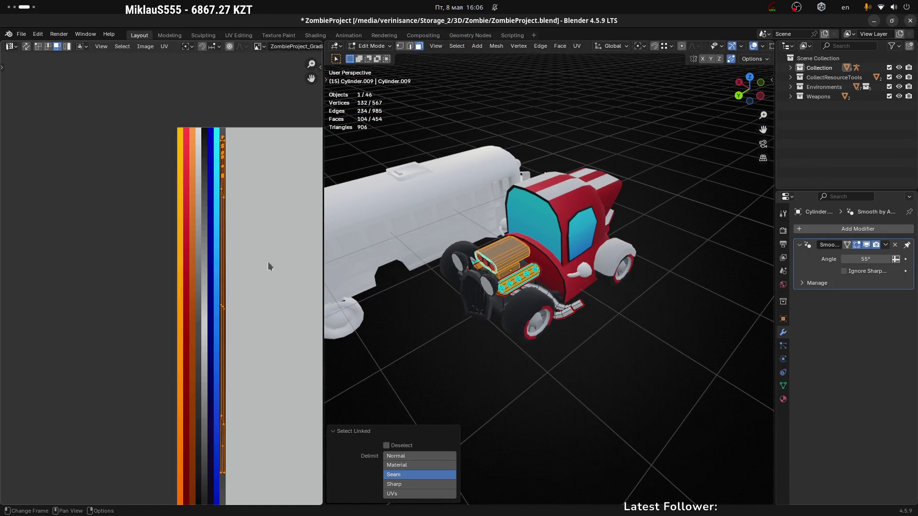
Step: Collapse their UVs to a point on the light grey strip and return to Object Mode
key(s)
key(0)
key(Return)
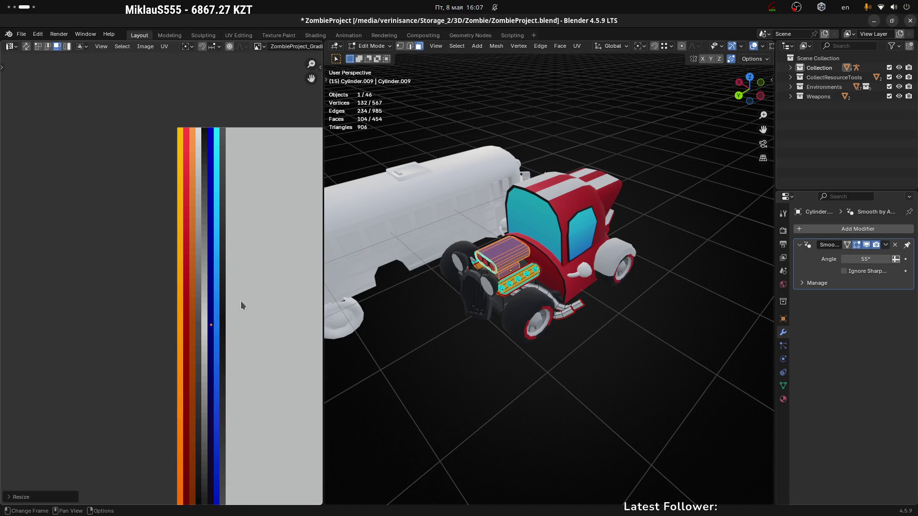
scroll(239, 300, up, 4)
key(g)
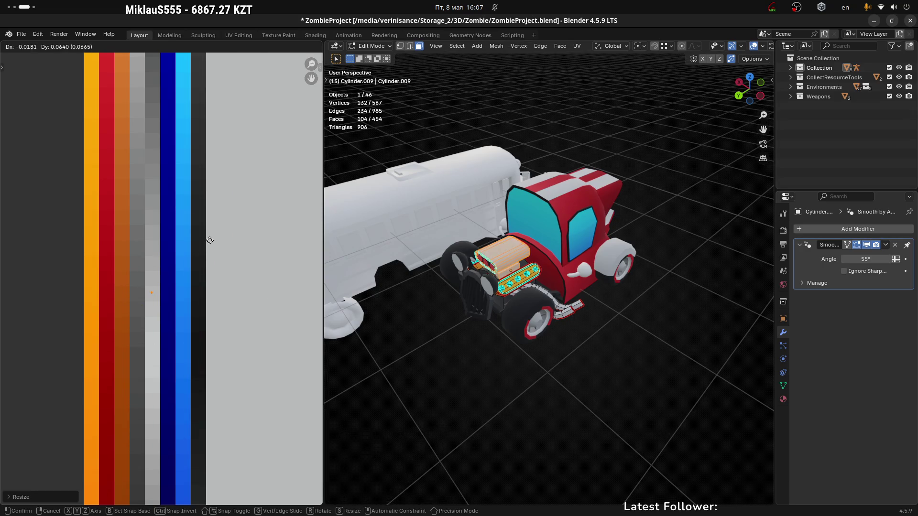
click(210, 240)
scroll(550, 287, down, 2)
key(Tab)
mouse_move(598, 311)
middle_down()
mouse_move(625, 343)
mouse_move(686, 334)
mouse_move(523, 308)
mouse_move(445, 333)
middle_up()
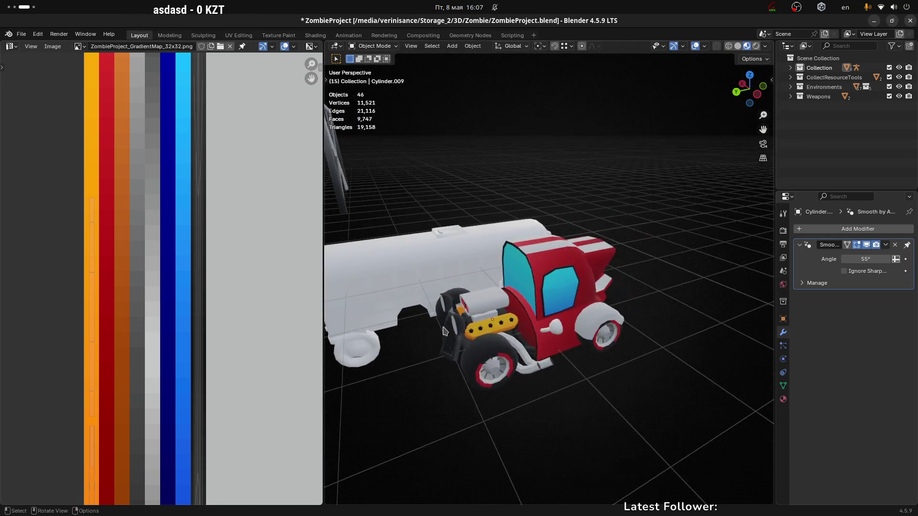
Step: Save the project file
scroll(478, 320, up, 4)
click(523, 308)
scroll(517, 317, down, 3)
mouse_move(577, 356)
middle_down()
mouse_move(592, 356)
mouse_move(534, 336)
mouse_move(565, 358)
middle_up()
key(ctrl+s)
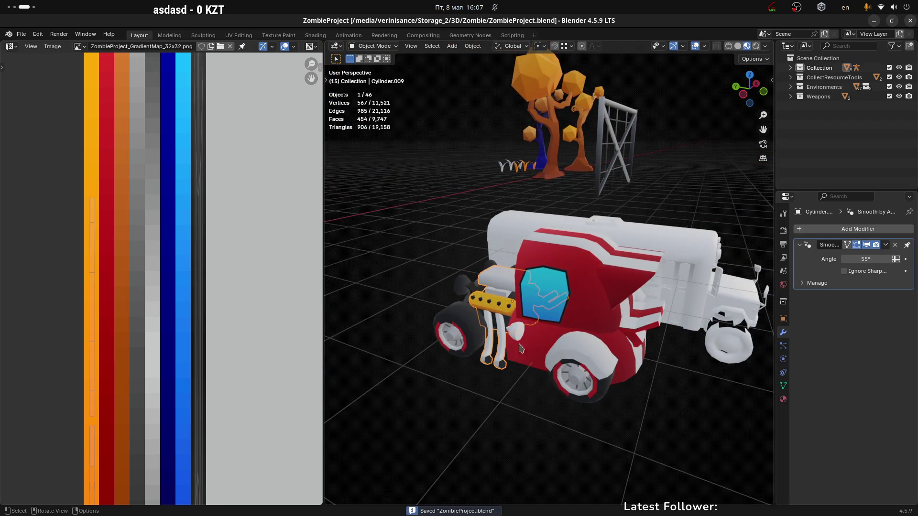
Step: Select the truck cab body and enter Edit Mode on it
key(alt+a)
scroll(525, 330, up, 5)
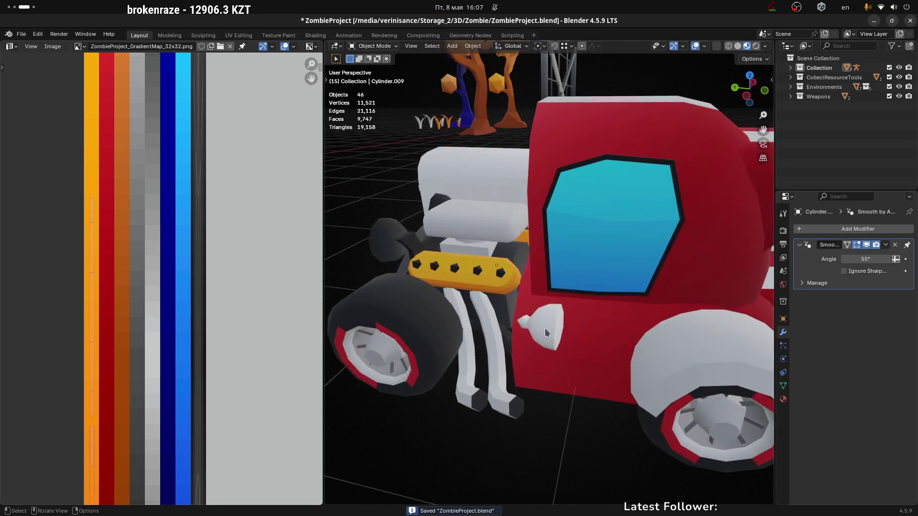
click(544, 332)
scroll(544, 333, down, 4)
middle_drag(544, 332, 449, 246)
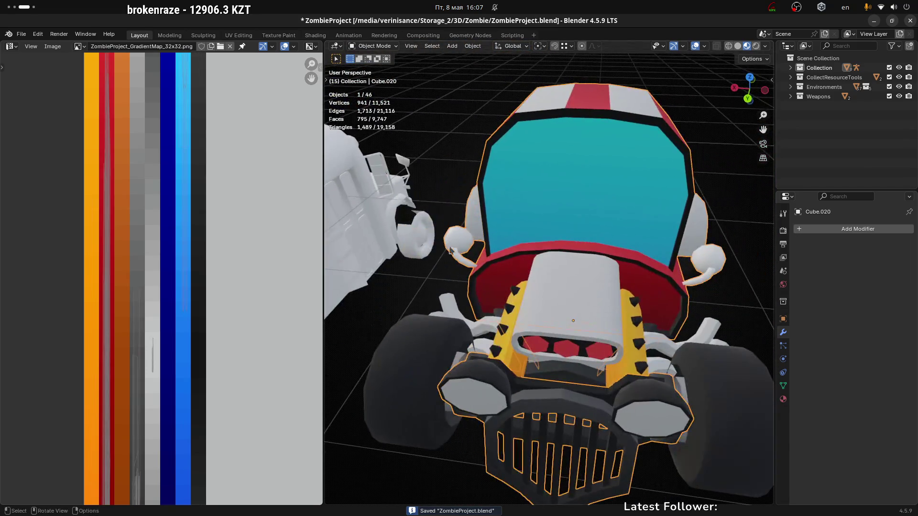
key(Tab)
scroll(457, 264, up, 3)
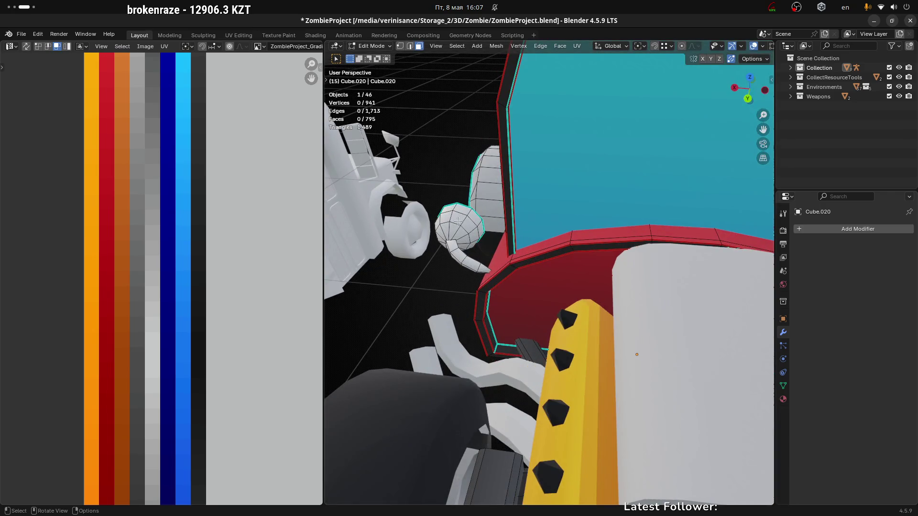
scroll(465, 264, down, 5)
scroll(523, 266, up, 5)
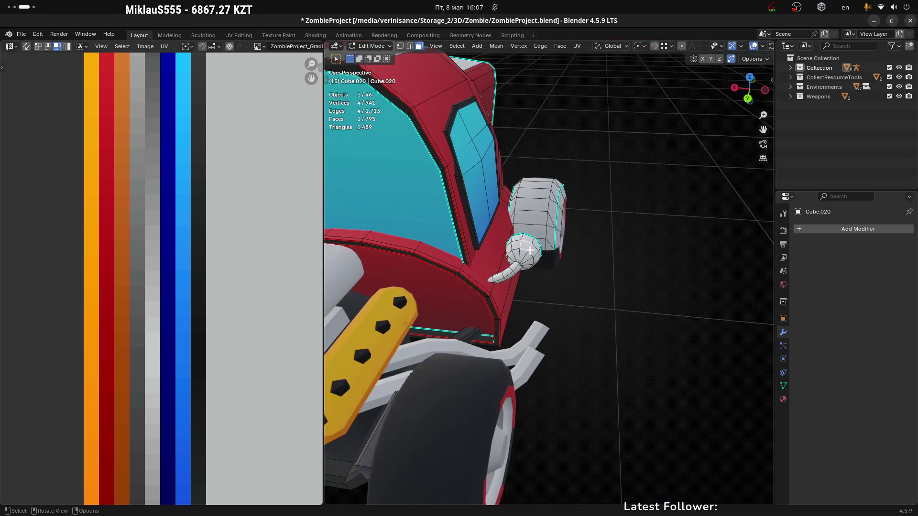
Step: Select the side ball attachment and its curved stalk, then delete their faces
key(l)
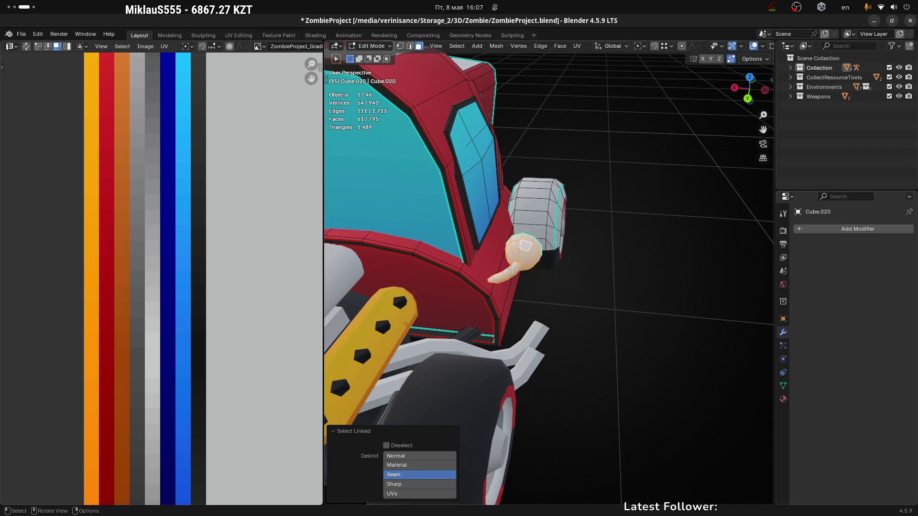
key(l)
scroll(513, 270, down, 3)
mouse_move(512, 271)
middle_down()
mouse_move(536, 280)
mouse_move(593, 205)
mouse_move(674, 195)
mouse_move(595, 200)
mouse_move(550, 180)
middle_up()
scroll(538, 283, up, 3)
key(x)
click(539, 282)
Step: Select the edge loop around the side headlight in edge select mode
scroll(547, 235, up, 3)
scroll(593, 205, up, 2)
click(589, 205)
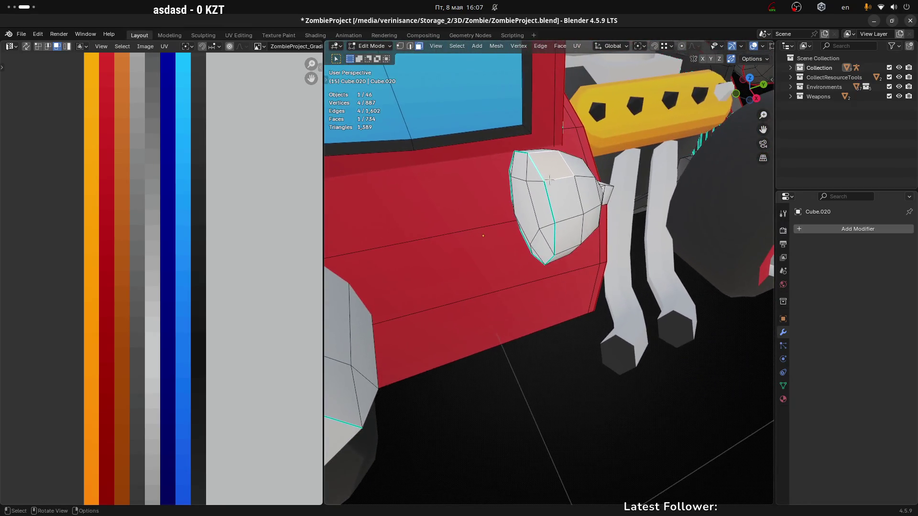
key(2)
alt+click(548, 192)
Step: Mark the headlight's edge loop as a UV seam
right_click(523, 195)
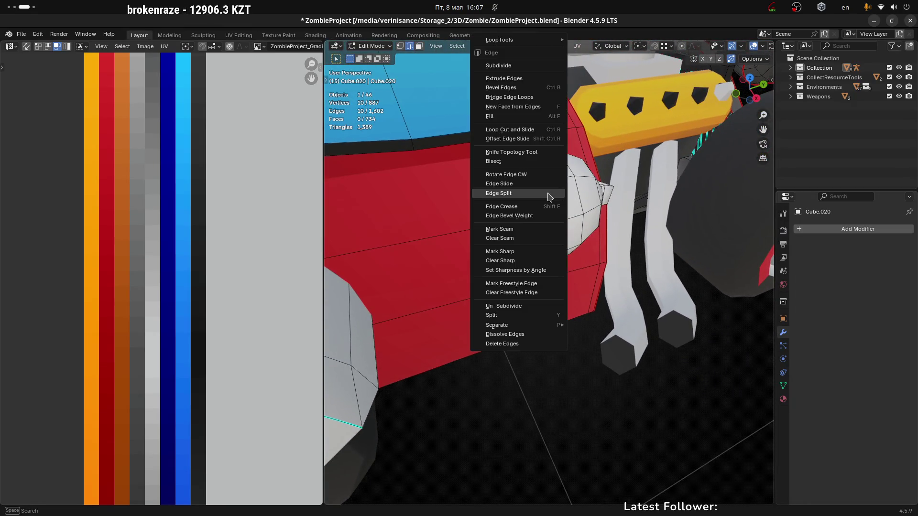
click(533, 232)
key(3)
middle_drag(562, 185, 579, 215)
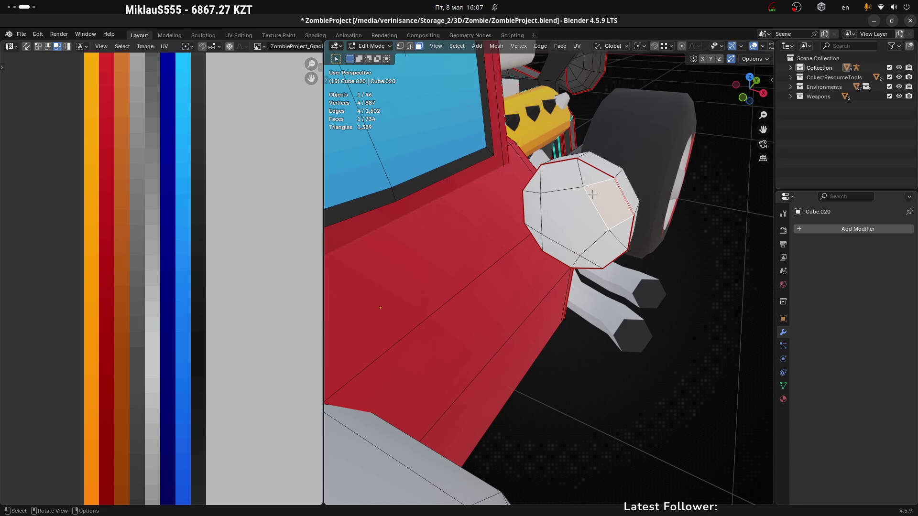
middle_drag(587, 205, 569, 210)
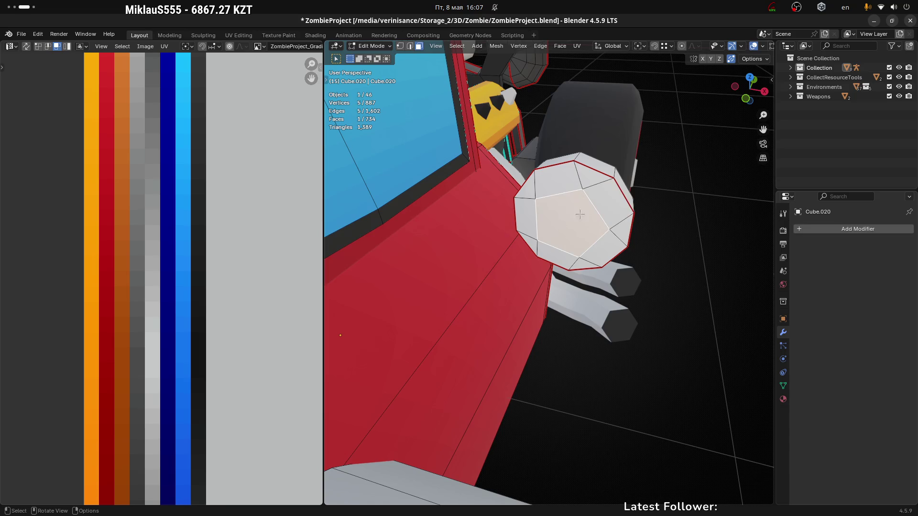
Step: Collapse the headlight's front face into a single centre vertex
key(m)
click(577, 219)
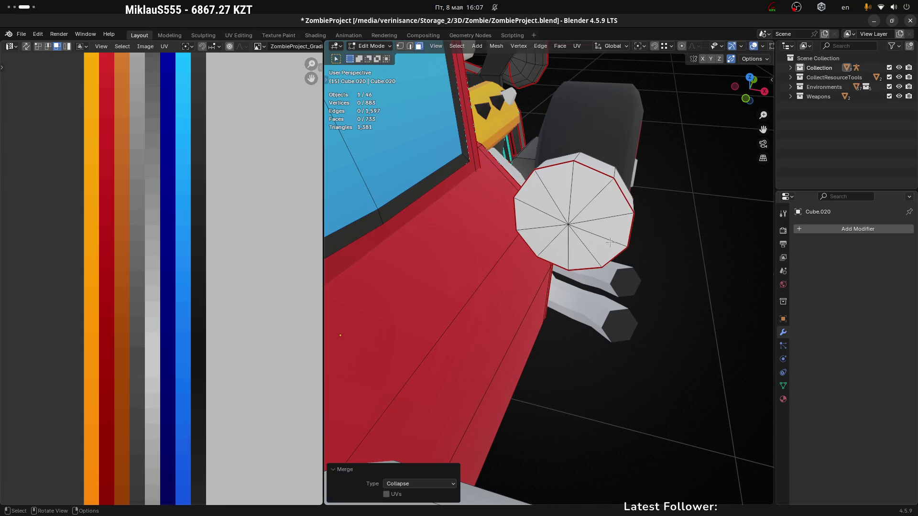
mouse_move(576, 219)
middle_down()
mouse_move(521, 206)
mouse_move(558, 243)
middle_up()
key(3)
click(605, 226)
Step: Select the seam-bounded headlight and unwrap its UVs
key(l)
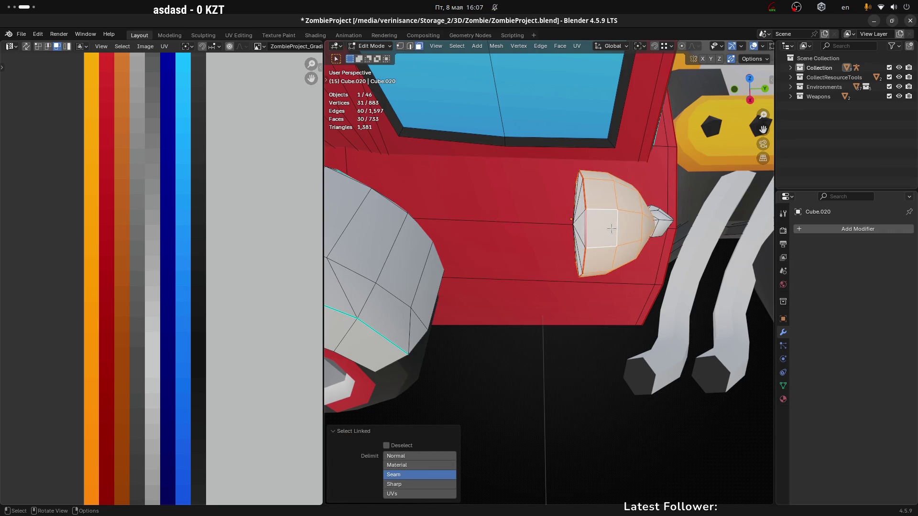
middle_drag(611, 229, 616, 236)
key(u)
click(616, 235)
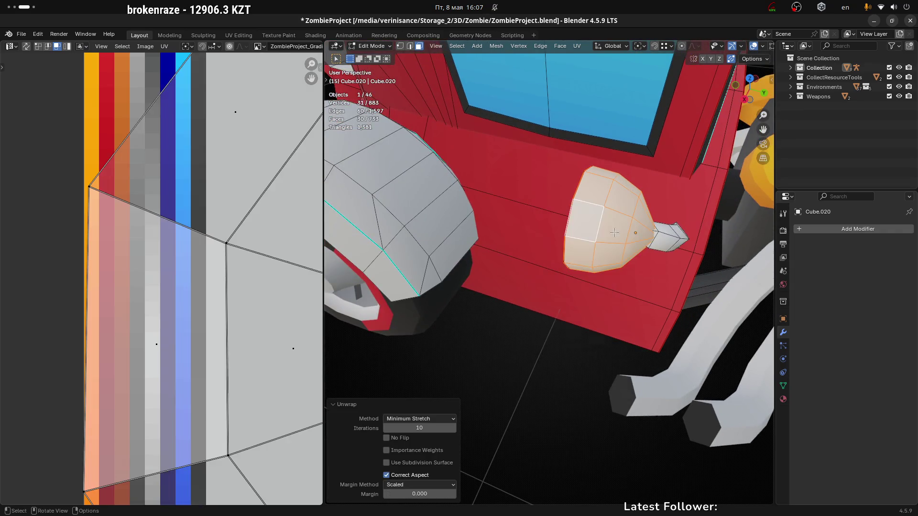
scroll(215, 308, down, 5)
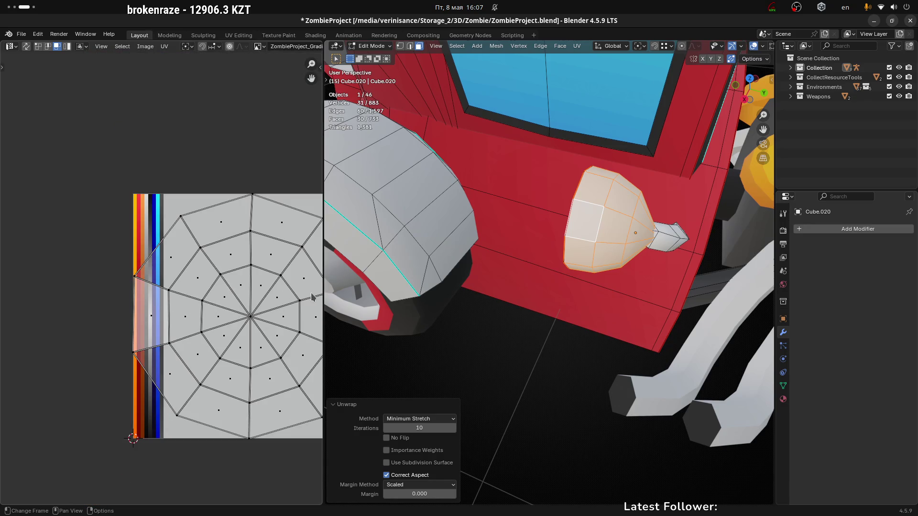
scroll(613, 233, up, 1)
mouse_move(645, 235)
middle_down()
mouse_move(521, 216)
mouse_move(526, 206)
mouse_move(492, 156)
mouse_move(510, 232)
middle_up()
Step: Mark the edge loop around the headlight base as a UV seam
key(2)
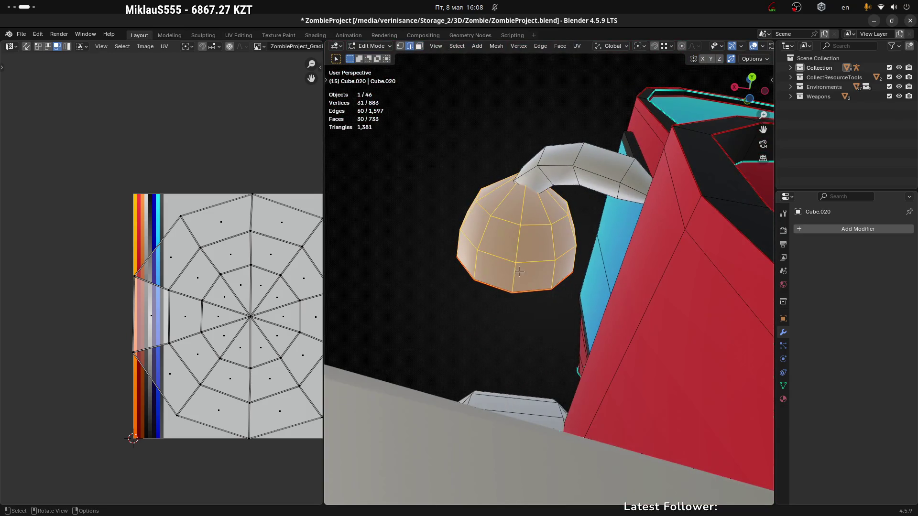
click(518, 255)
right_click(528, 210)
key(Escape)
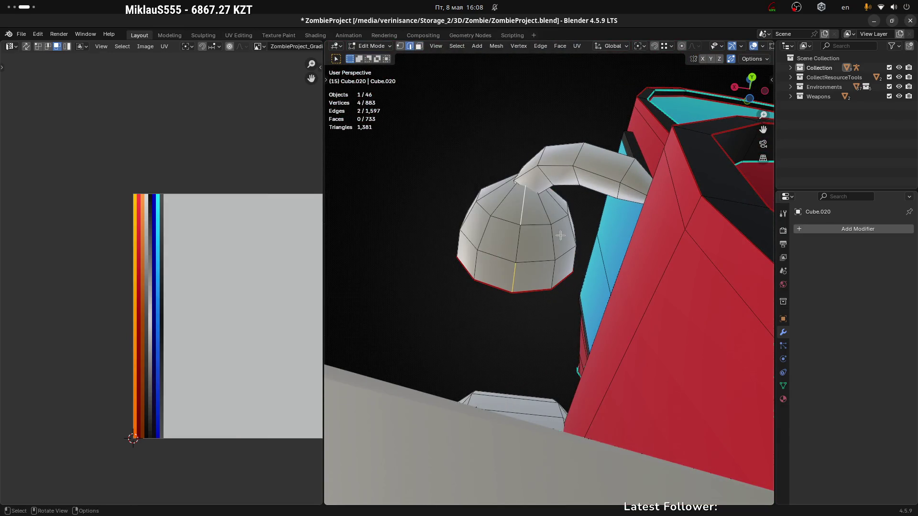
click(511, 275)
ctrl+click(520, 203)
key(ctrl+e)
click(523, 229)
mouse_move(523, 229)
middle_down()
mouse_move(523, 239)
mouse_move(484, 212)
mouse_move(547, 254)
mouse_move(542, 222)
middle_up()
Step: Select the headlight island and unwrap it with Minimum Stretch
click(484, 212)
key(ctrl+l)
key(u)
click(542, 223)
scroll(260, 269, down, 2)
Step: Narrow the headlight's UV island along X, rotate it 90 degrees, and shrink it
key(a)
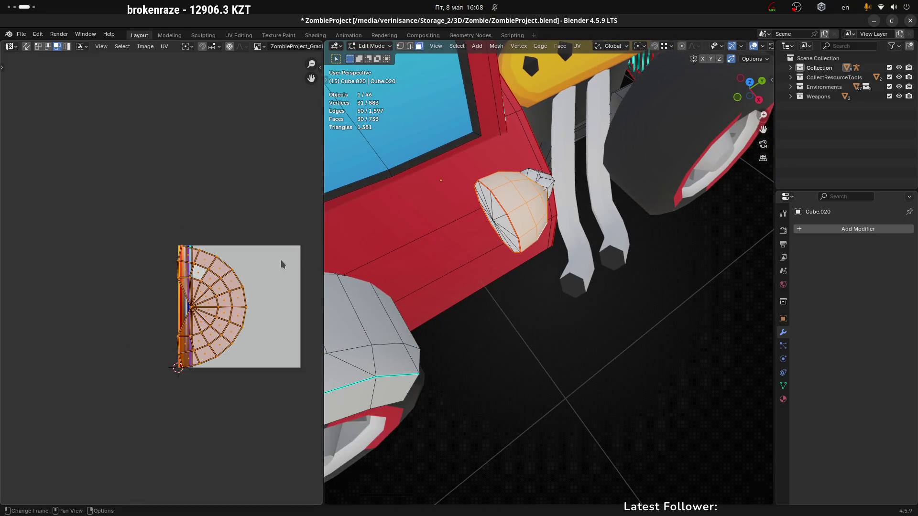
key(s)
key(x)
click(232, 289)
key(s)
key(x)
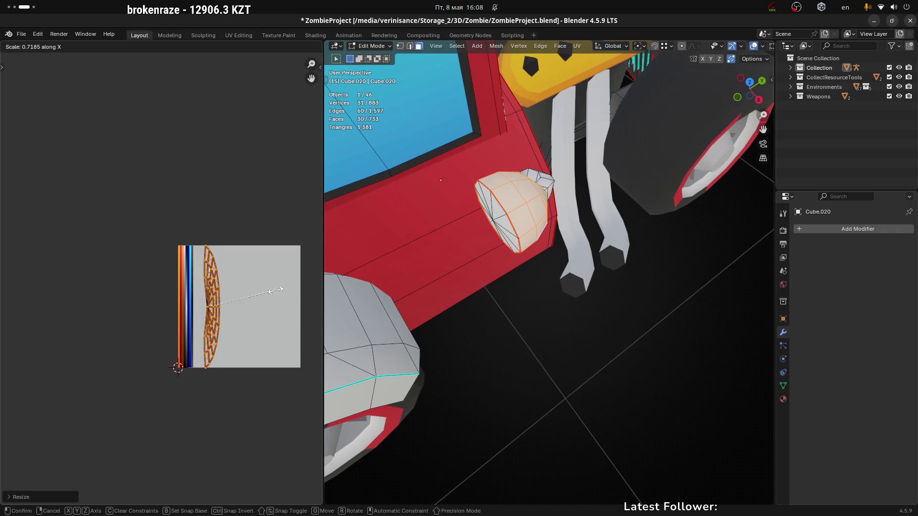
click(241, 292)
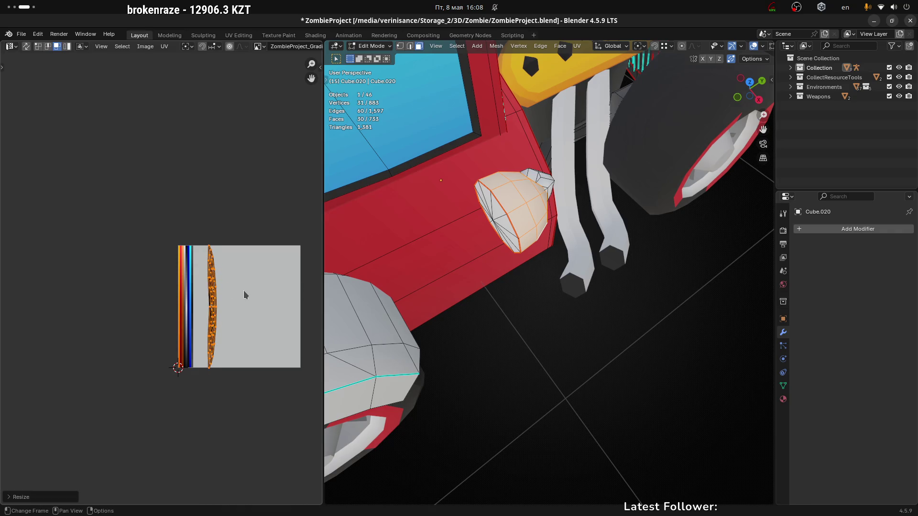
text(r90)
key(Return)
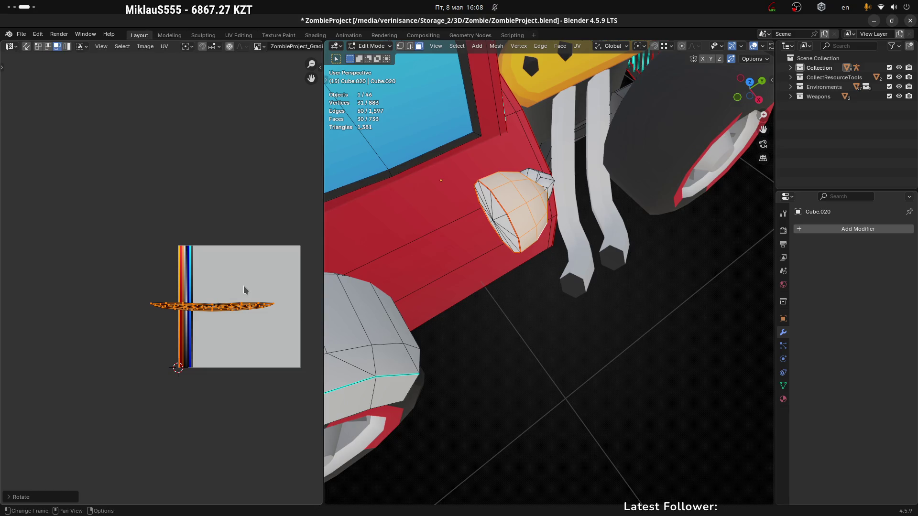
key(s)
click(224, 304)
Step: Move the UV island to the palette's left edge and squash it along X
key(g)
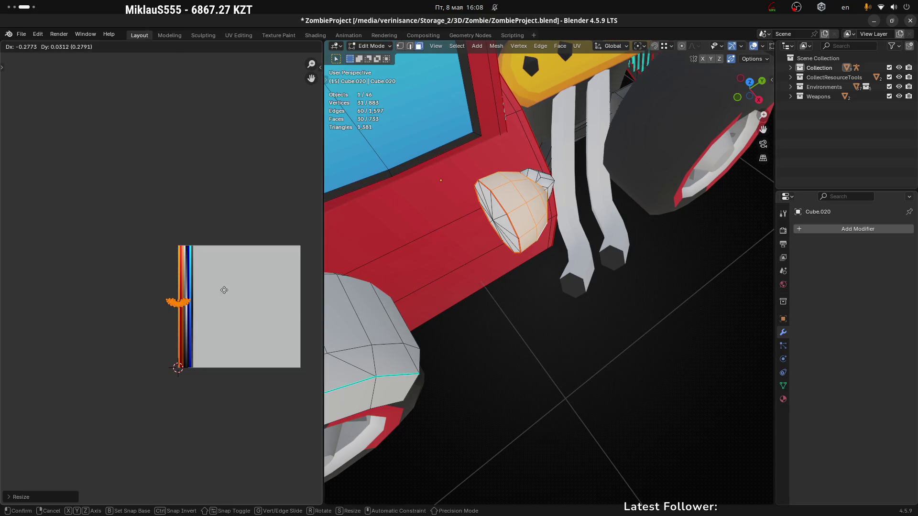
click(193, 312)
scroll(193, 312, up, 4)
scroll(213, 308, up, 2)
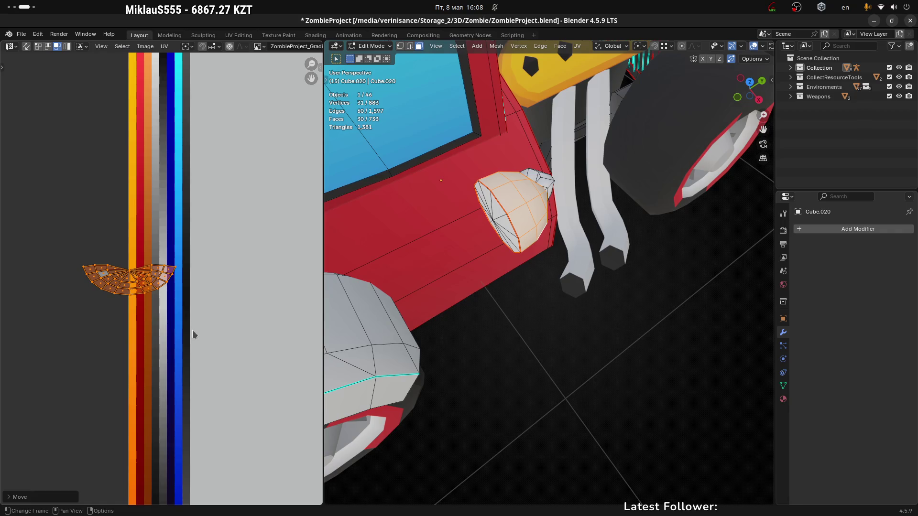
key(s)
key(x)
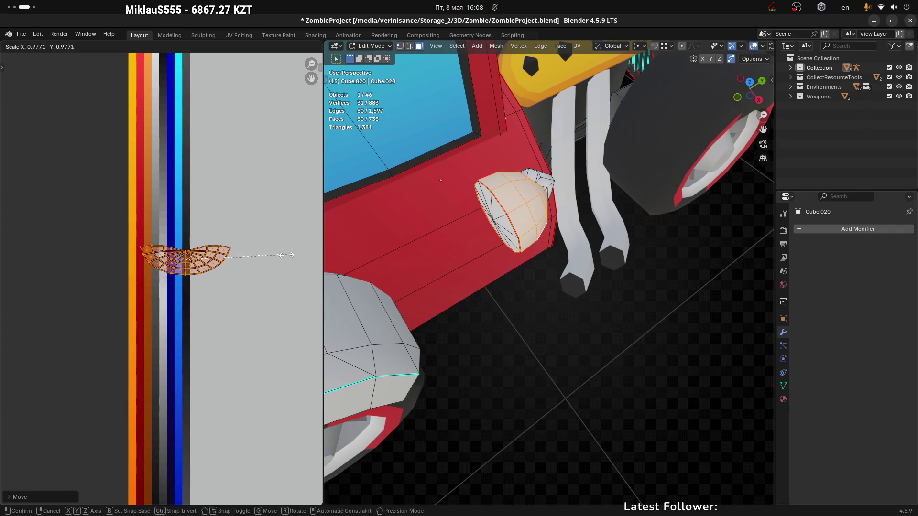
click(189, 258)
Step: Stretch the strip along Y and move it along Y onto a single palette stripe
key(s)
key(y)
click(246, 367)
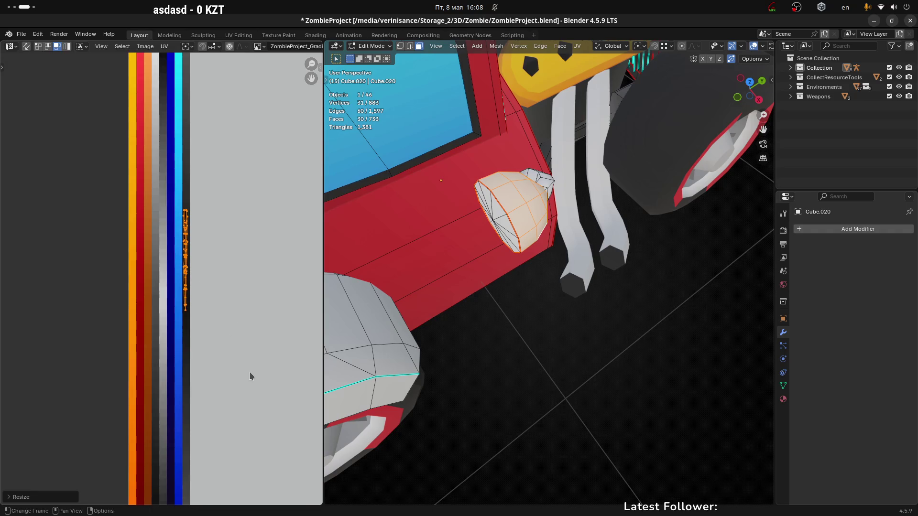
key(g)
key(y)
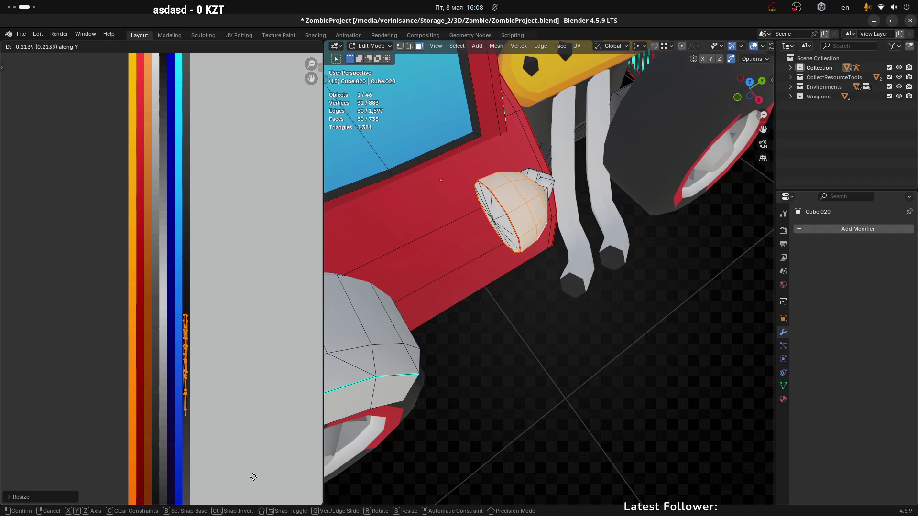
click(254, 479)
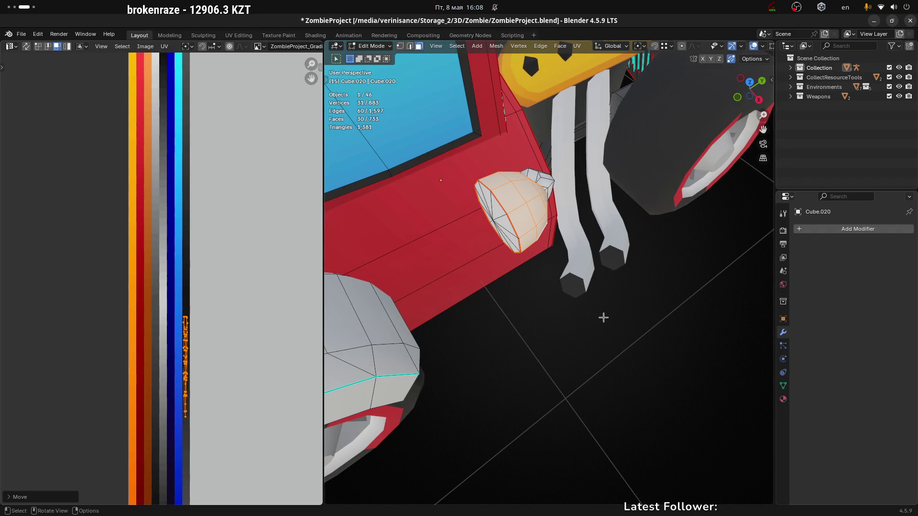
Step: Check the headlight's new colour in Object Mode, then return to Edit Mode
key(ctrl+Tab)
click(526, 333)
middle_drag(544, 258, 522, 241)
key(Tab)
scroll(531, 247, up, 3)
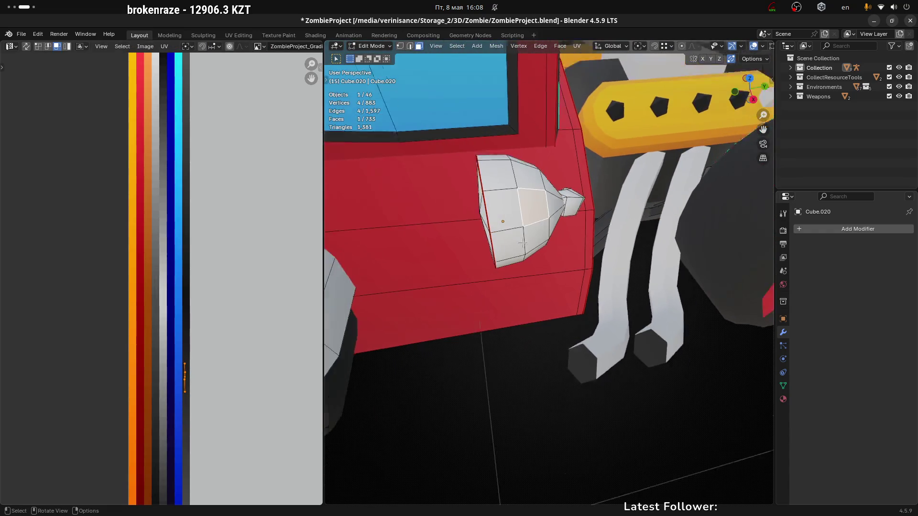
Step: Delete the empty material slot from Object Mode, then go back into Edit Mode
scroll(522, 241, down, 2)
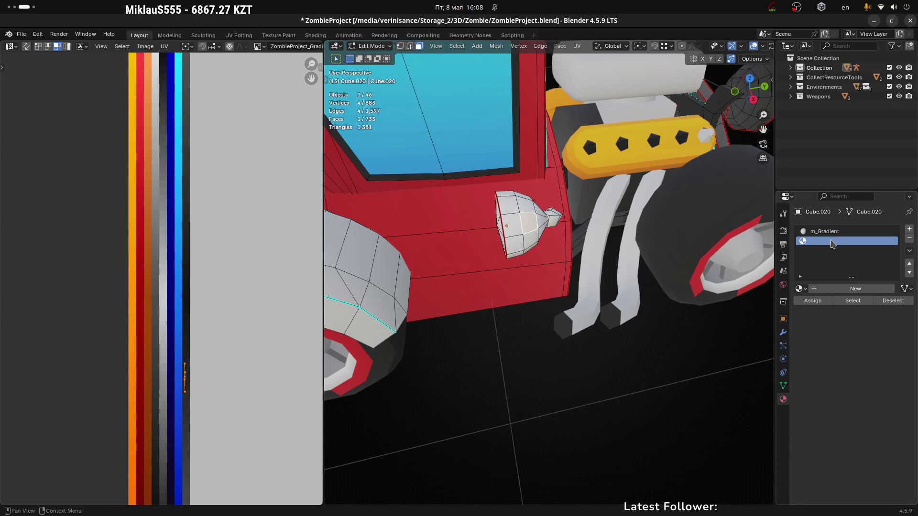
click(910, 241)
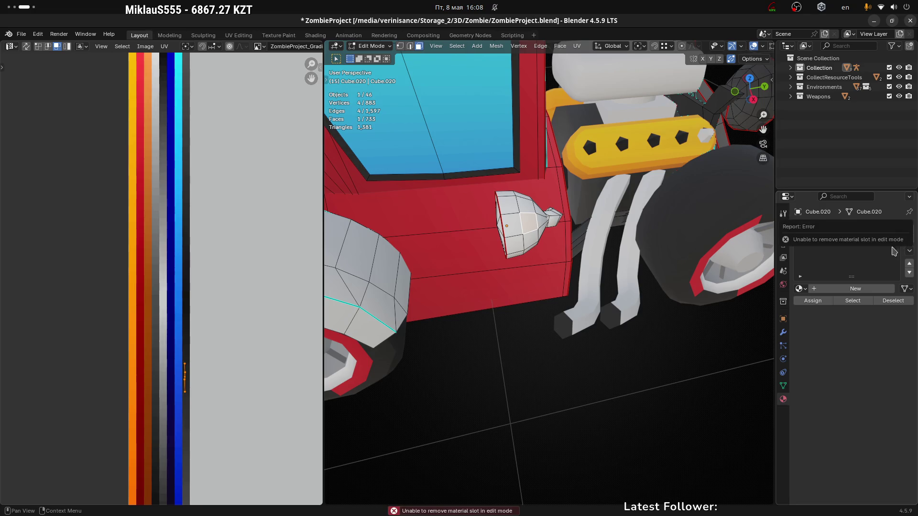
key(Tab)
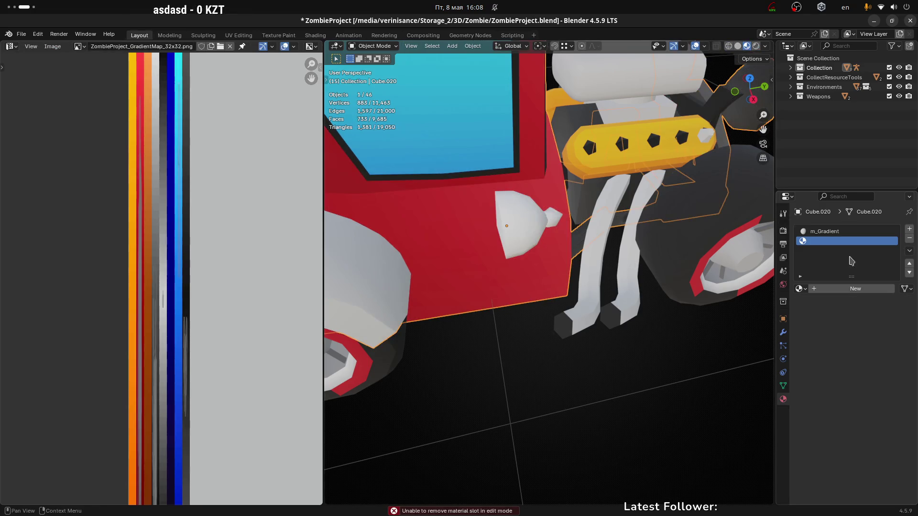
click(911, 241)
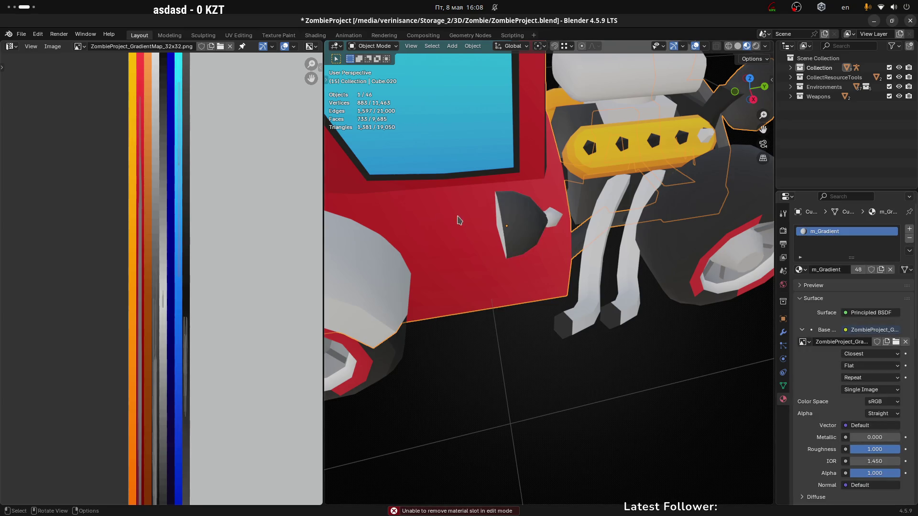
key(Tab)
middle_drag(517, 225, 530, 220)
scroll(531, 220, up, 3)
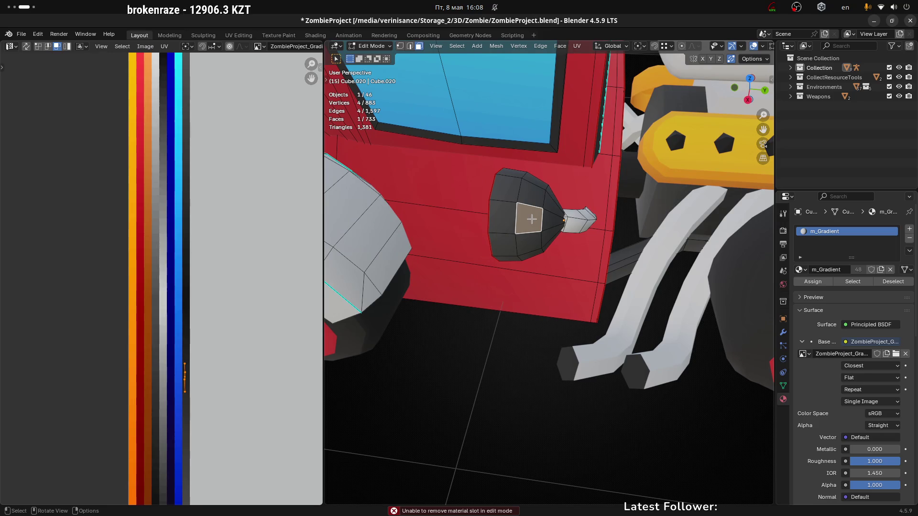
Step: Select the whole lamp and stretch its UV island along Y to darken it
key(l)
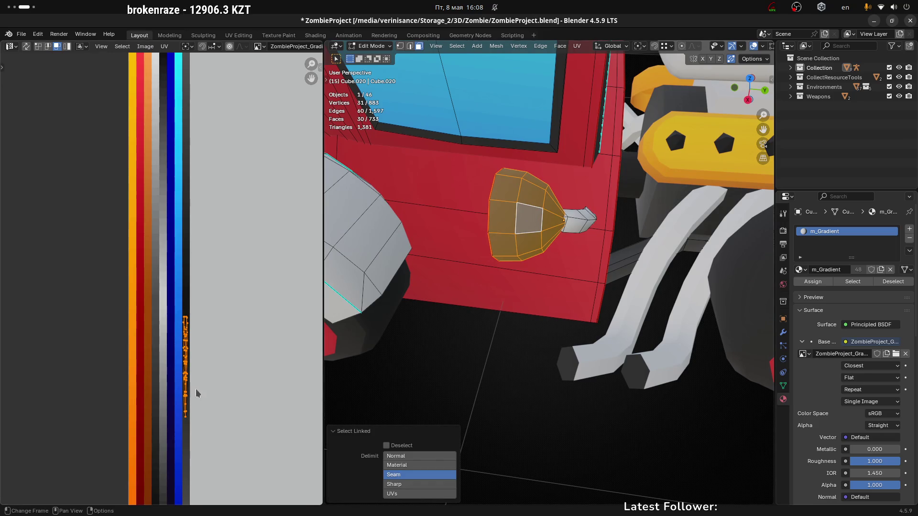
mouse_move(158, 287)
mouse_down()
mouse_move(232, 432)
mouse_move(233, 425)
mouse_up()
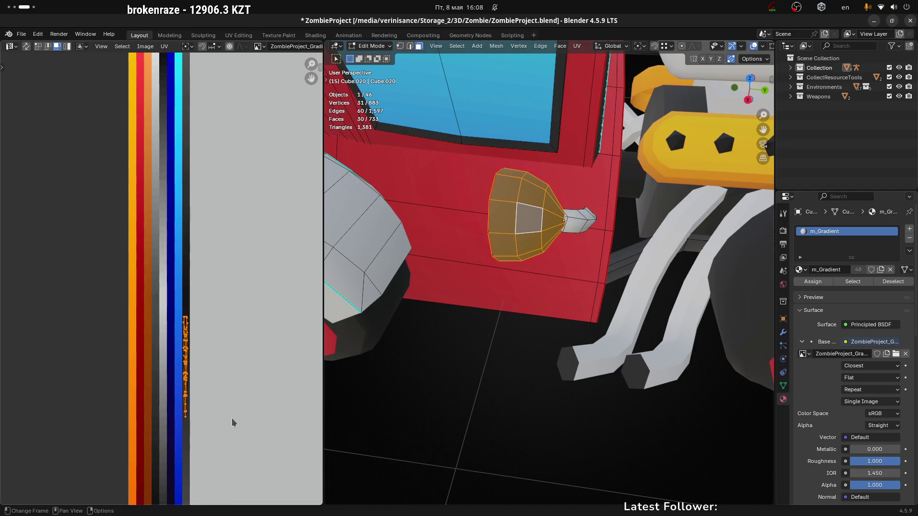
scroll(228, 386, down, 2)
key(s)
key(y)
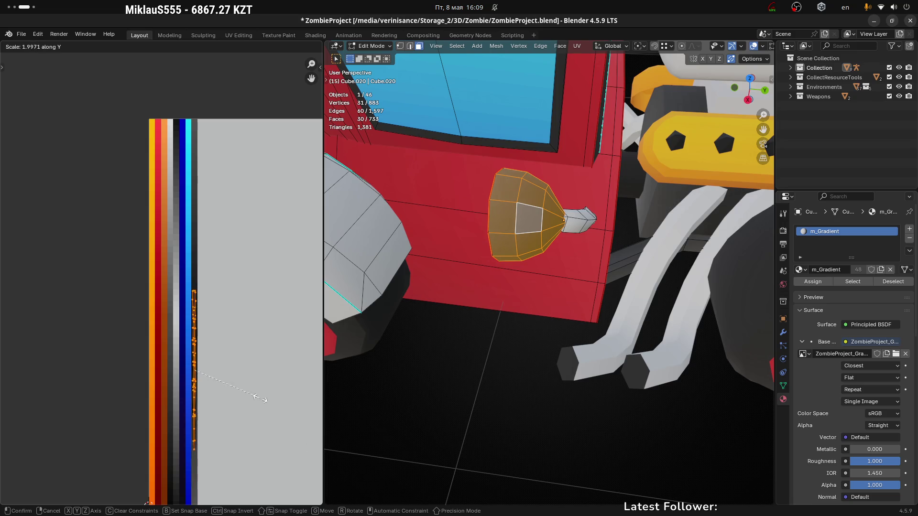
click(246, 388)
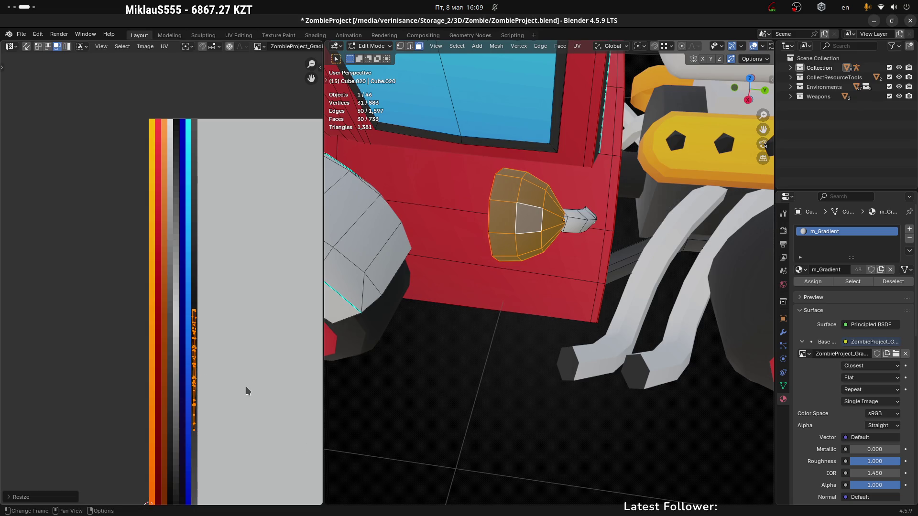
click(490, 399)
Step: Select the connected door handle faces and scale its UV island to 0
mouse_move(556, 340)
middle_down()
mouse_move(642, 321)
mouse_move(472, 275)
middle_up()
scroll(472, 274, down, 3)
scroll(472, 274, up, 6)
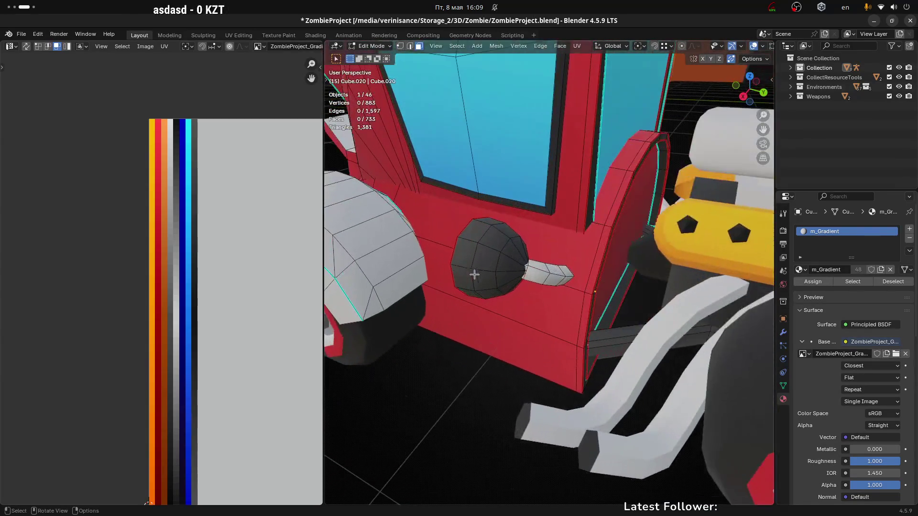
key(ctrl+l)
mouse_move(549, 274)
middle_down()
mouse_move(615, 188)
mouse_move(546, 274)
middle_up()
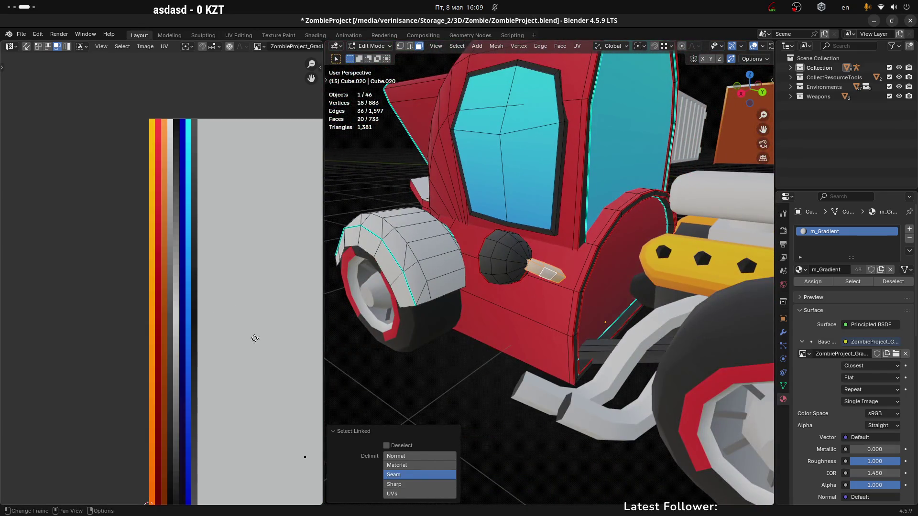
middle_drag(254, 343, 207, 246)
key(s)
key(0)
key(Return)
Step: Move the handle's UV island across the palette onto a light grey stripe
key(g)
click(132, 208)
key(g)
click(130, 119)
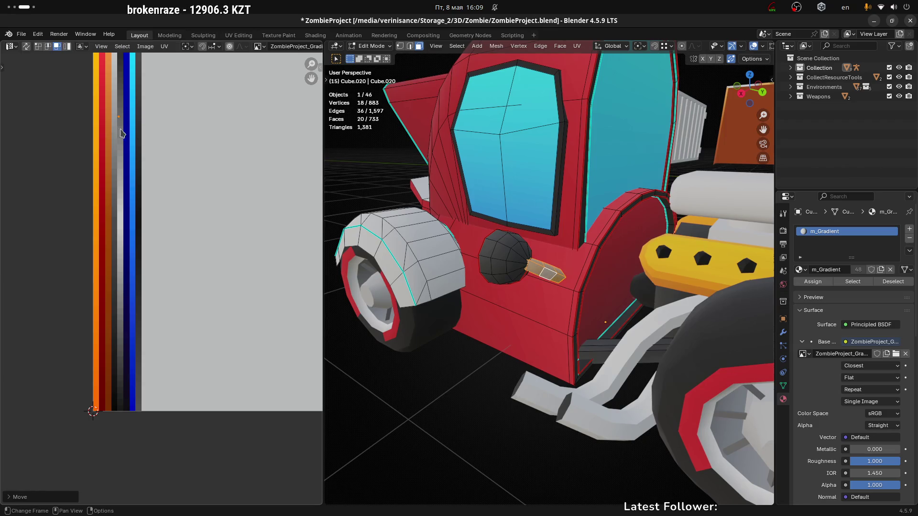
middle_drag(117, 179, 141, 226)
scroll(148, 225, up, 4)
key(g)
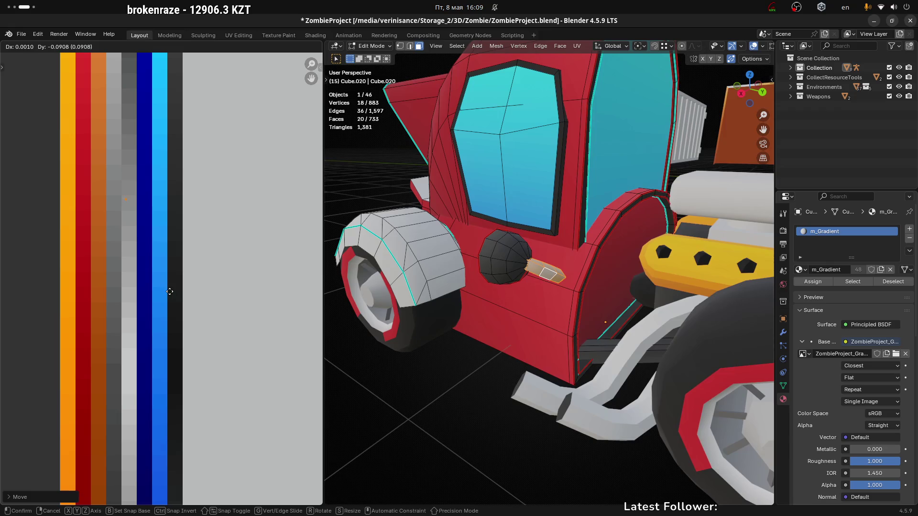
click(168, 291)
key(g)
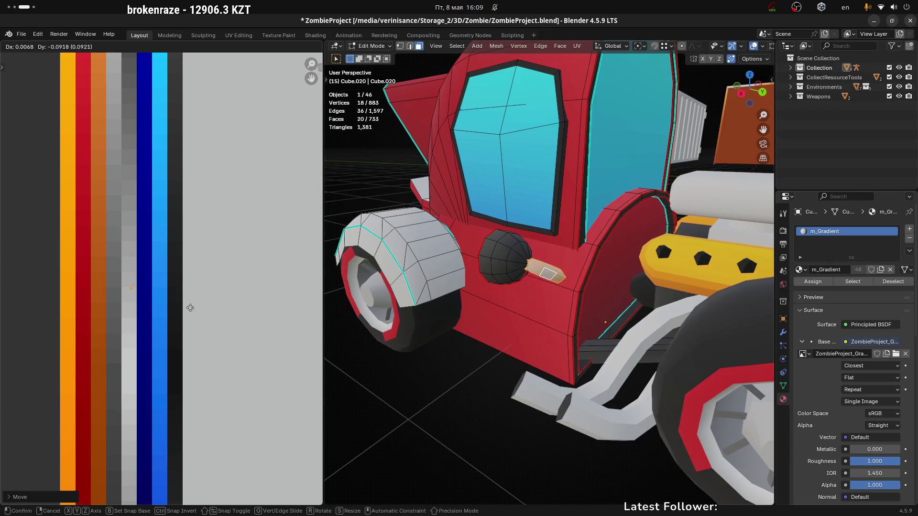
click(191, 332)
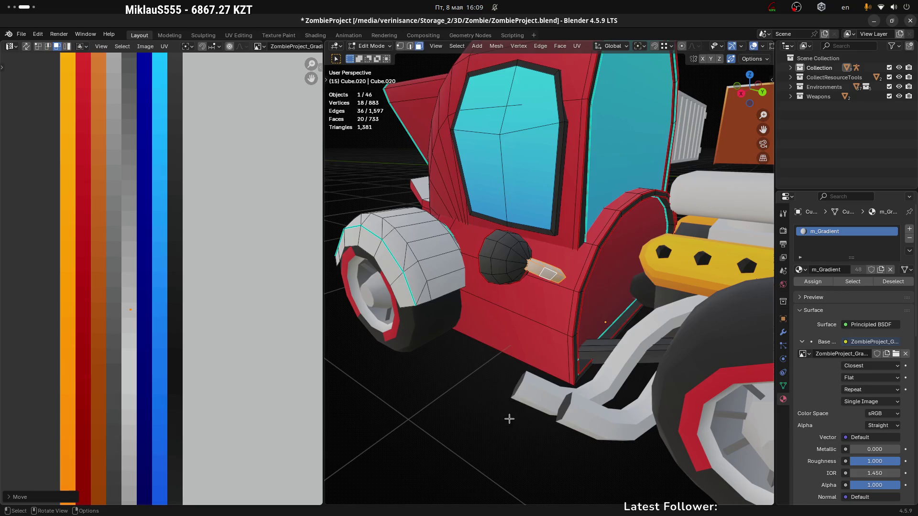
Step: Return to Object Mode and select the car body
key(Tab)
scroll(492, 350, down, 4)
click(522, 271)
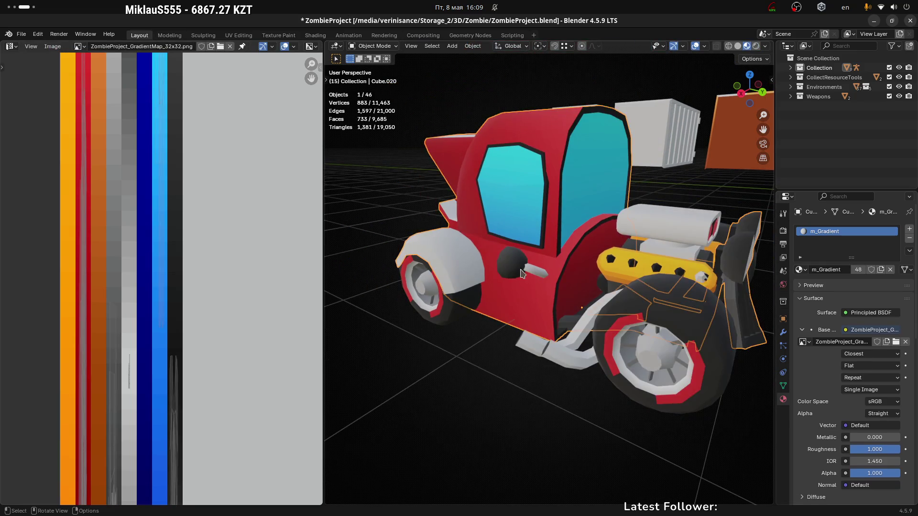
Step: Move the UV island of the small piece beside the front lamp onto a darker palette shade
middle_drag(538, 286, 485, 267)
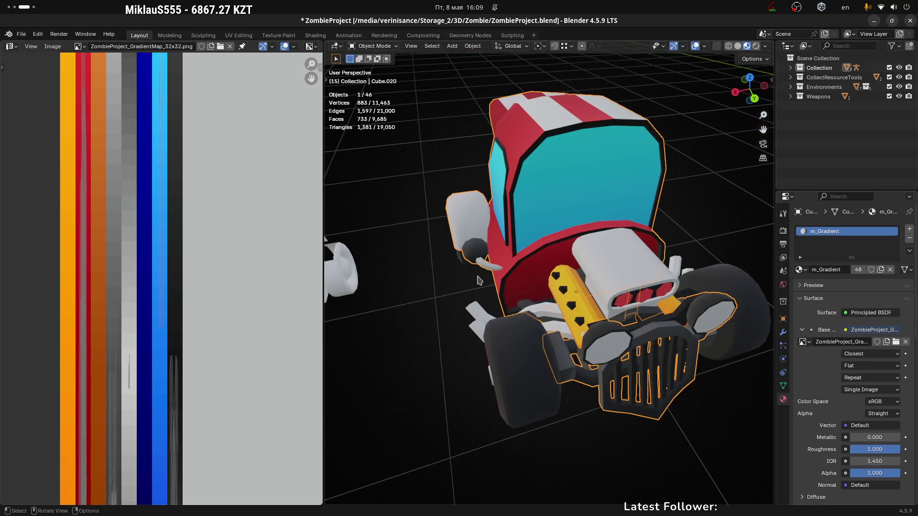
scroll(475, 261, up, 4)
key(Tab)
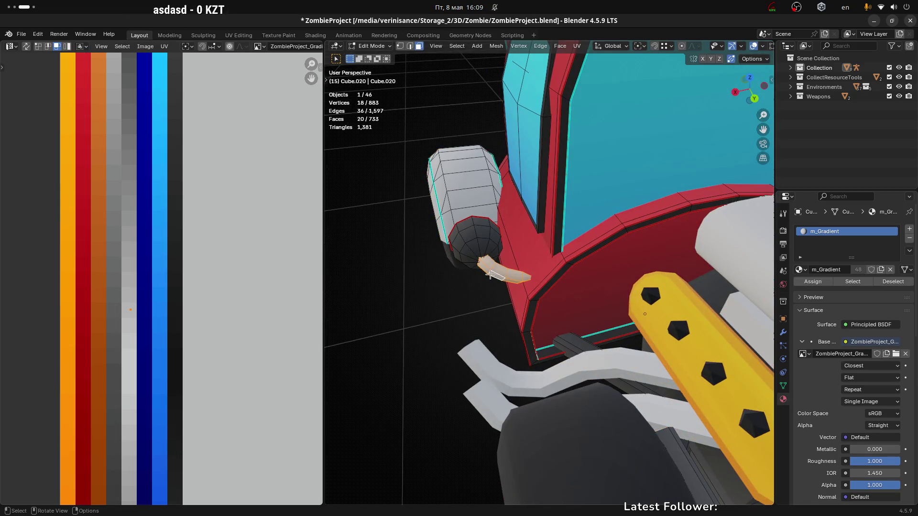
scroll(193, 360, down, 4)
scroll(195, 363, up, 3)
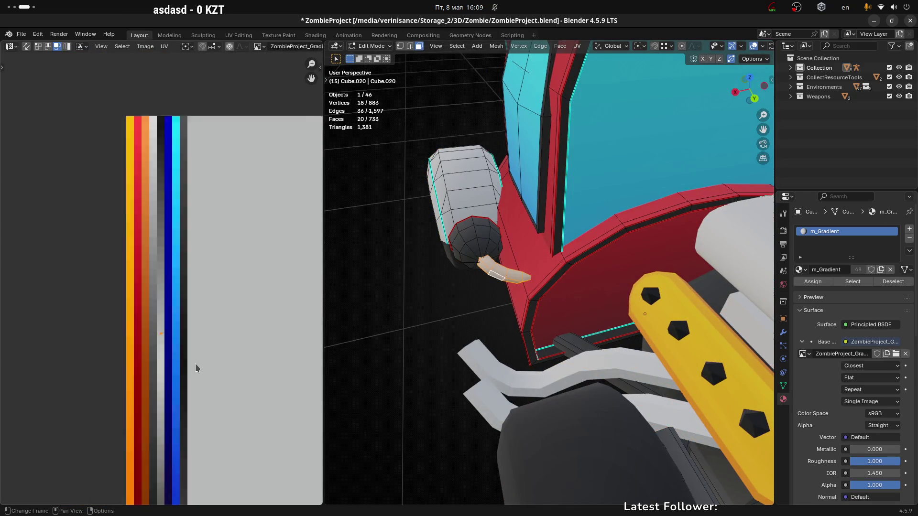
key(g)
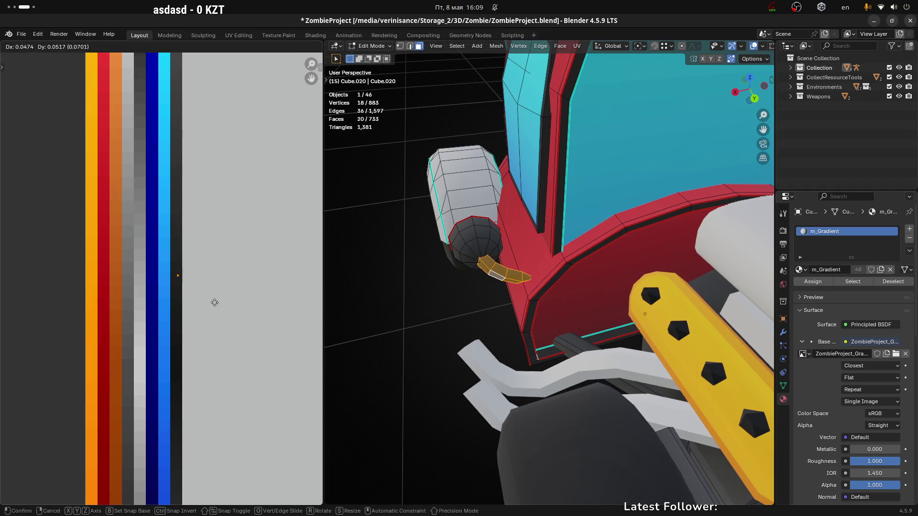
click(211, 292)
Step: Return to Object Mode and orbit out to view the whole red vehicle
key(Tab)
scroll(463, 328, down, 6)
mouse_move(420, 322)
middle_down()
mouse_move(389, 330)
mouse_move(454, 317)
mouse_move(466, 329)
middle_up()
scroll(455, 318, down, 3)
scroll(466, 330, up, 5)
click(444, 246)
mouse_move(444, 246)
middle_down()
mouse_move(454, 349)
mouse_move(430, 334)
middle_up()
scroll(245, 314, down, 4)
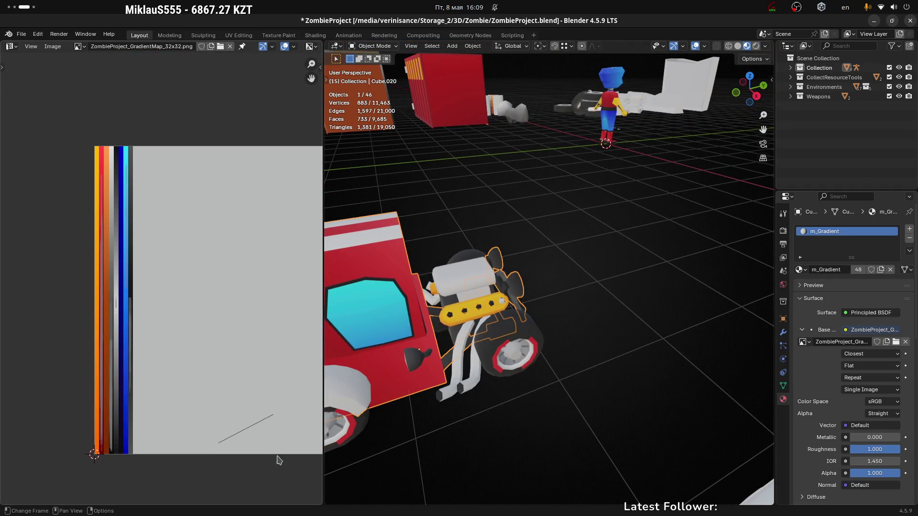
Step: Inspect the car body's fenders from several angles in Edit Mode, then deselect and exit
middle_drag(544, 370, 511, 331)
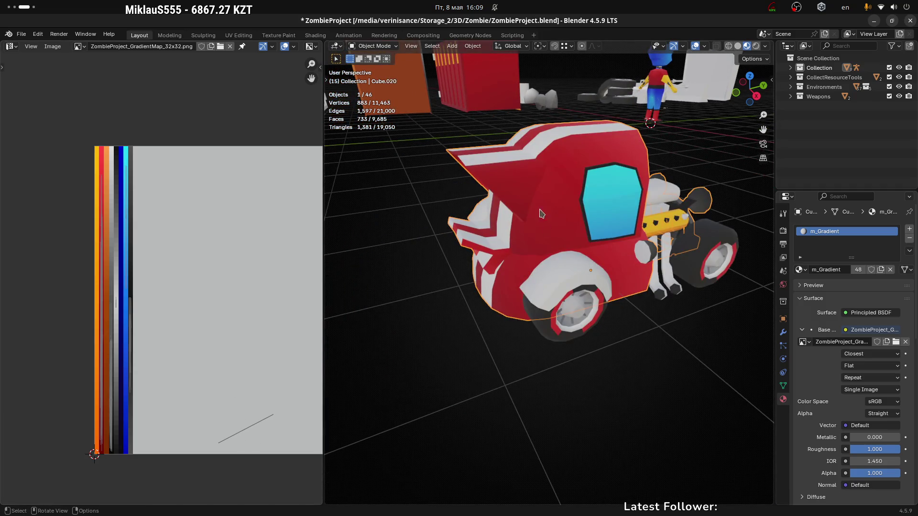
key(Tab)
middle_drag(618, 194, 517, 289)
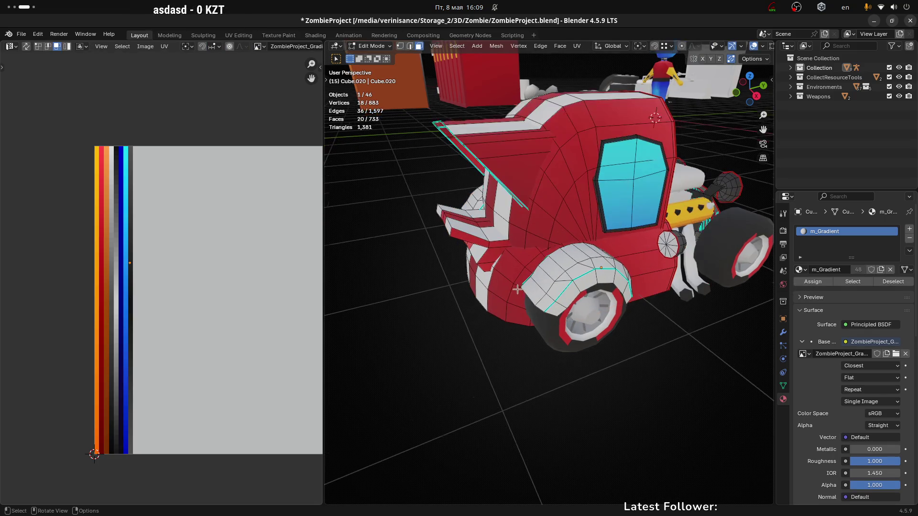
mouse_move(582, 271)
middle_down()
mouse_move(668, 257)
mouse_move(618, 249)
mouse_move(622, 286)
middle_up()
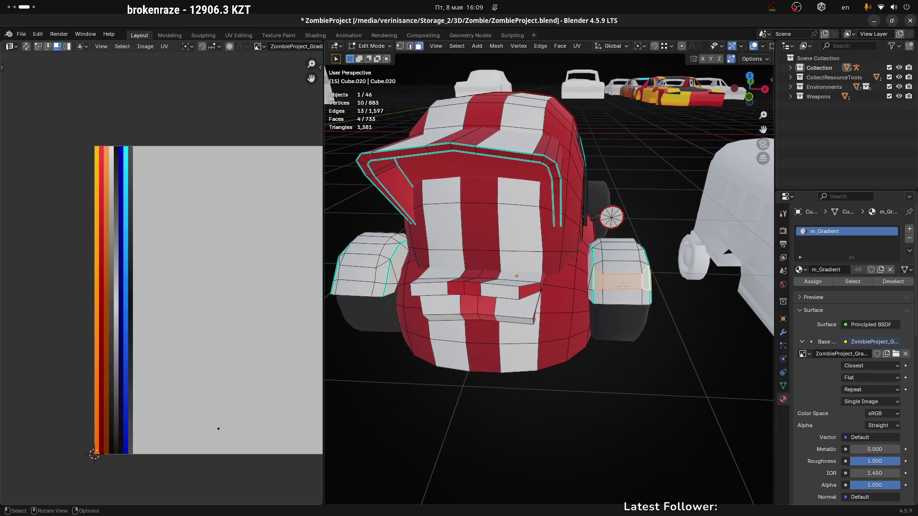
middle_drag(649, 326, 486, 376)
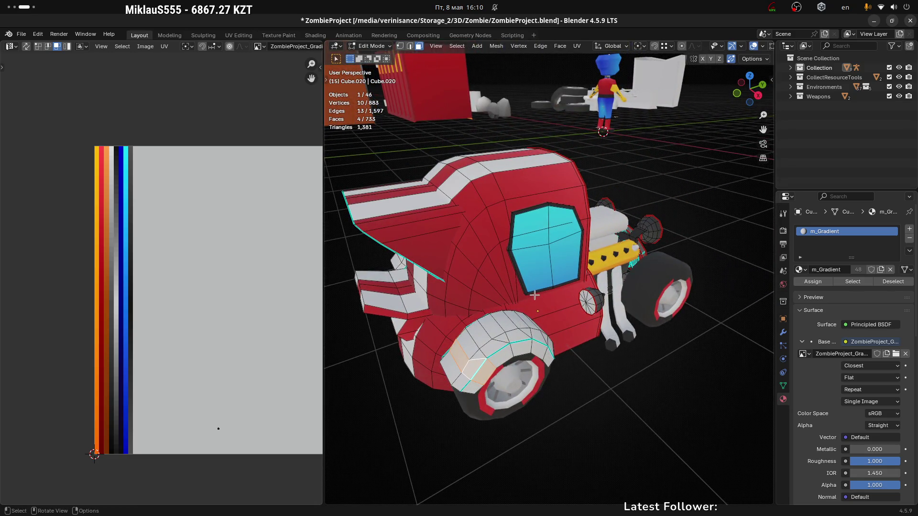
click(592, 90)
middle_drag(593, 90, 579, 220)
key(Tab)
Step: Select the zombie character and isolate it in Local View
scroll(579, 220, down, 5)
shift+middle_drag(537, 242, 391, 281)
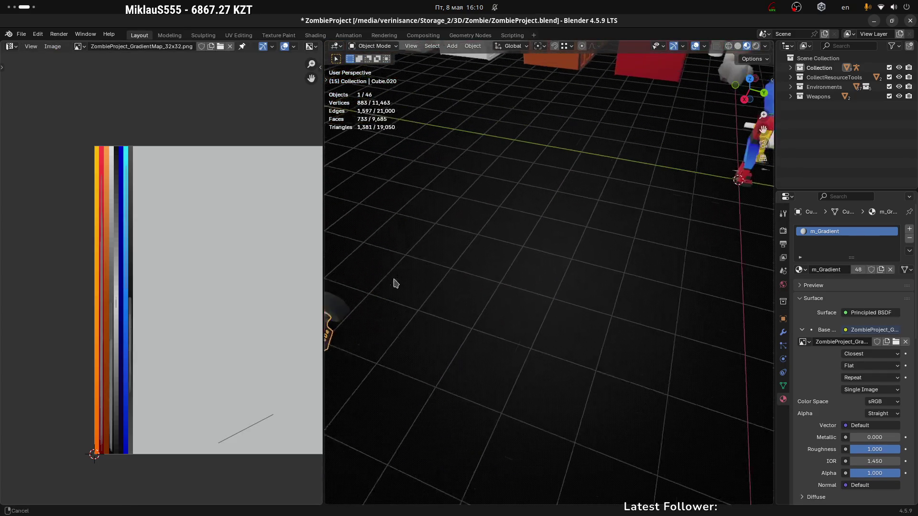
click(730, 190)
key(KP_Divide)
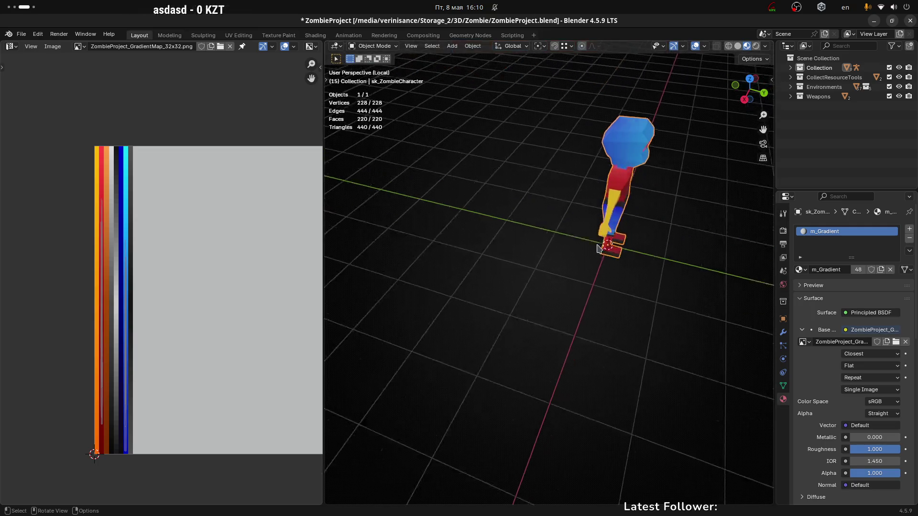
Step: Orbit around the isolated zombie character to inspect it
scroll(611, 246, up, 3)
middle_drag(611, 246, 601, 263)
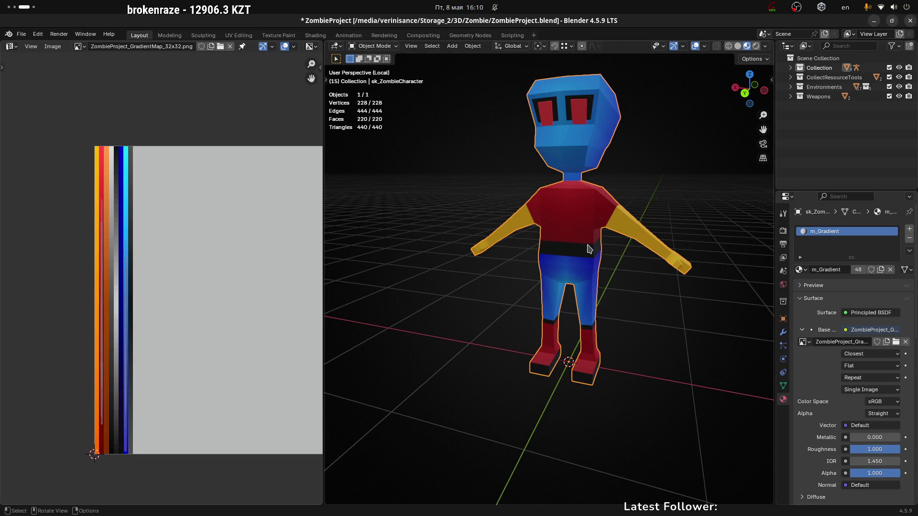
mouse_move(499, 174)
middle_down()
mouse_move(466, 200)
mouse_move(404, 199)
mouse_move(545, 206)
middle_up()
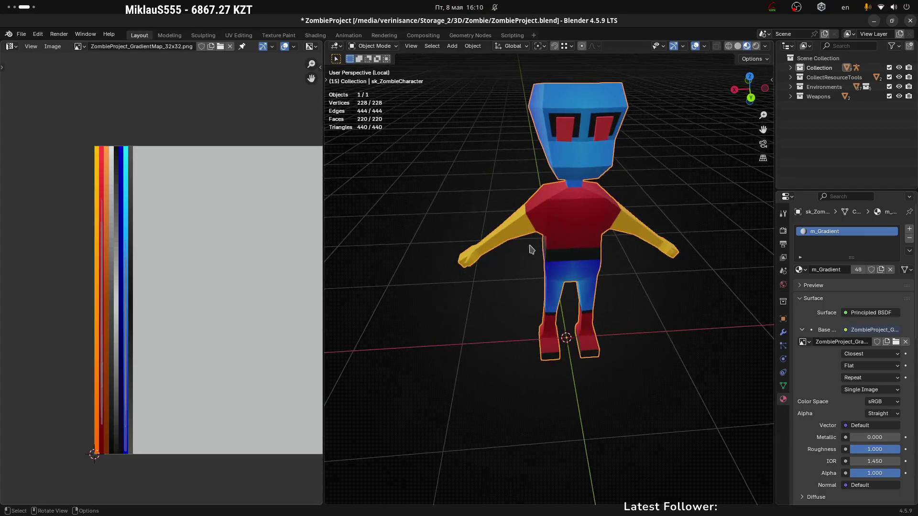
scroll(494, 287, down, 5)
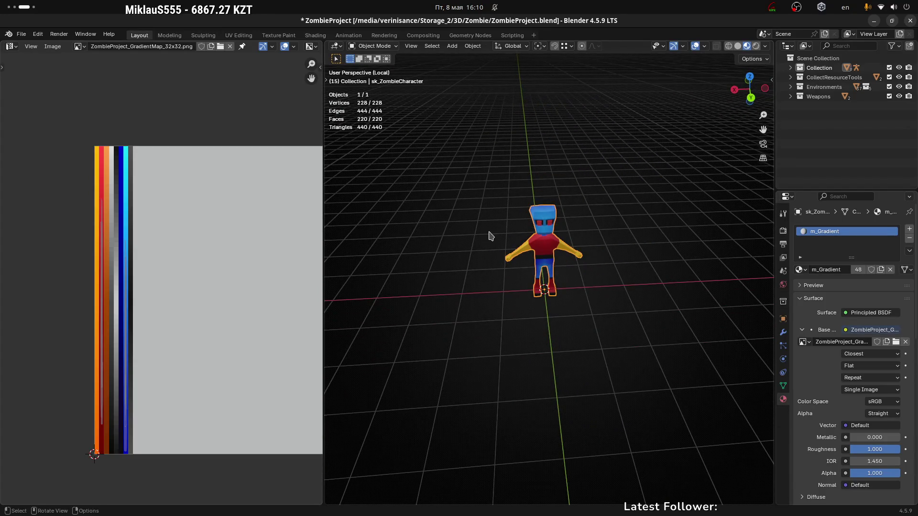
Step: Exit Local View and select the red car body
key(KP_Divide)
mouse_move(490, 235)
middle_down()
mouse_move(582, 261)
mouse_move(577, 303)
mouse_move(612, 316)
mouse_move(503, 210)
middle_up()
click(503, 206)
scroll(478, 184, up, 4)
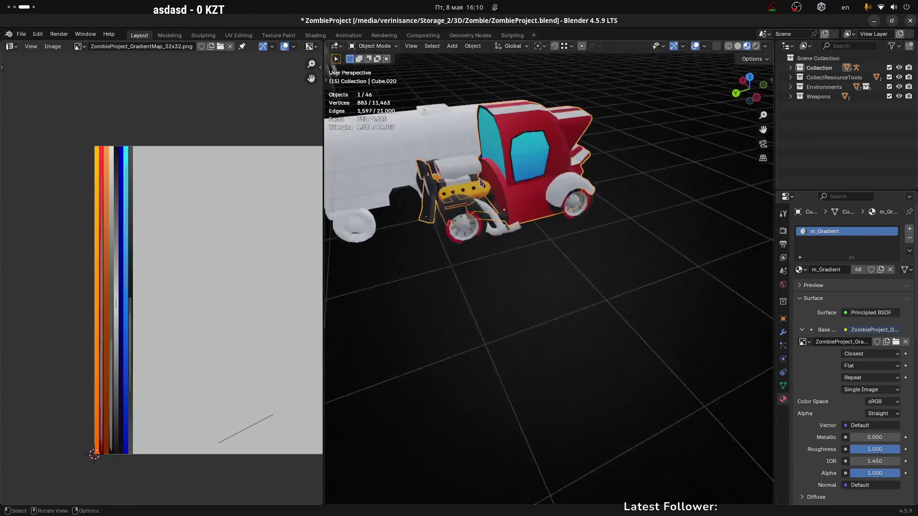
Step: Select the red car body and enter its Edit Mode
scroll(478, 184, up, 6)
click(458, 283)
scroll(511, 289, down, 5)
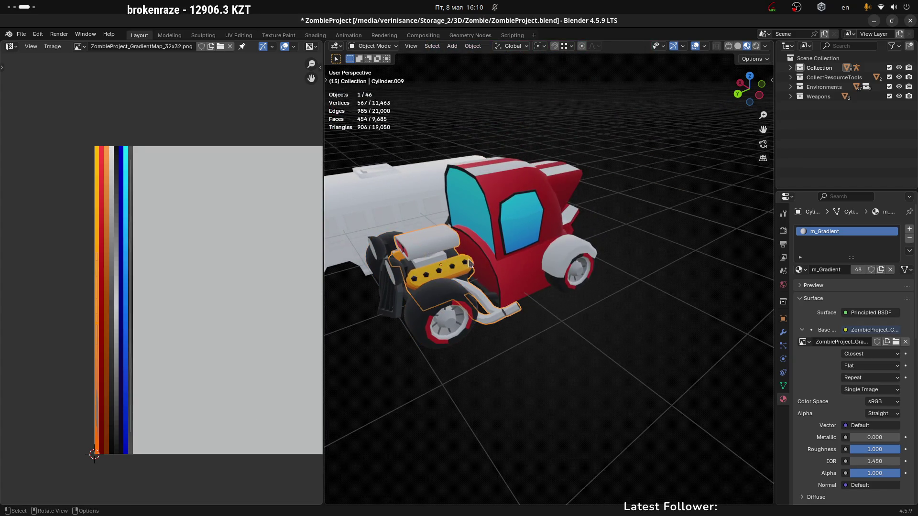
click(503, 191)
mouse_move(503, 192)
middle_down()
mouse_move(466, 283)
mouse_move(412, 284)
mouse_move(514, 286)
mouse_move(551, 303)
mouse_move(644, 262)
mouse_move(603, 267)
middle_up()
key(Tab)
Step: Select the whole wheel fender and unwrap it with Minimum Stretch
click(514, 286)
key(ctrl+l)
key(u)
click(601, 266)
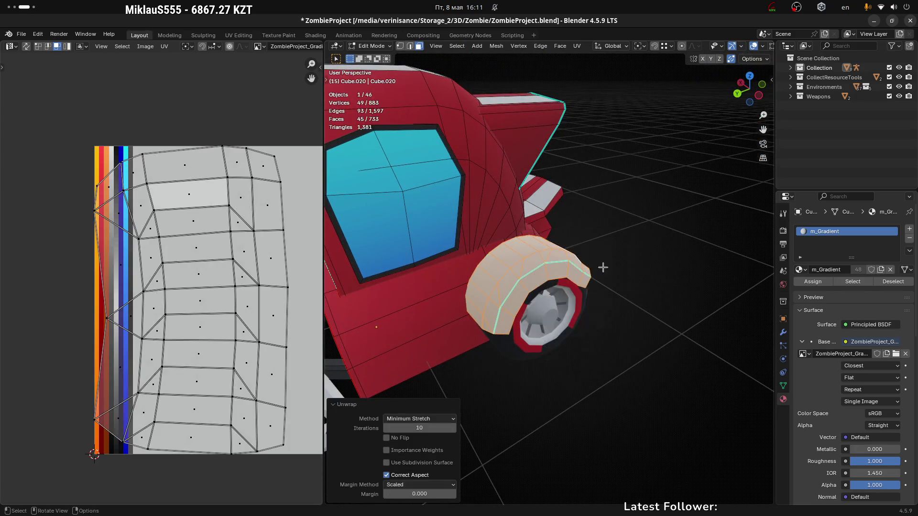
scroll(182, 272, down, 2)
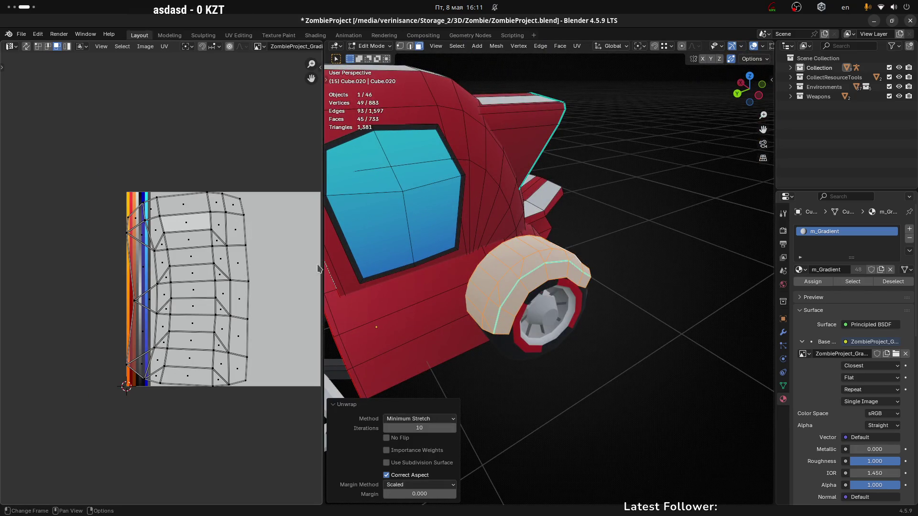
Step: Squeeze the fender UVs horizontally into a thin strip and move it across the palette
key(a)
key(s)
key(x)
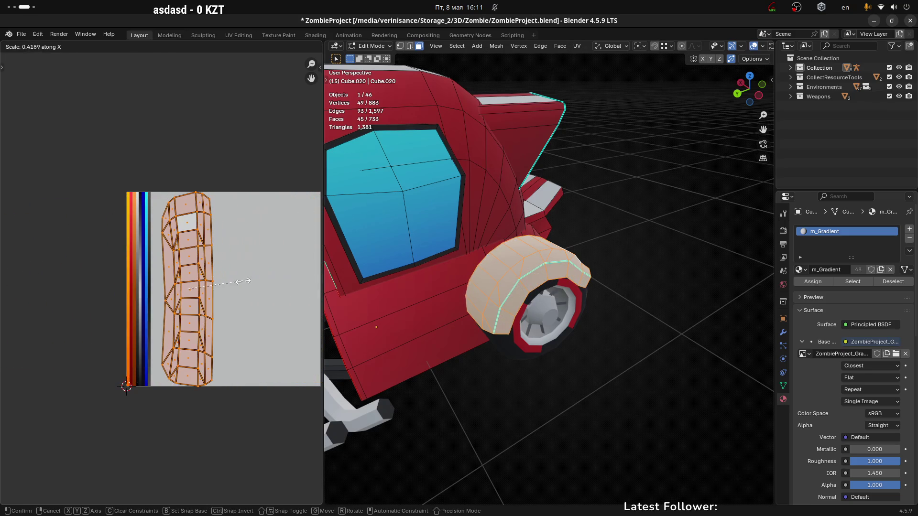
click(247, 281)
key(s)
key(x)
click(208, 283)
key(g)
click(158, 279)
scroll(158, 280, up, 3)
Step: Shrink the strip further in width and height and place it on the red palette stripe
key(s)
key(x)
click(191, 280)
key(s)
key(y)
click(182, 286)
key(g)
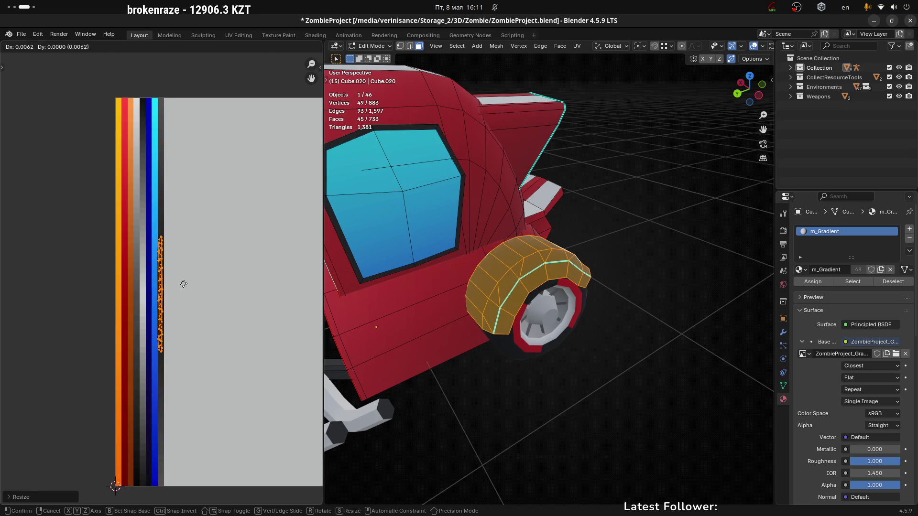
click(184, 284)
scroll(183, 284, up, 5)
key(g)
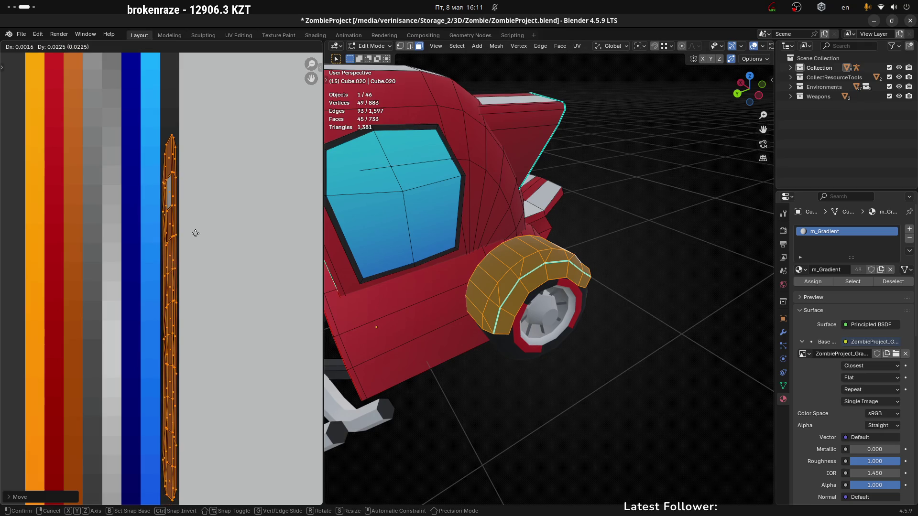
click(194, 230)
Step: Return to Object Mode, deselect, and orbit around the car to check the fender colour
key(Tab)
scroll(526, 358, down, 5)
mouse_move(457, 392)
middle_down()
mouse_move(543, 336)
mouse_move(489, 337)
mouse_move(478, 363)
mouse_move(584, 352)
mouse_move(516, 381)
mouse_move(547, 377)
mouse_move(478, 397)
mouse_move(441, 380)
mouse_move(429, 426)
middle_up()
click(482, 425)
mouse_move(429, 387)
middle_down()
mouse_move(523, 406)
mouse_move(543, 381)
mouse_move(686, 371)
mouse_move(709, 410)
mouse_move(574, 432)
mouse_move(455, 367)
mouse_move(596, 376)
middle_up()
scroll(540, 371, up, 5)
middle_drag(561, 402, 537, 381)
Step: Nudge the fender UVs onto the red stripe and narrow them slightly, then leave Edit Mode
key(ctrl+Tab)
click(547, 354)
scroll(199, 232, down, 3)
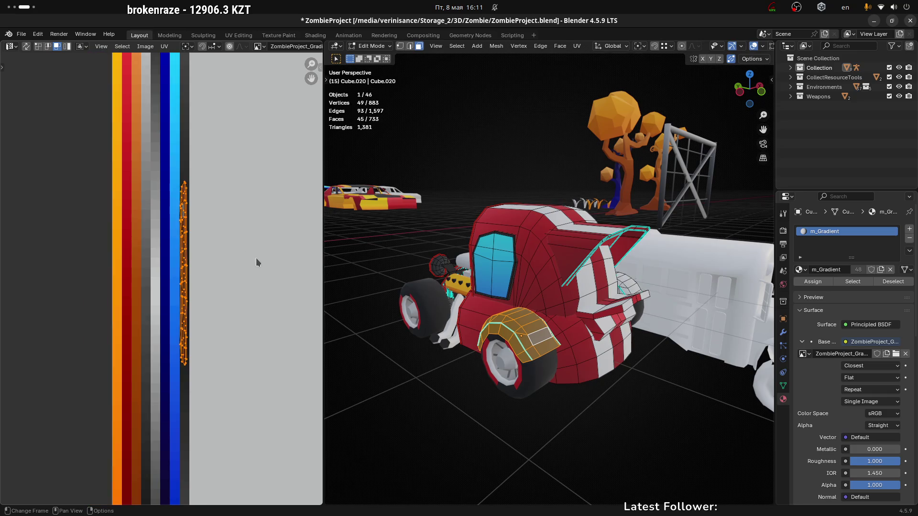
key(g)
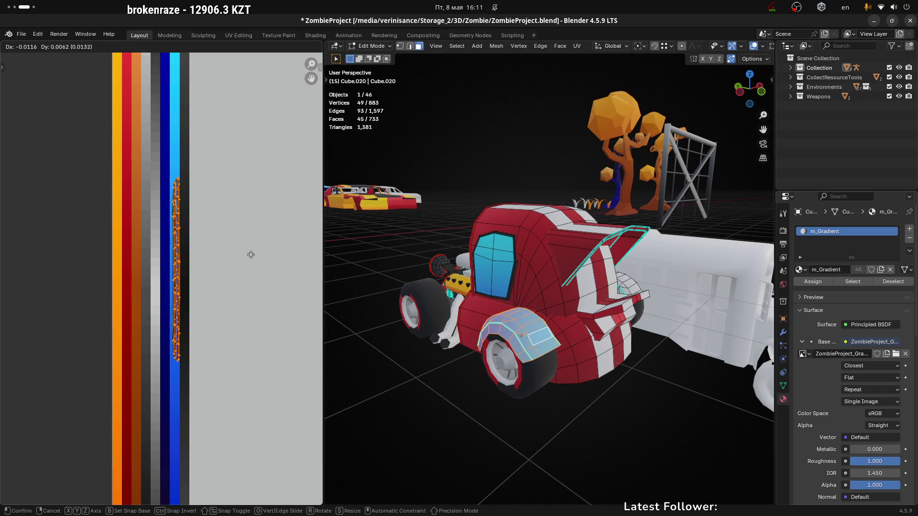
click(200, 254)
key(s)
click(195, 248)
scroll(196, 255, down, 1)
mouse_move(452, 328)
middle_down()
mouse_move(521, 416)
mouse_move(521, 431)
mouse_move(528, 381)
mouse_move(531, 392)
mouse_move(641, 375)
mouse_move(480, 392)
middle_up()
key(Tab)
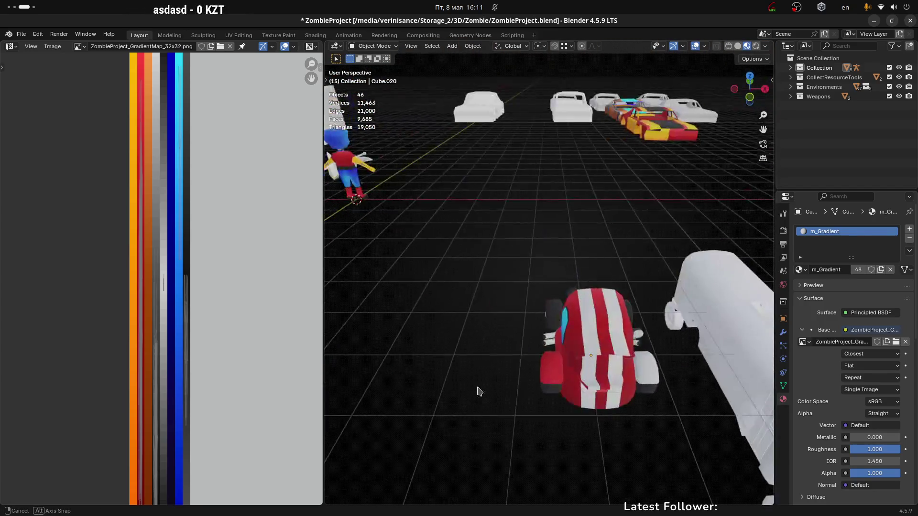
Step: Move the fender UVs lower on the palette and check the result in Object Mode
scroll(574, 374, up, 2)
key(Tab)
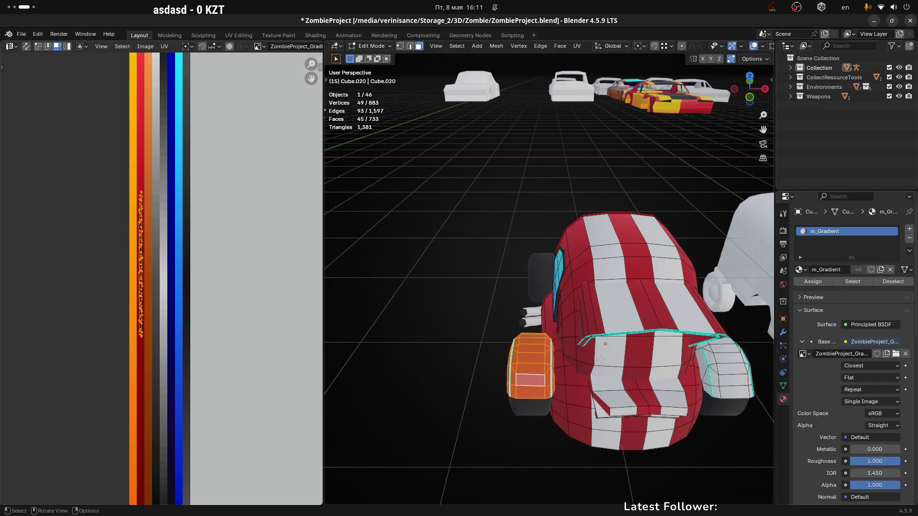
key(g)
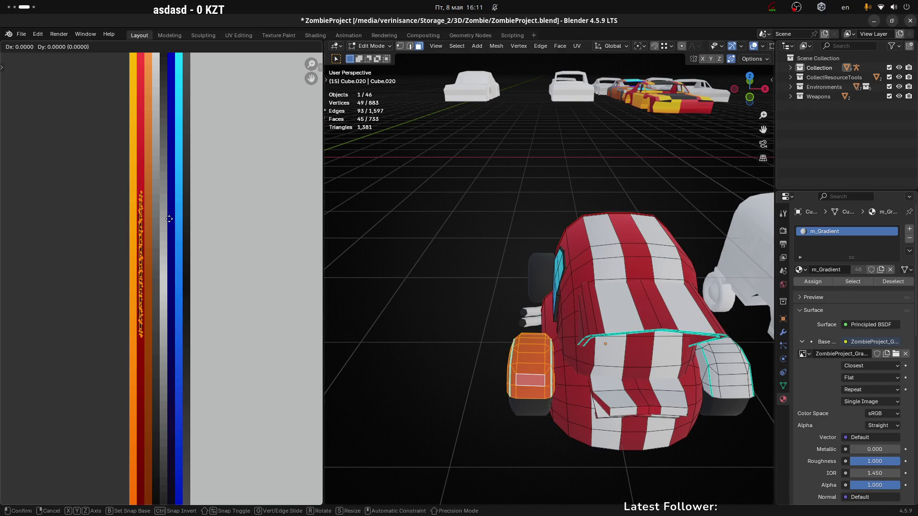
click(168, 380)
scroll(167, 381, down, 1)
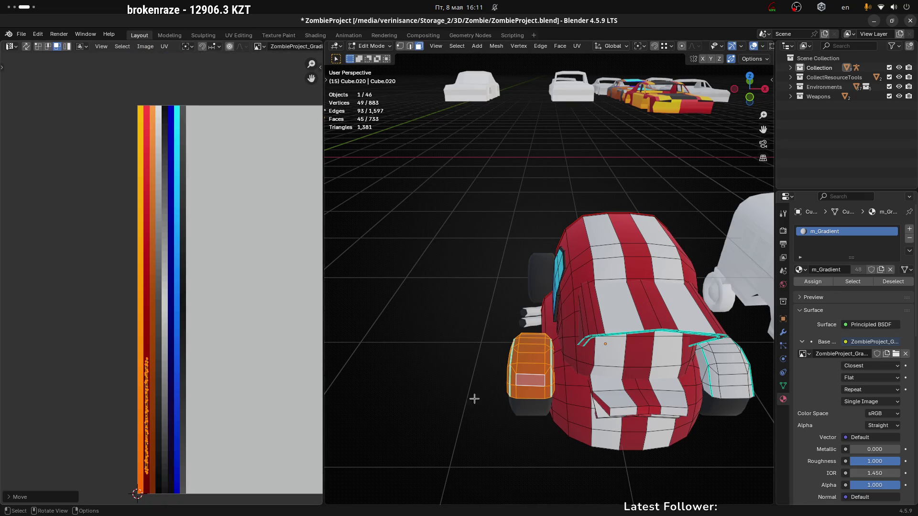
key(Tab)
mouse_move(492, 367)
middle_down()
mouse_move(669, 328)
mouse_move(334, 334)
middle_up()
Step: Reposition the fender UVs once more on the palette, then review the car's side in Object Mode
key(Tab)
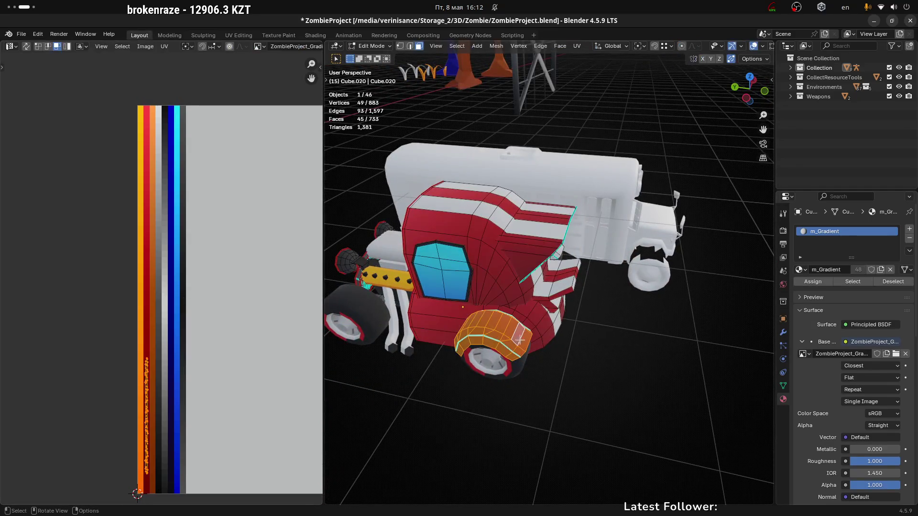
middle_drag(217, 274, 231, 222)
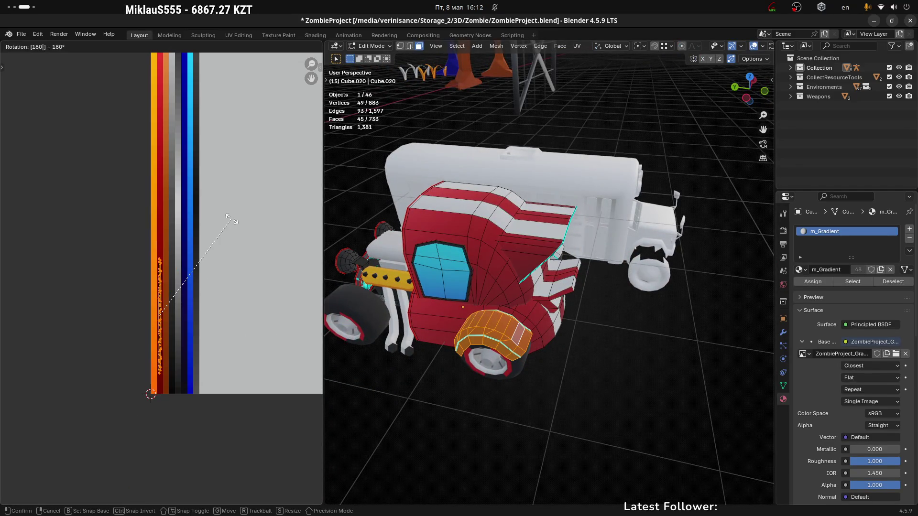
key(Return)
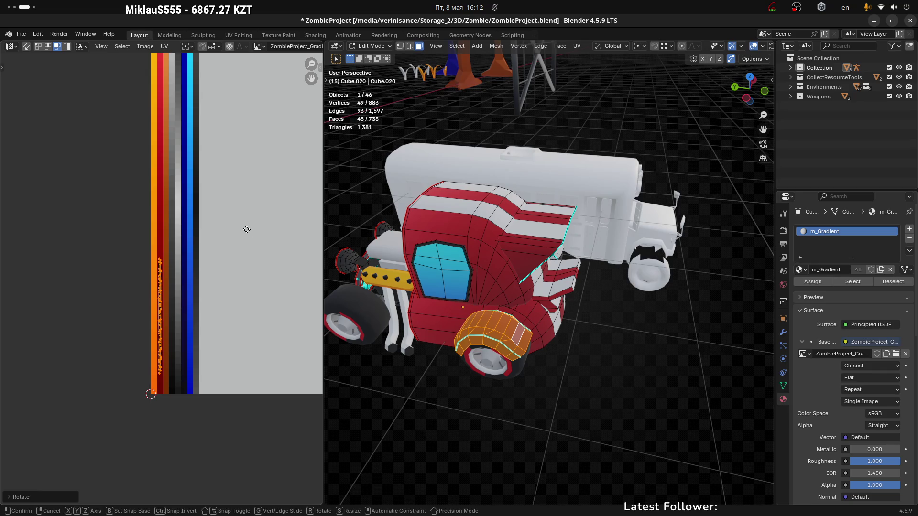
click(240, 210)
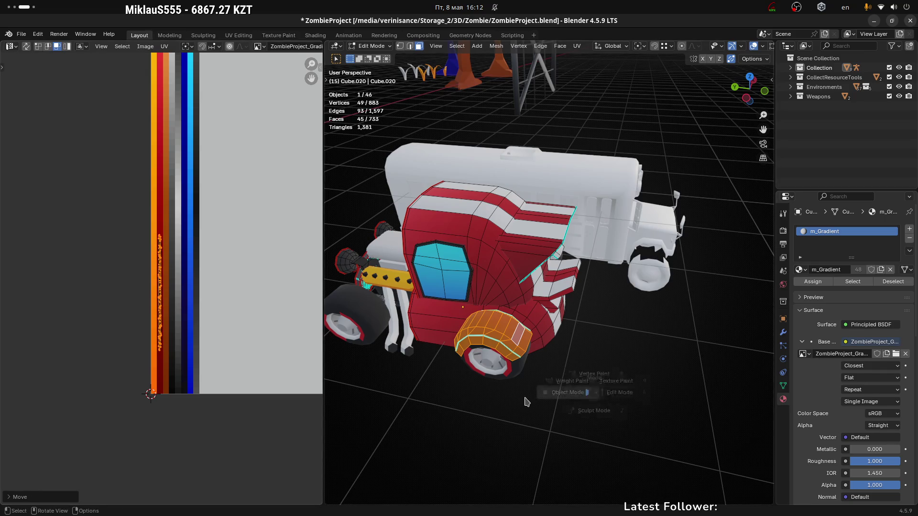
click(539, 398)
middle_drag(488, 323, 534, 345)
mouse_move(453, 350)
middle_down()
mouse_move(629, 299)
mouse_move(564, 310)
middle_up()
Step: Select the other front fender with L and delete its vertices
key(Tab)
mouse_move(608, 430)
middle_down()
mouse_move(582, 404)
mouse_move(554, 287)
middle_up()
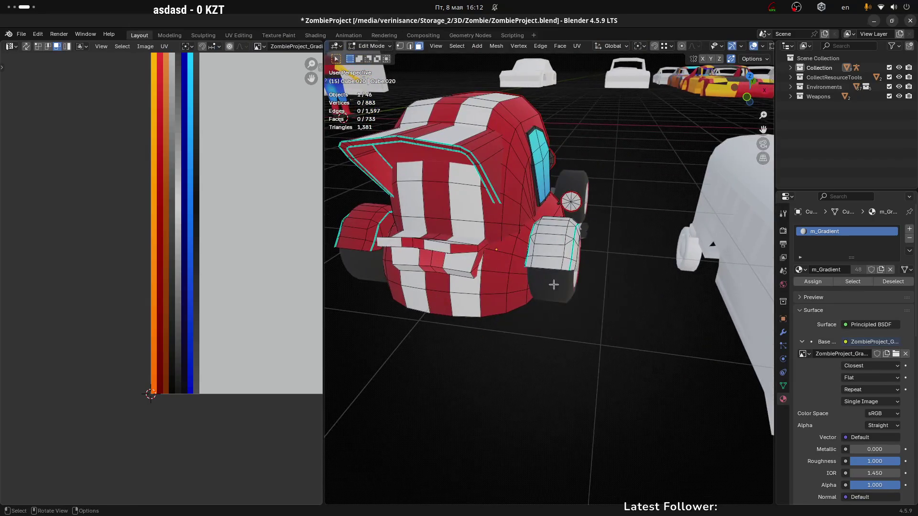
key(l)
key(x)
click(553, 245)
mouse_move(554, 245)
middle_down()
mouse_move(512, 293)
mouse_move(651, 284)
middle_up()
key(Tab)
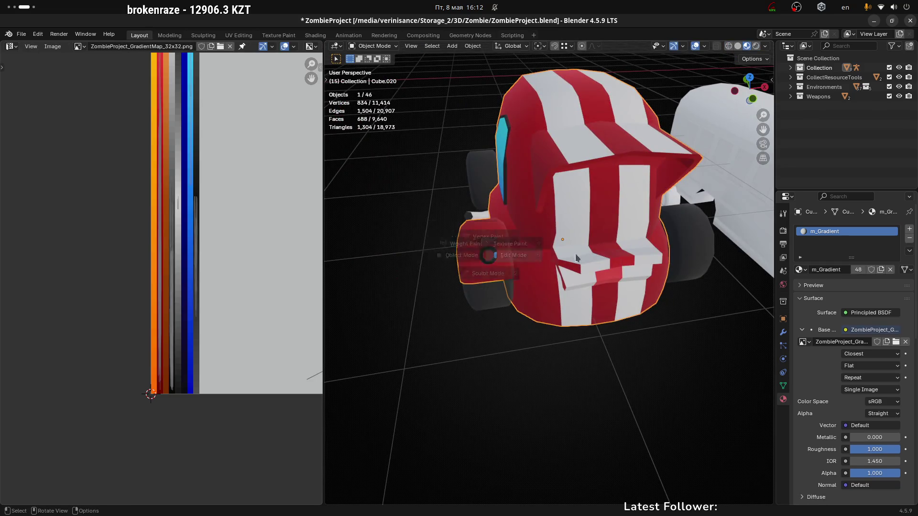
Step: Separate the remaining fender into its own object, then add and apply a Mirror modifier
key(Tab)
key(l)
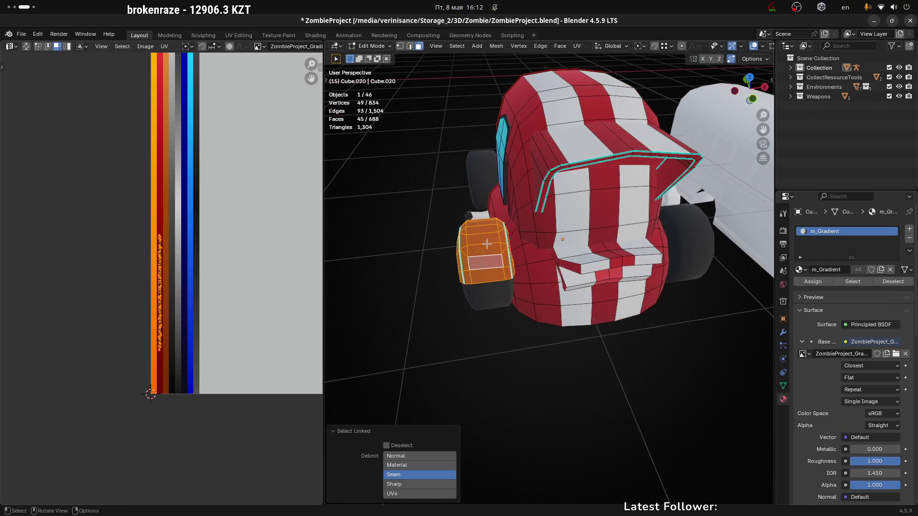
click(488, 245)
key(Tab)
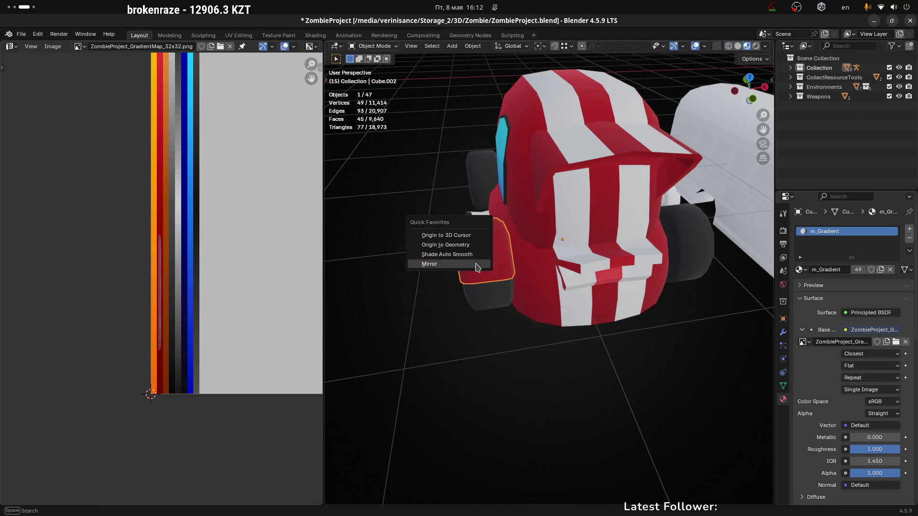
click(477, 267)
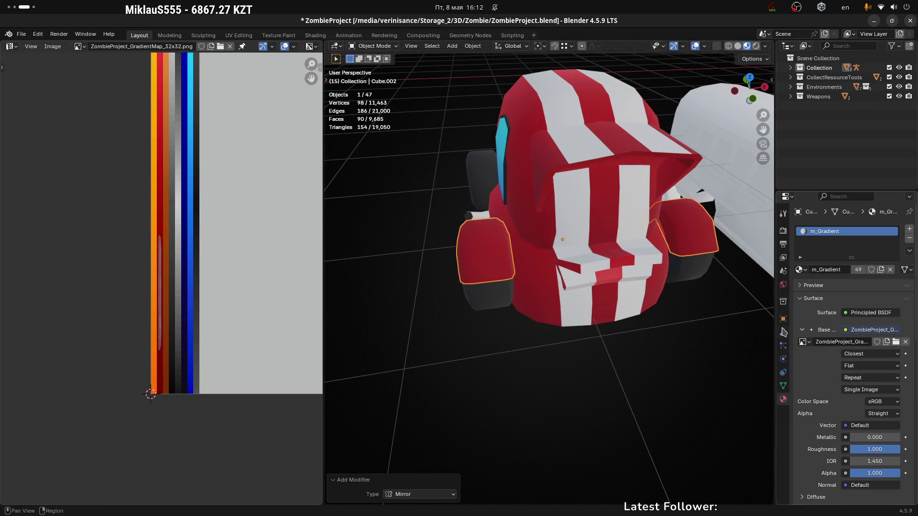
click(784, 332)
key(ctrl+a)
Step: Add the red body to the selection to join it with the fenders, and save the file
shift+click(536, 242)
mouse_move(557, 200)
middle_down()
mouse_move(507, 318)
mouse_move(551, 275)
mouse_move(626, 272)
mouse_move(597, 280)
mouse_move(572, 261)
middle_up()
key(ctrl+s)
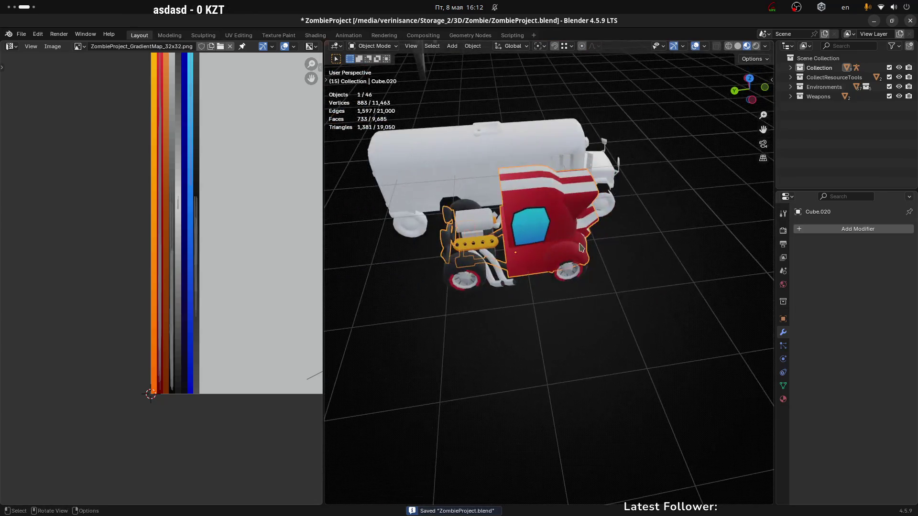
click(600, 201)
mouse_move(600, 201)
middle_down()
mouse_move(495, 179)
mouse_move(624, 239)
mouse_move(601, 200)
mouse_move(529, 279)
mouse_move(487, 244)
middle_up()
mouse_move(452, 272)
middle_down()
mouse_move(512, 276)
mouse_move(631, 320)
mouse_move(723, 293)
mouse_move(712, 280)
middle_up()
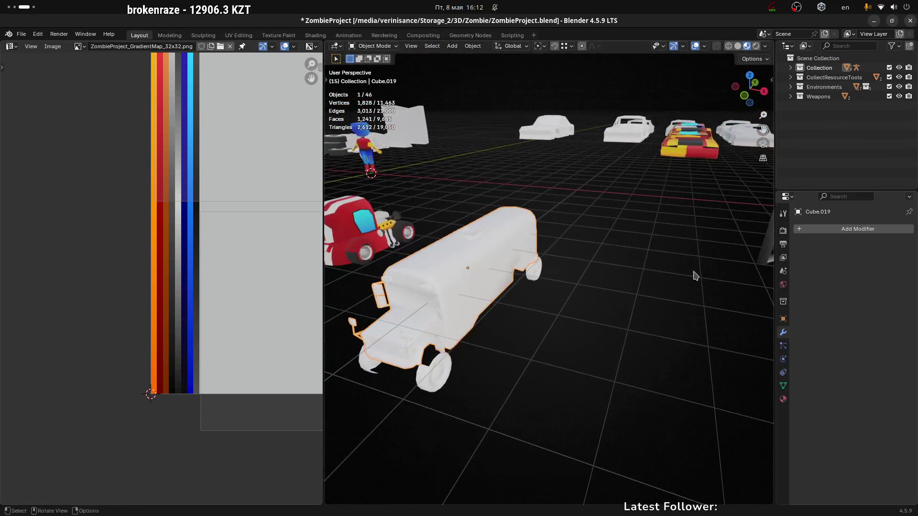
mouse_move(499, 246)
middle_down()
mouse_move(602, 245)
mouse_move(581, 271)
mouse_move(622, 277)
mouse_move(670, 344)
middle_up()
click(645, 365)
click(601, 254)
click(669, 344)
mouse_move(594, 286)
middle_down()
mouse_move(564, 267)
mouse_move(574, 279)
middle_up()
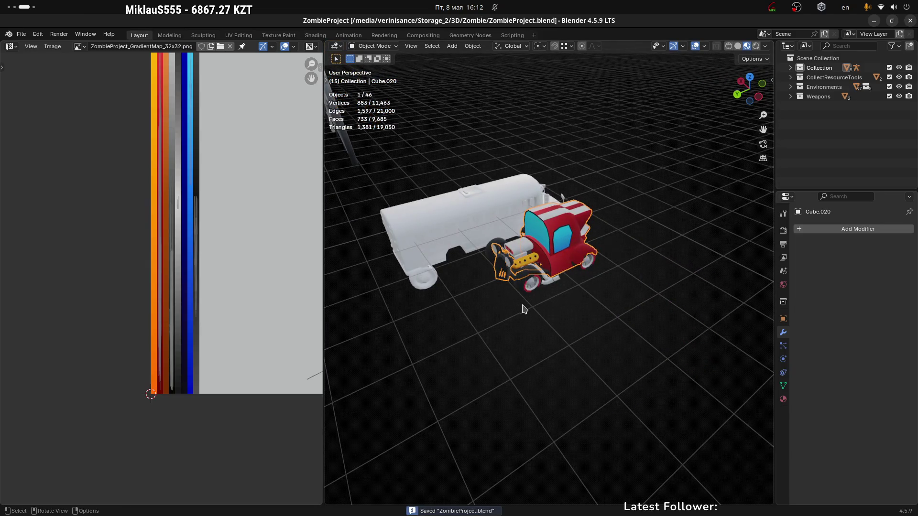
mouse_move(557, 245)
middle_down()
mouse_move(596, 190)
mouse_move(574, 114)
mouse_move(555, 199)
mouse_move(572, 185)
mouse_move(557, 166)
mouse_move(644, 217)
mouse_move(580, 246)
mouse_move(572, 205)
mouse_move(533, 127)
mouse_move(482, 137)
mouse_move(531, 287)
middle_up()
scroll(554, 201, up, 5)
key(Tab)
click(529, 142)
key(Tab)
scroll(533, 298, down, 10)
scroll(533, 298, up, 3)
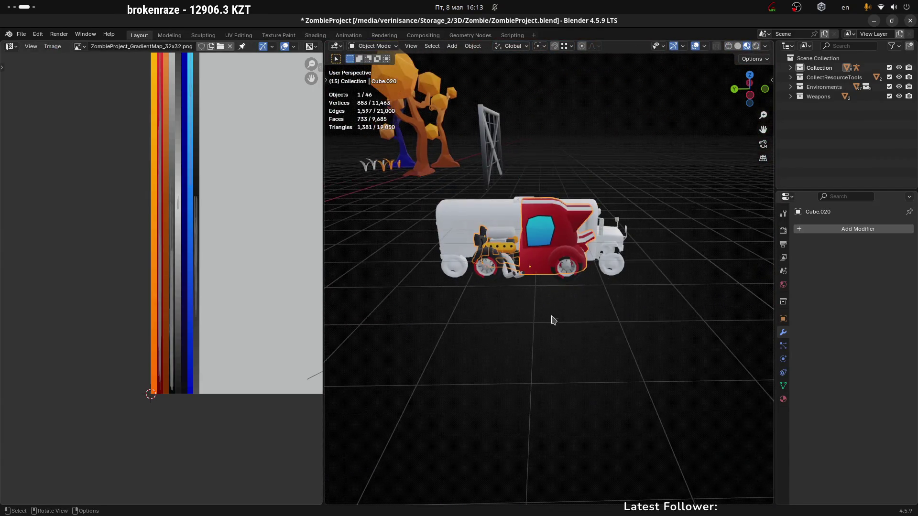
middle_drag(553, 323, 533, 307)
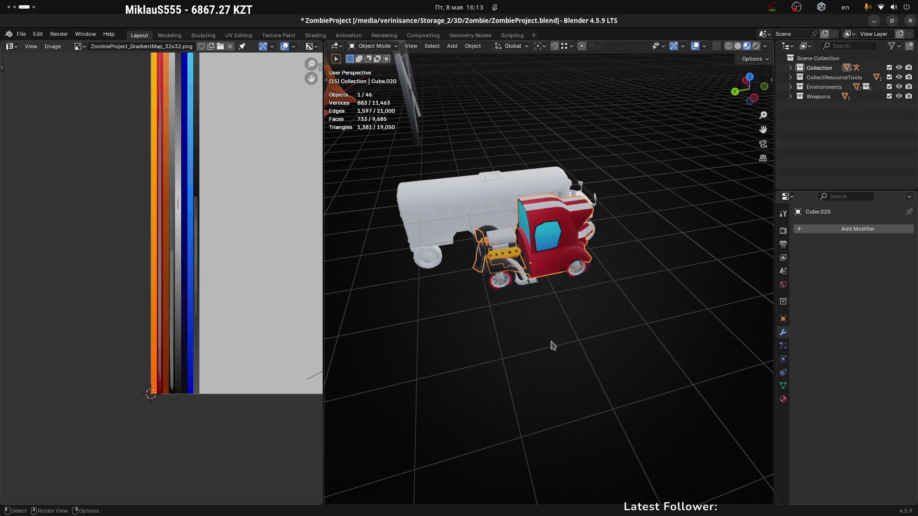
mouse_move(498, 289)
middle_down()
mouse_move(478, 277)
mouse_move(670, 267)
mouse_move(484, 264)
middle_up()
click(478, 277)
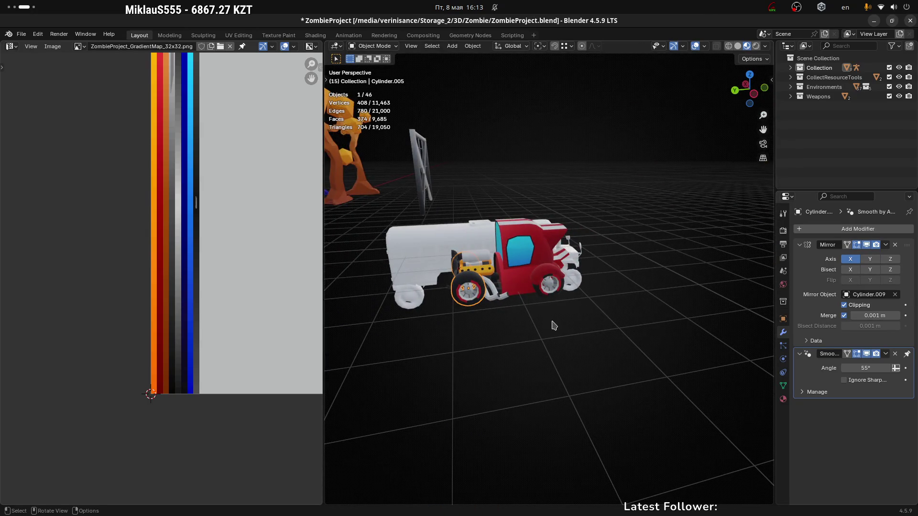
mouse_move(462, 319)
middle_down()
mouse_move(455, 322)
mouse_move(476, 293)
mouse_move(553, 313)
mouse_move(416, 309)
mouse_move(430, 294)
mouse_move(450, 293)
middle_up()
click(485, 289)
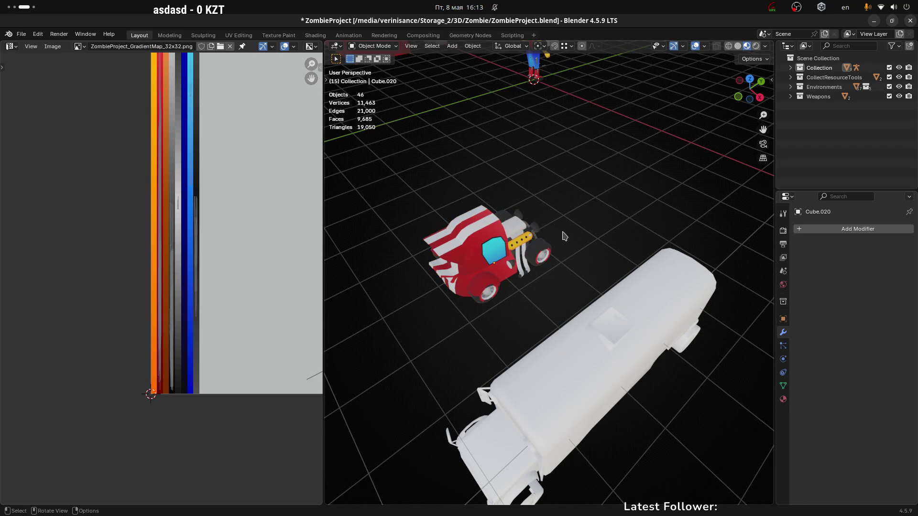
click(542, 255)
middle_drag(600, 245, 521, 171)
mouse_move(575, 213)
middle_down()
mouse_move(531, 268)
mouse_move(512, 317)
middle_up()
click(510, 289)
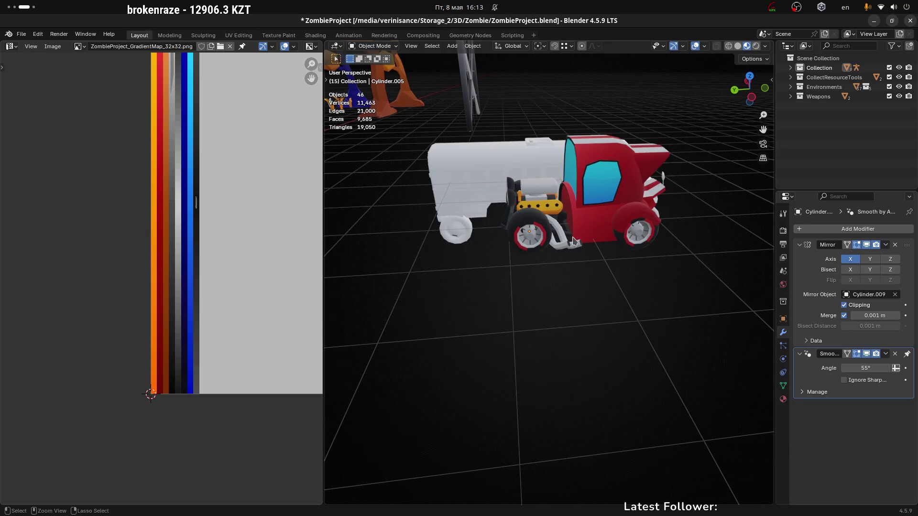
key(ctrl+s)
mouse_move(573, 241)
middle_down()
mouse_move(625, 267)
mouse_move(728, 112)
middle_up()
click(757, 94)
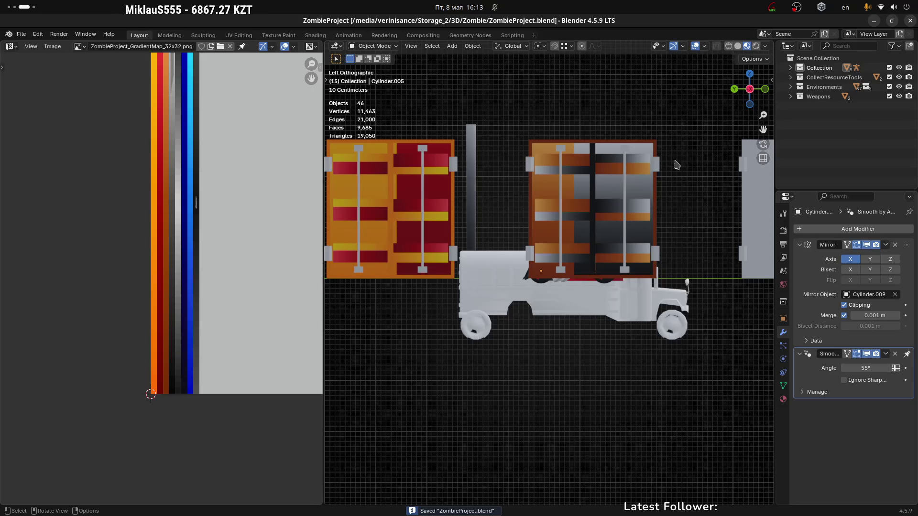
mouse_move(658, 133)
middle_down()
mouse_move(574, 172)
mouse_move(500, 242)
mouse_move(493, 186)
middle_up()
click(492, 186)
mouse_move(455, 221)
middle_down()
mouse_move(478, 211)
mouse_move(459, 225)
mouse_move(481, 242)
mouse_move(578, 262)
mouse_move(568, 288)
mouse_move(528, 240)
mouse_move(490, 225)
middle_up()
click(523, 158)
scroll(506, 246, up, 3)
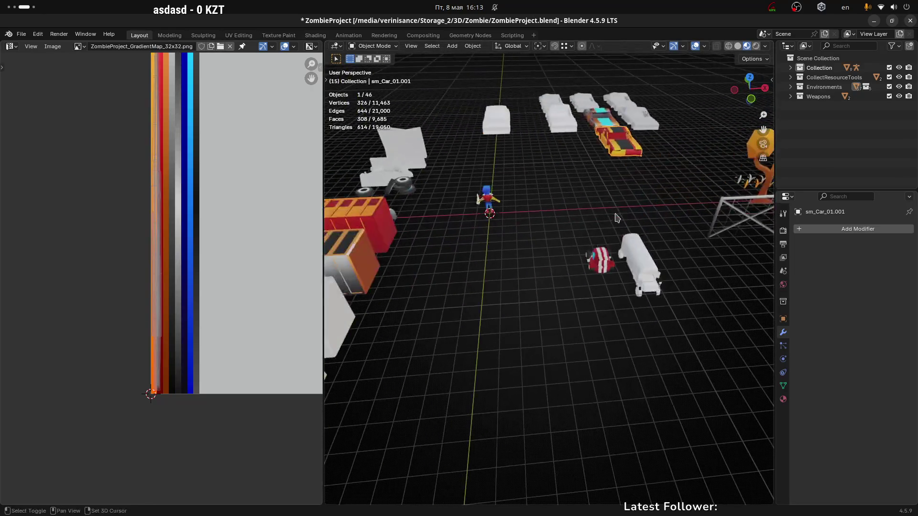
Step: Select the bus wheels (Cylinder.006) and raise them 0.23884 m along Z
middle_drag(620, 217, 450, 265)
click(545, 260)
mouse_move(545, 261)
middle_down()
mouse_move(526, 230)
mouse_move(578, 199)
middle_up()
scroll(524, 217, up, 5)
click(559, 191)
mouse_move(660, 210)
middle_down()
mouse_move(524, 198)
mouse_move(580, 227)
mouse_move(590, 266)
mouse_move(652, 230)
mouse_move(735, 251)
middle_up()
scroll(550, 211, up, 4)
scroll(580, 226, down, 5)
click(669, 236)
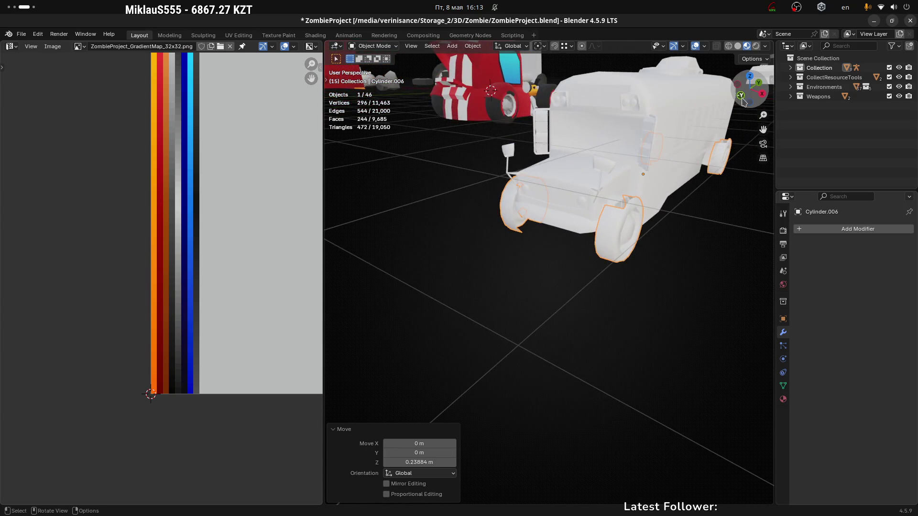
Step: Check the raised wheels from the front view and a low side angle
click(742, 97)
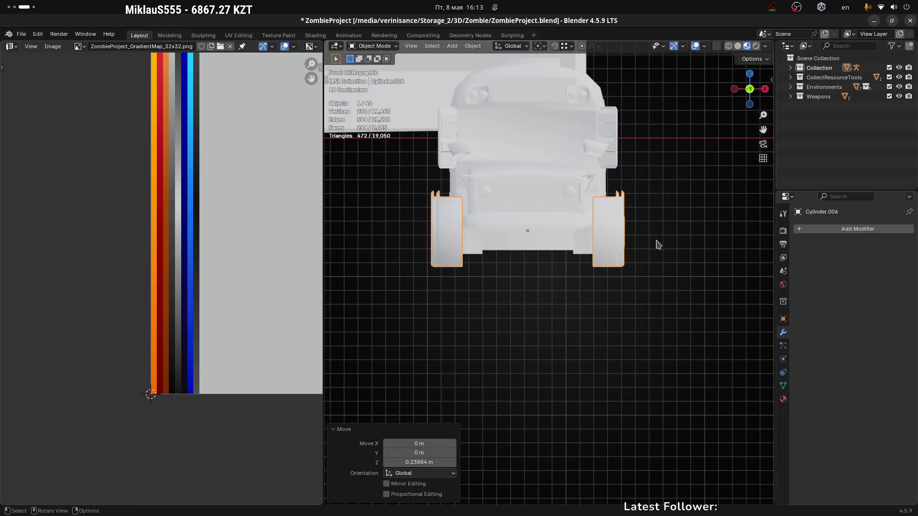
key(Tab)
mouse_move(673, 254)
middle_down()
mouse_move(625, 242)
mouse_move(584, 271)
mouse_move(645, 250)
middle_up()
mouse_move(613, 225)
middle_down()
mouse_move(635, 208)
mouse_move(613, 256)
mouse_move(568, 263)
mouse_move(585, 254)
middle_up()
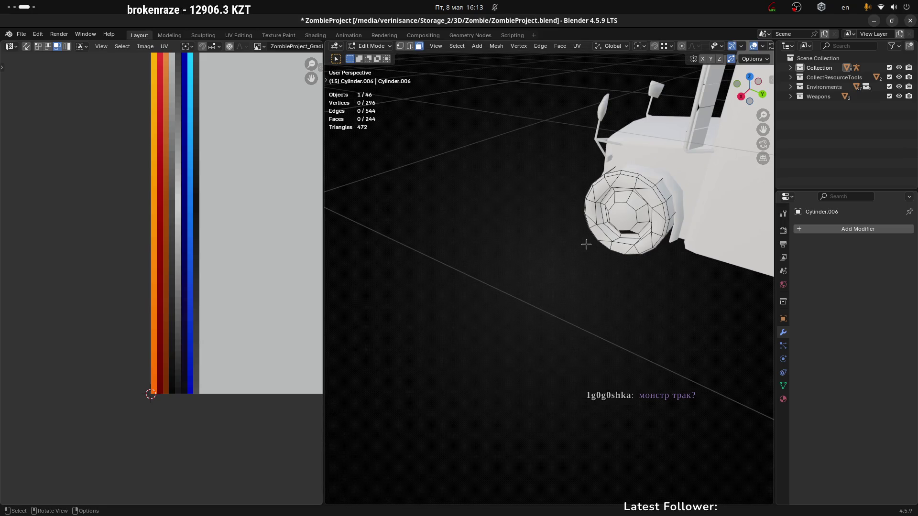
key(Tab)
scroll(659, 258, down, 4)
Step: Select the red truck beside the bus and switch over to the Unity editor
mouse_move(601, 259)
middle_down()
mouse_move(665, 274)
mouse_move(666, 263)
middle_up()
scroll(537, 297, up, 3)
middle_drag(537, 297, 639, 300)
scroll(602, 337, down, 2)
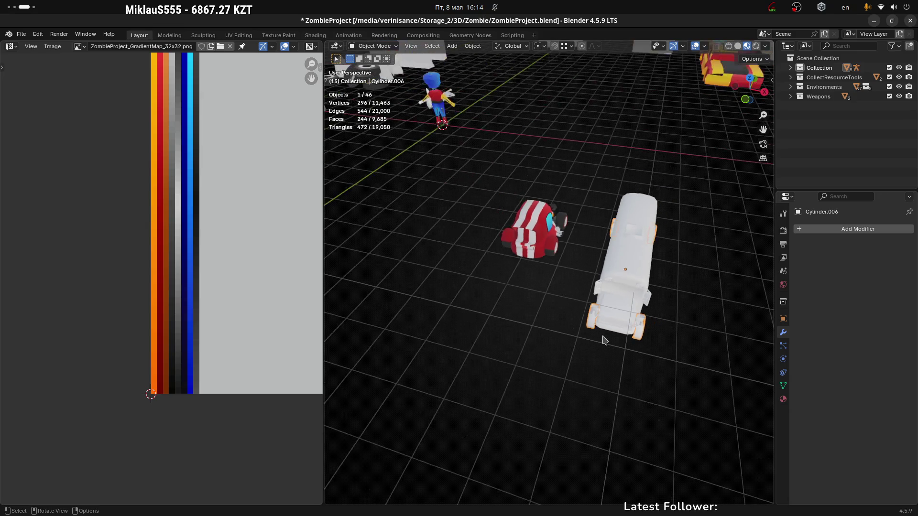
scroll(537, 206, up, 3)
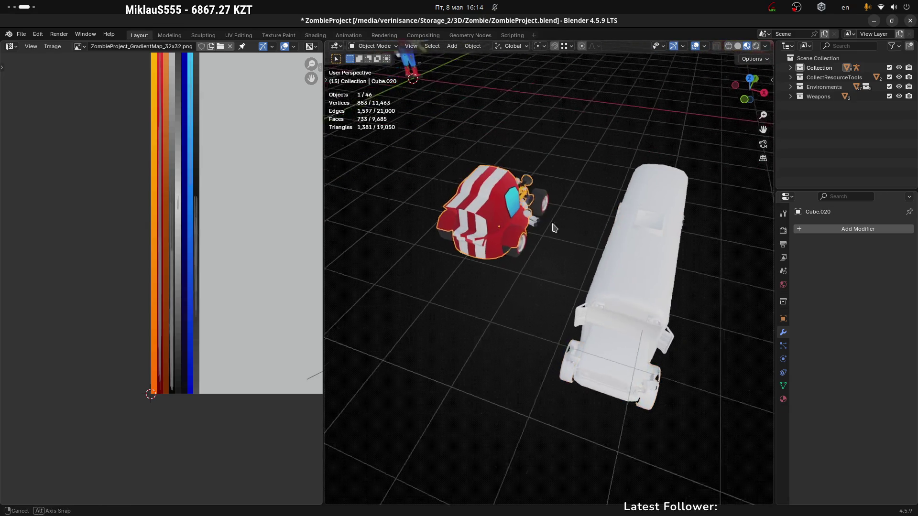
middle_drag(564, 220, 523, 208)
click(523, 208)
key(super+Page_Up)
key(super+Page_Up)
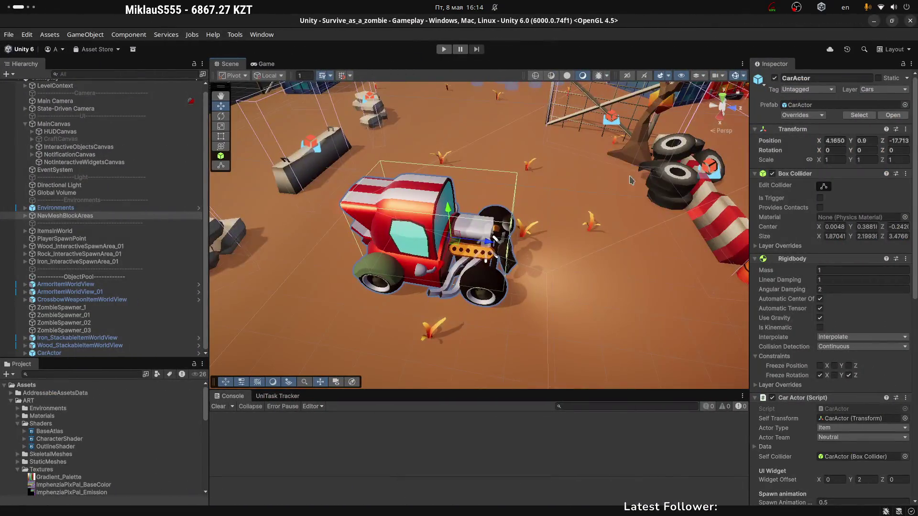
scroll(635, 181, down, 3)
mouse_move(635, 181)
alt+mouse_down()
mouse_move(427, 205)
mouse_move(553, 191)
alt+mouse_up()
scroll(427, 205, down, 3)
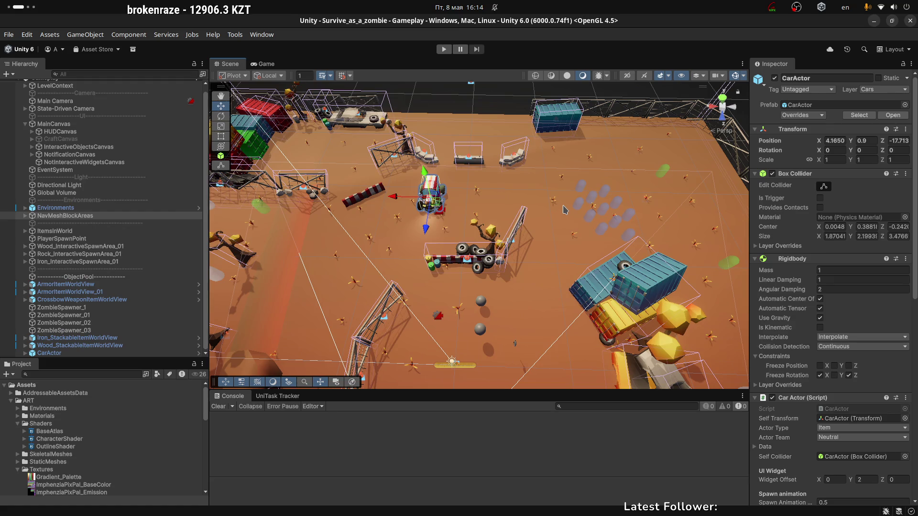
scroll(490, 198, up, 10)
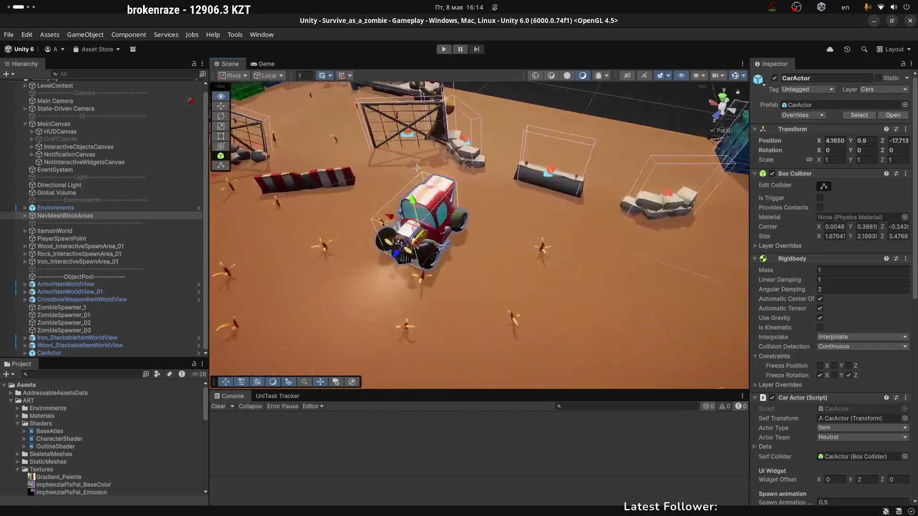
scroll(539, 197, down, 10)
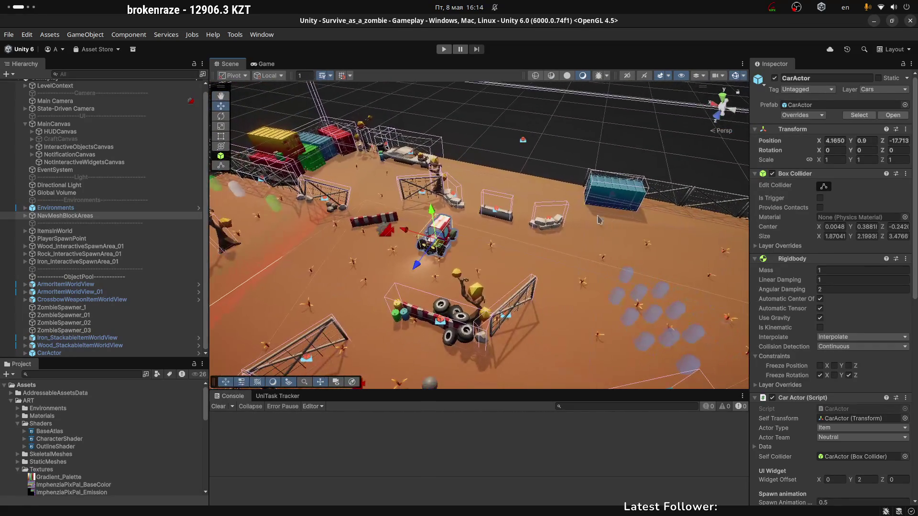